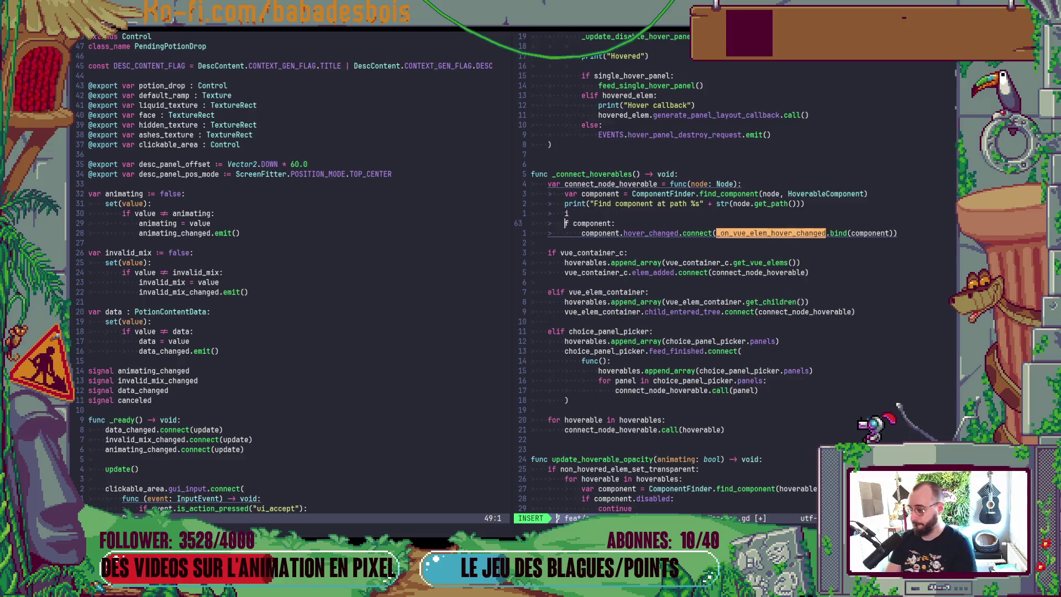
- Join the split 'i' / 'f component:' lines back into 'if component:' and save the script with :w
{"action": "key", "text": "Escape"}
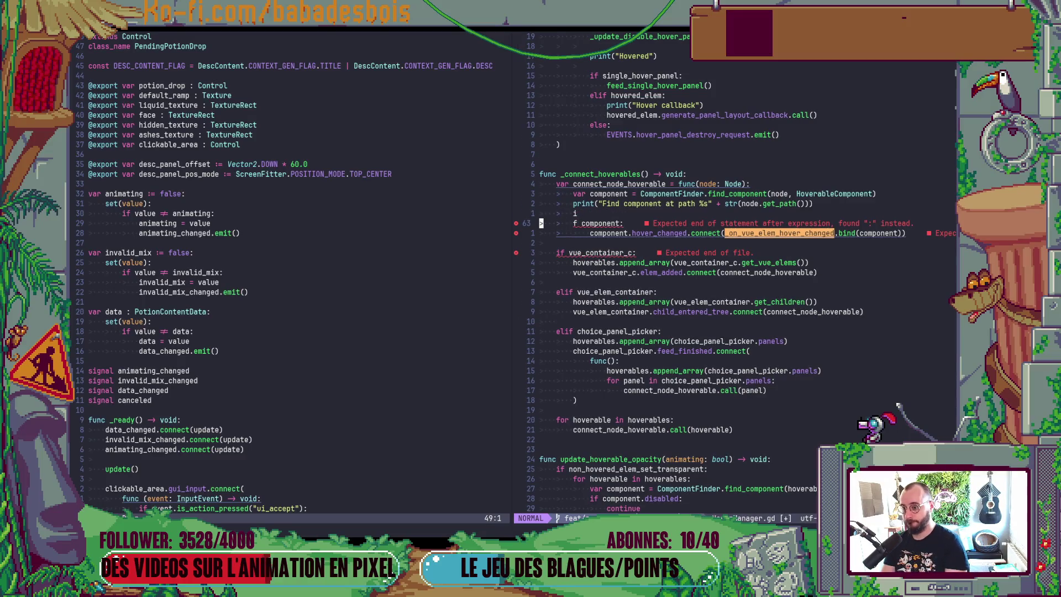
{"action": "key", "text": "u"}
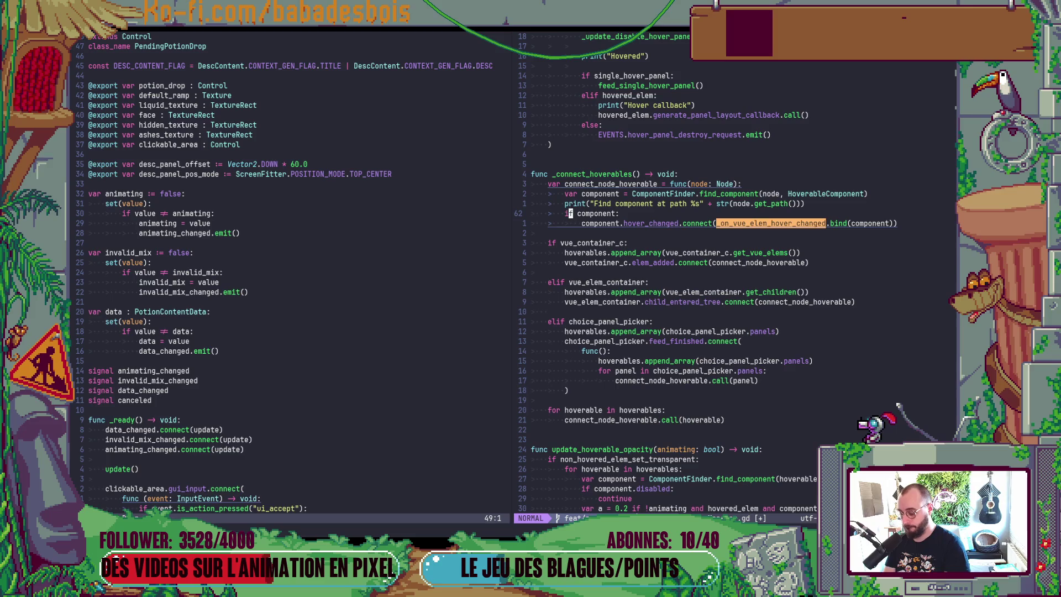
{"action": "key", "text": "a"}
{"action": "key", "text": "Escape"}
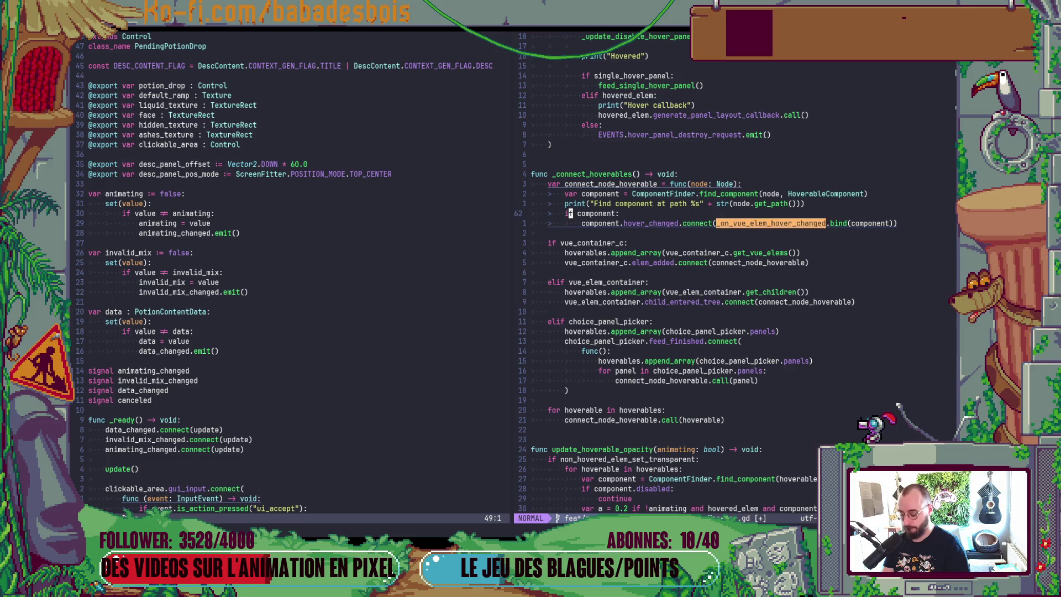
{"action": "type", "text": ":w"}
{"action": "key", "text": "Return"}
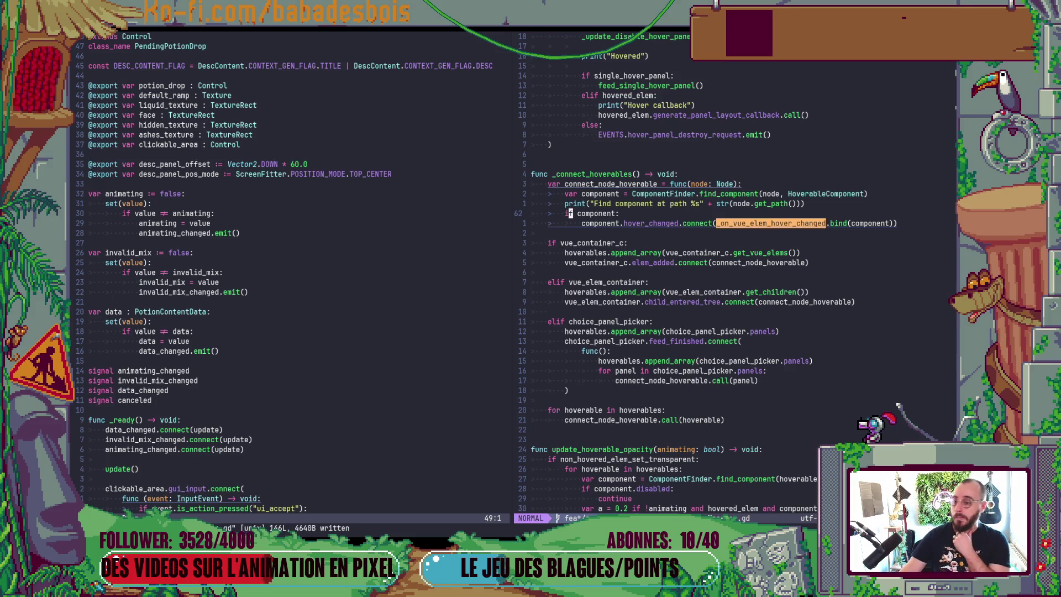
{"action": "key", "text": "alt+Tab"}
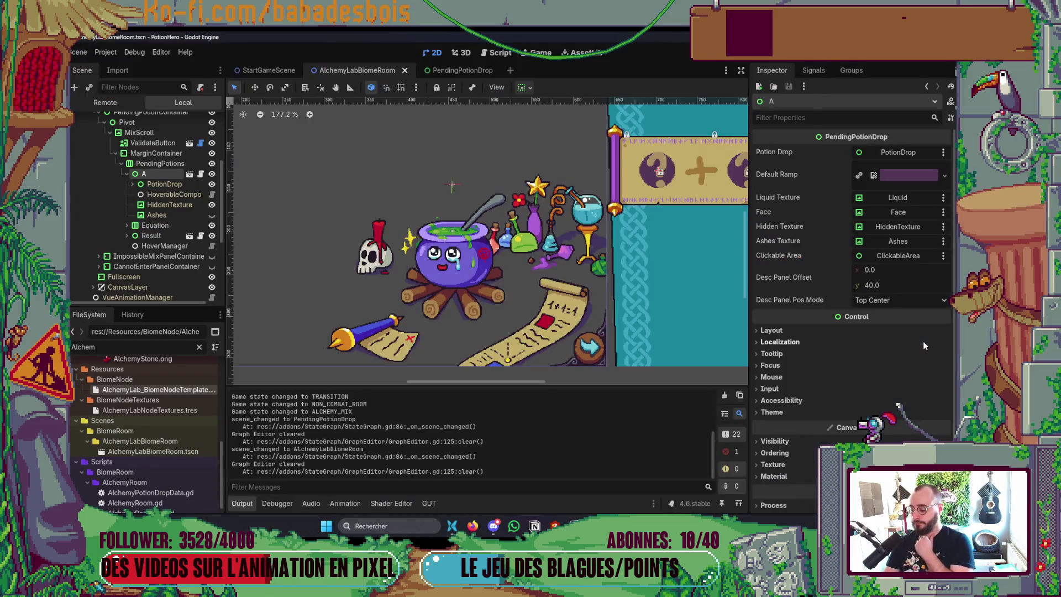
- Run the game, confirm the hero, and start the second adventure
{"action": "key", "text": "F5"}
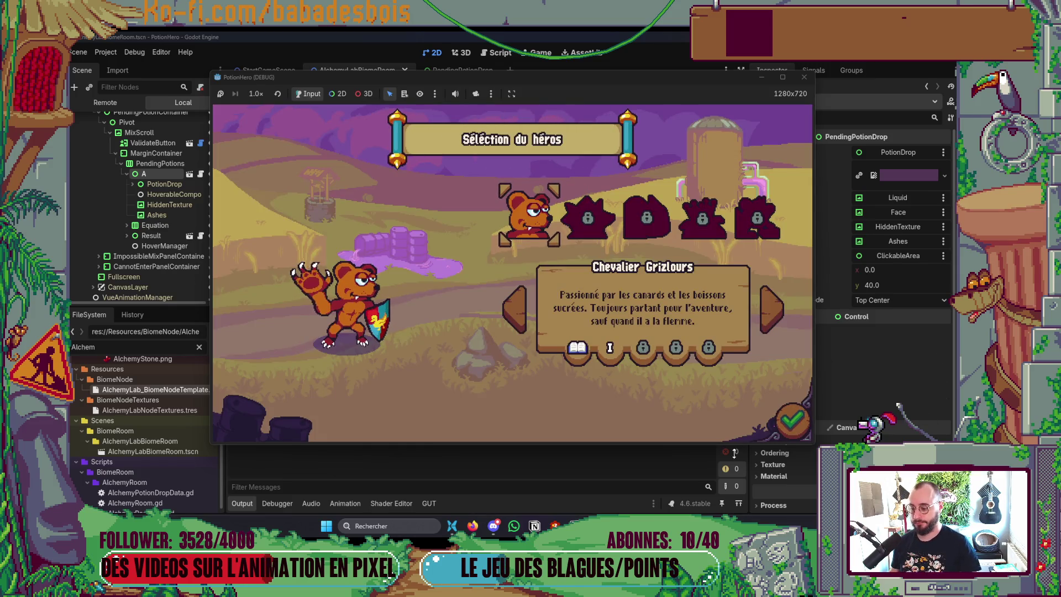
{"action": "left_click", "coordinate": [571, 489]}
{"action": "key", "text": "alt+Tab"}
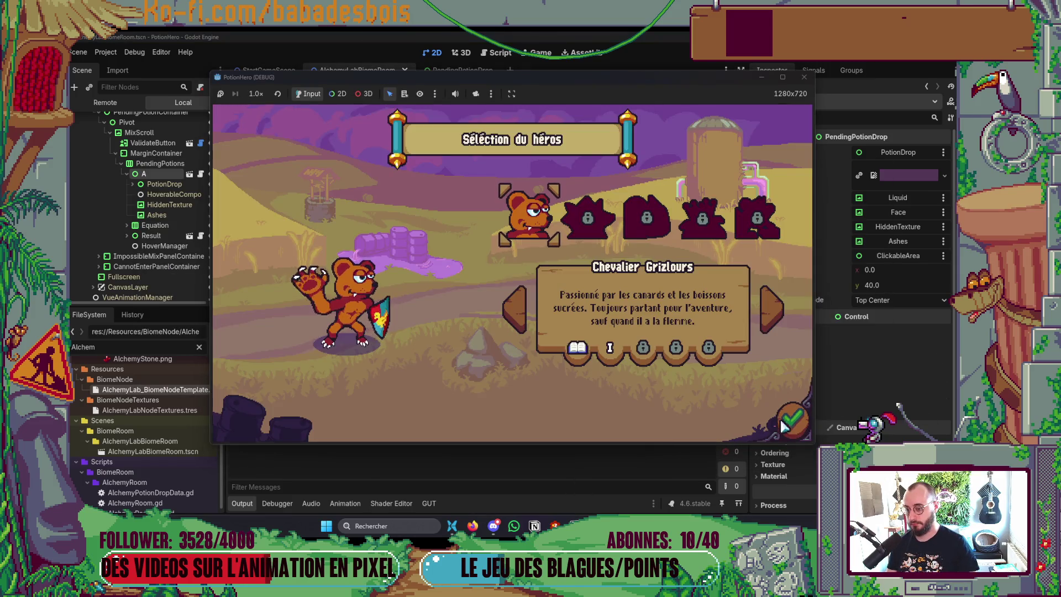
{"action": "left_click", "coordinate": [791, 420]}
{"action": "left_click", "coordinate": [606, 224]}
{"action": "left_click", "coordinate": [794, 411]}
- Click through the tutorial dialog and leave the room for the Ferme malfamée map
{"action": "left_click", "coordinate": [504, 477]}
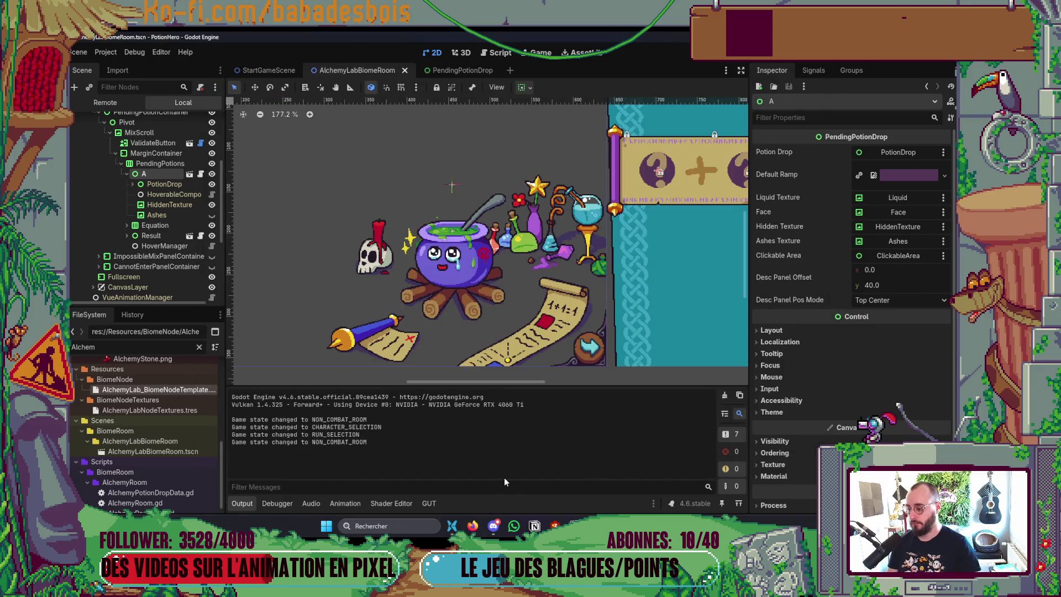
{"action": "key", "text": "alt+Tab"}
{"action": "left_click", "coordinate": [690, 353]}
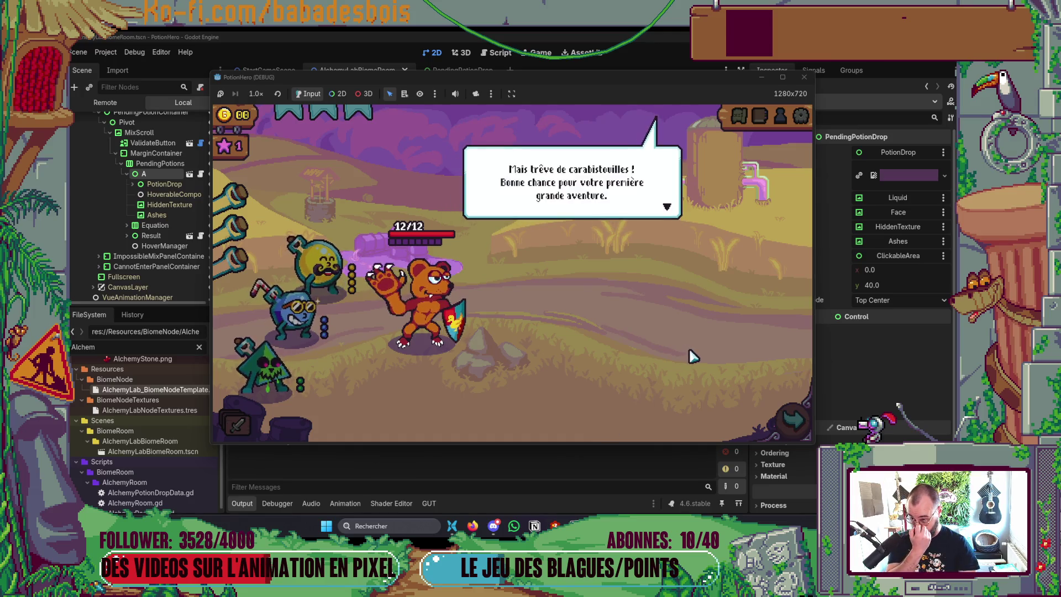
{"action": "left_click", "coordinate": [690, 353]}
{"action": "left_click", "coordinate": [790, 428]}
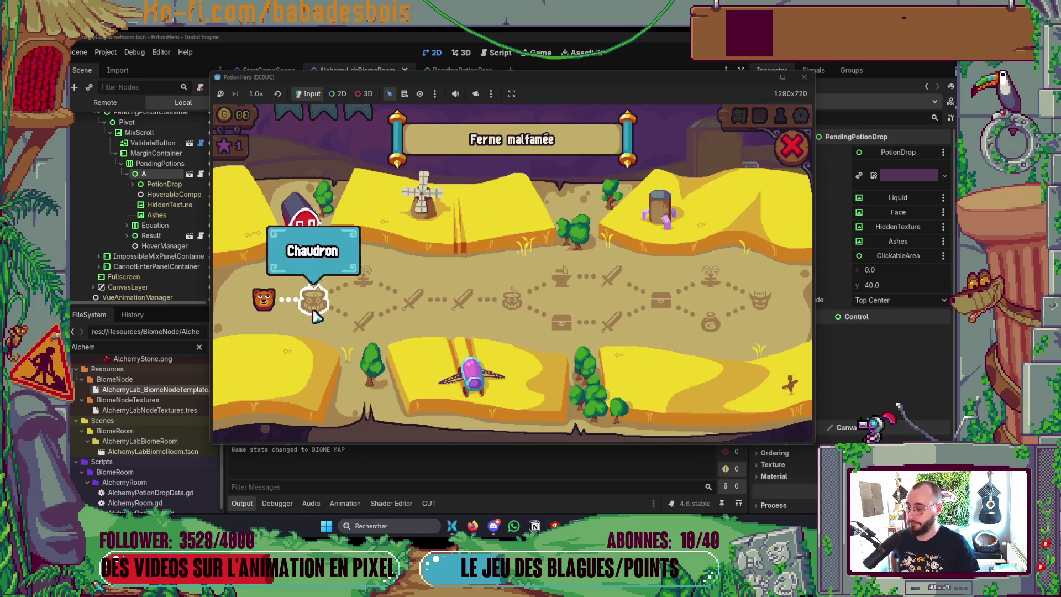
{"action": "left_click", "coordinate": [392, 472]}
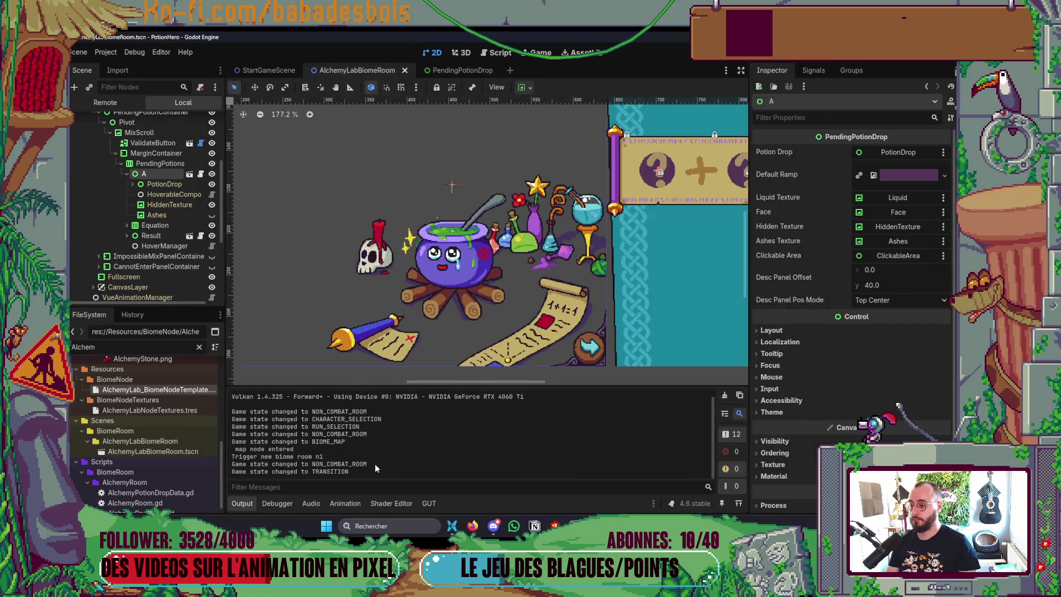
{"action": "key", "text": "alt+Tab"}
{"action": "key", "text": "alt+Tab"}
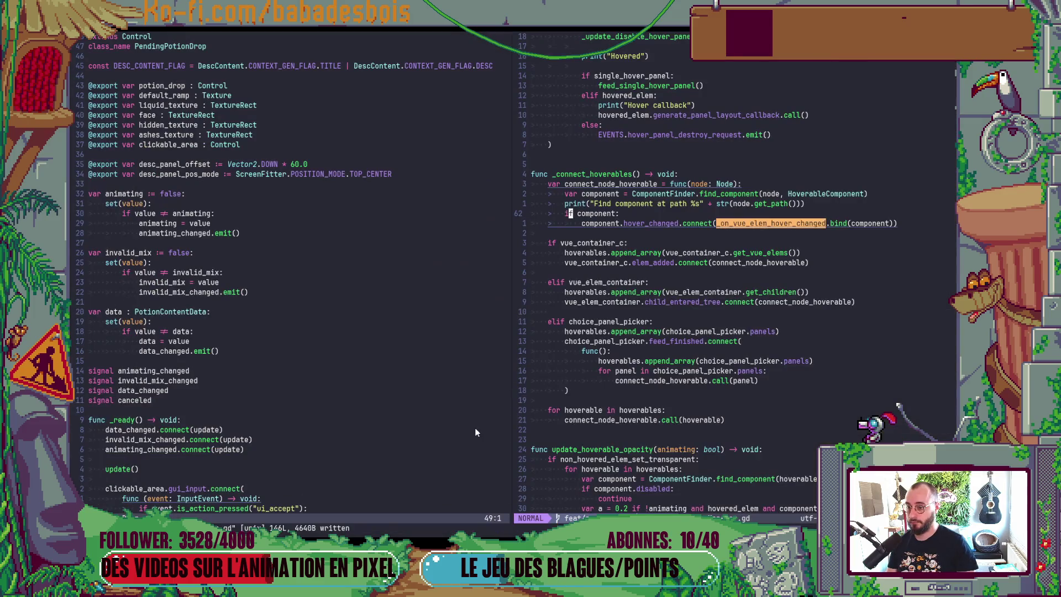
- Open the cauldron's potion mixing panel in the running game
{"action": "key", "text": "alt+Tab"}
{"action": "key", "text": "alt+Tab"}
{"action": "key", "text": "alt+Tab"}
{"action": "left_click", "coordinate": [642, 372]}
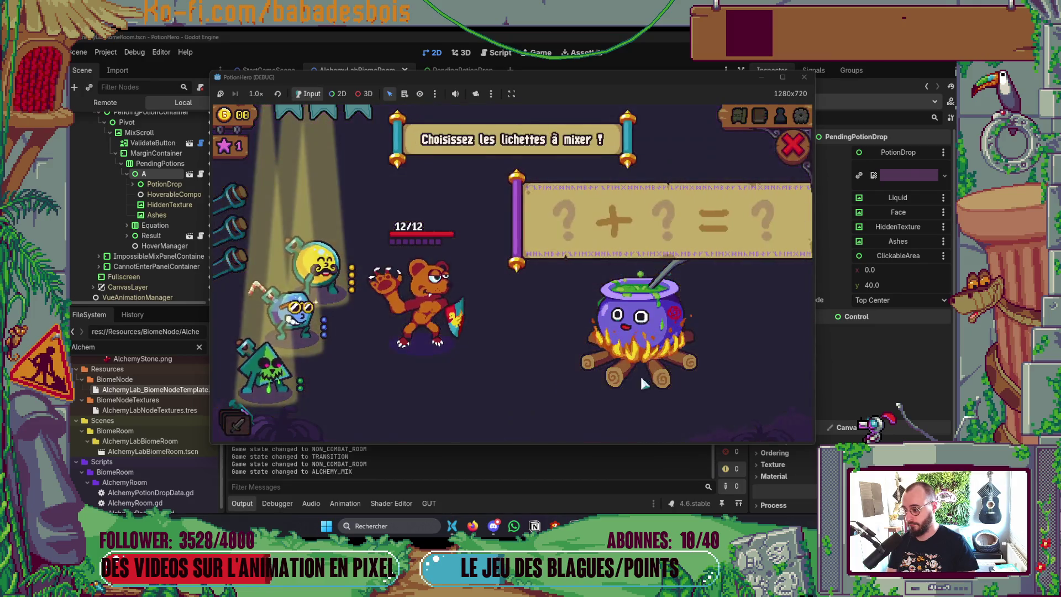
{"action": "key", "text": "alt+Tab"}
{"action": "key", "text": "alt+Tab"}
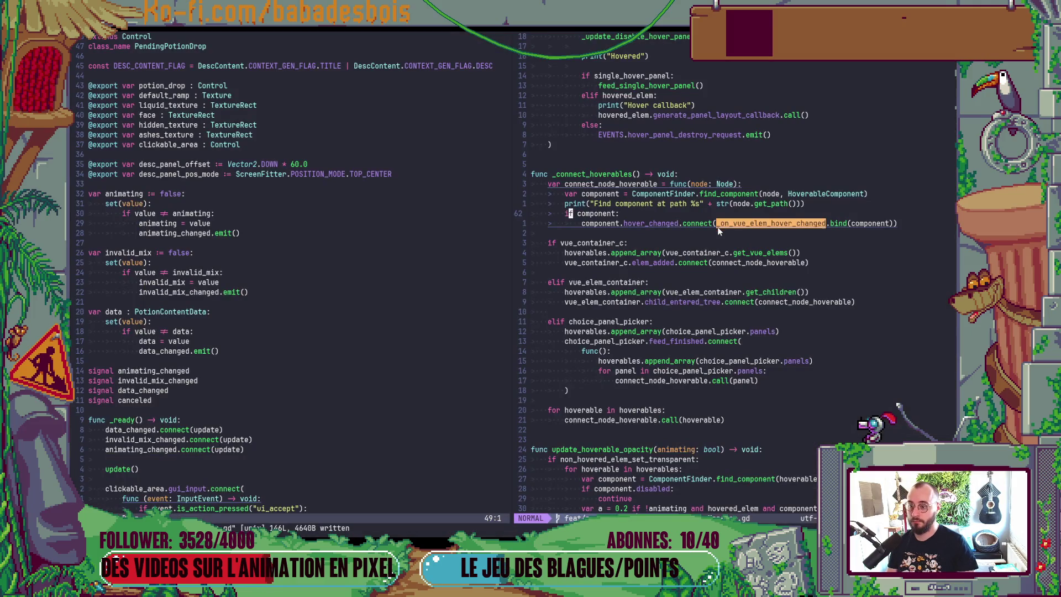
- Below the choice_panel_picker block in _ready, write an 'else: _connect_hoverable' line
{"action": "scroll", "coordinate": [717, 226], "scroll_direction": "up", "scroll_amount": 7}
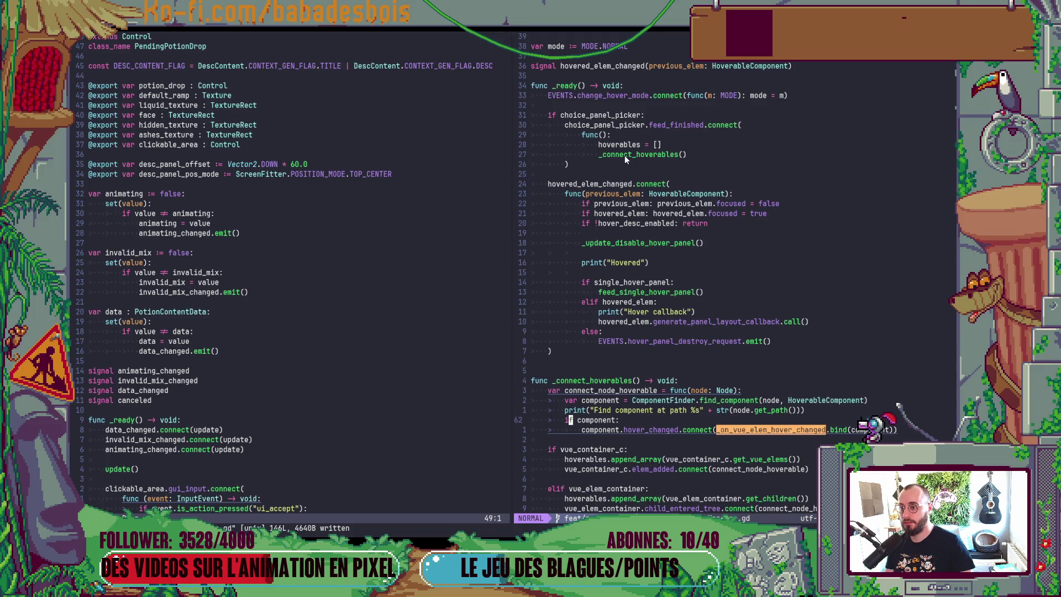
{"action": "left_click_drag", "start_coordinate": [624, 155], "coordinate": [620, 154]}
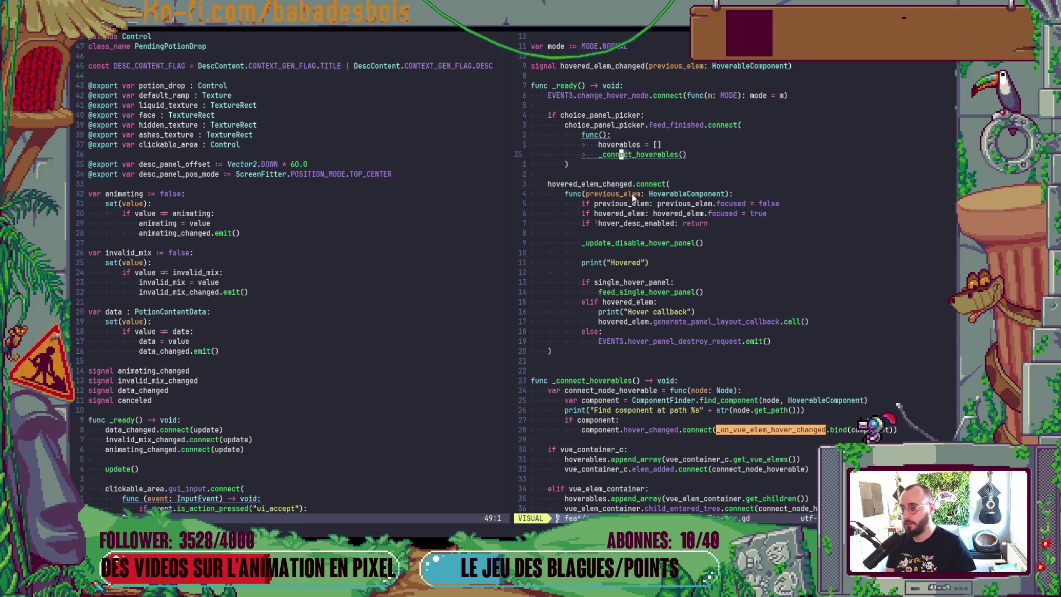
{"action": "key", "text": "Escape"}
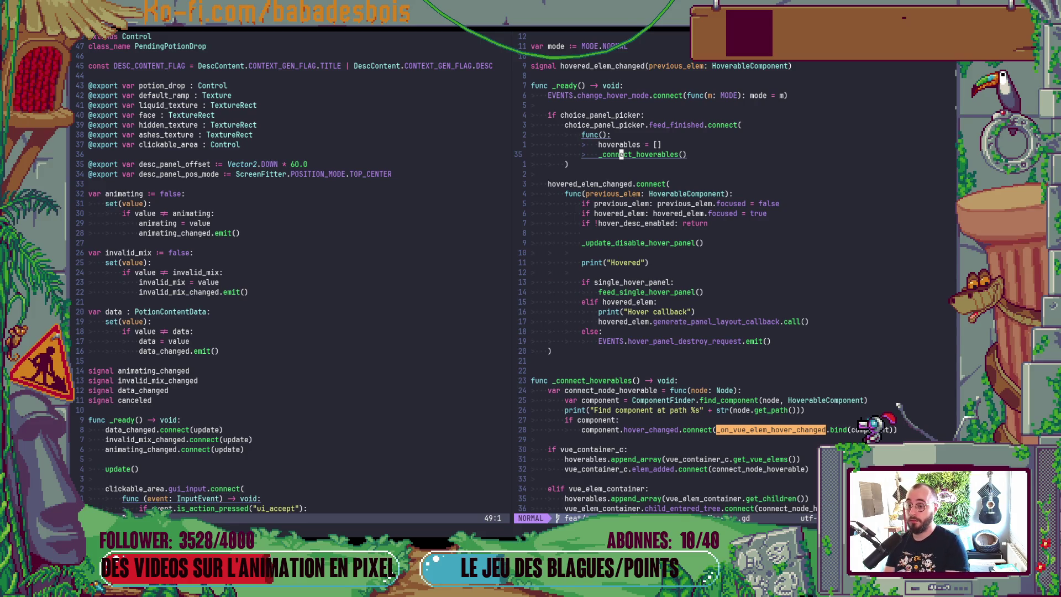
{"action": "key", "text": "b"}
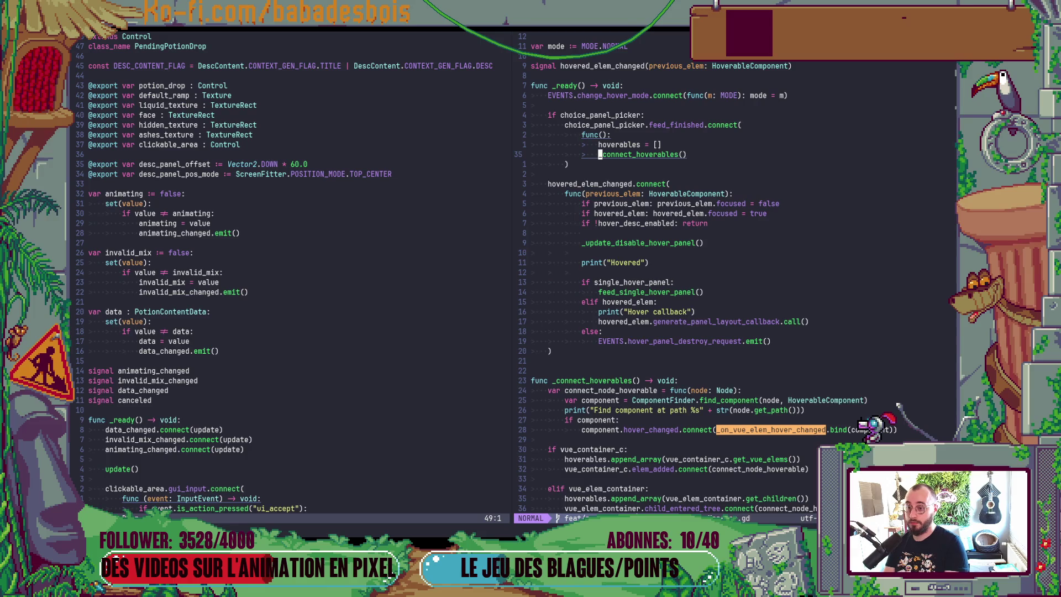
{"action": "key", "text": "j"}
{"action": "key", "text": "j"}
{"action": "key", "text": "j"}
{"action": "key", "text": "k"}
{"action": "key", "text": "k"}
{"action": "type", "text": "o"}
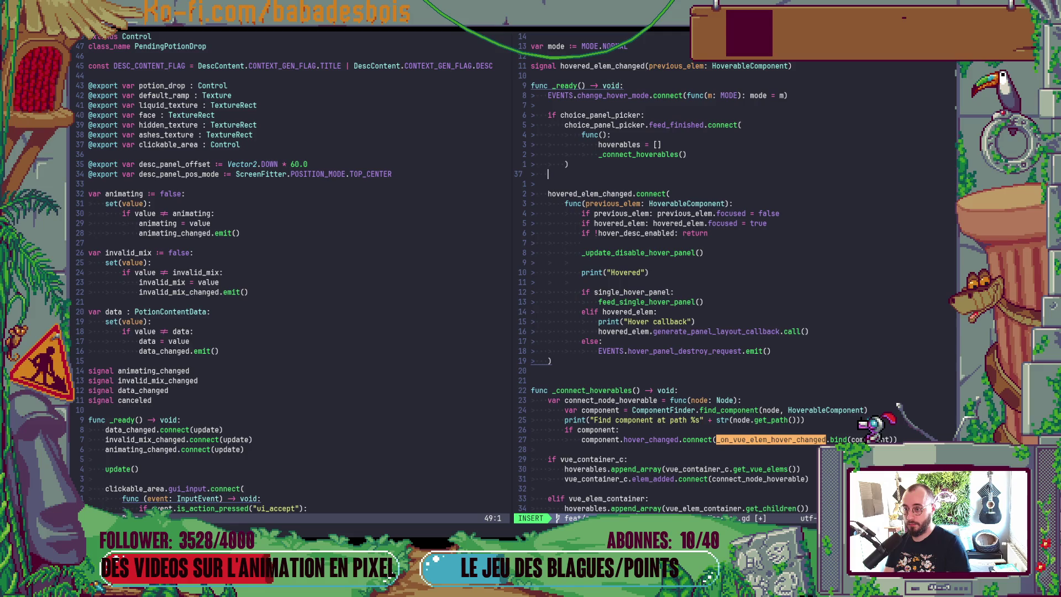
{"action": "type", "text": "lse: _connect_hoverable"}
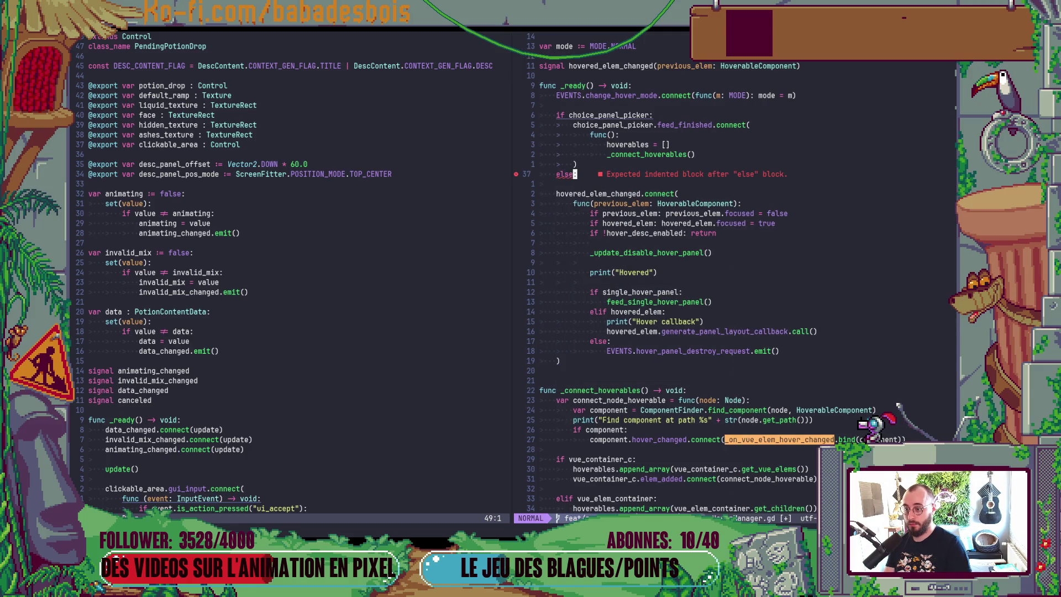
{"action": "key", "text": "Escape"}
- Move _connect_hoverables() onto its own indented line under else and save the script
{"action": "key", "text": "b"}
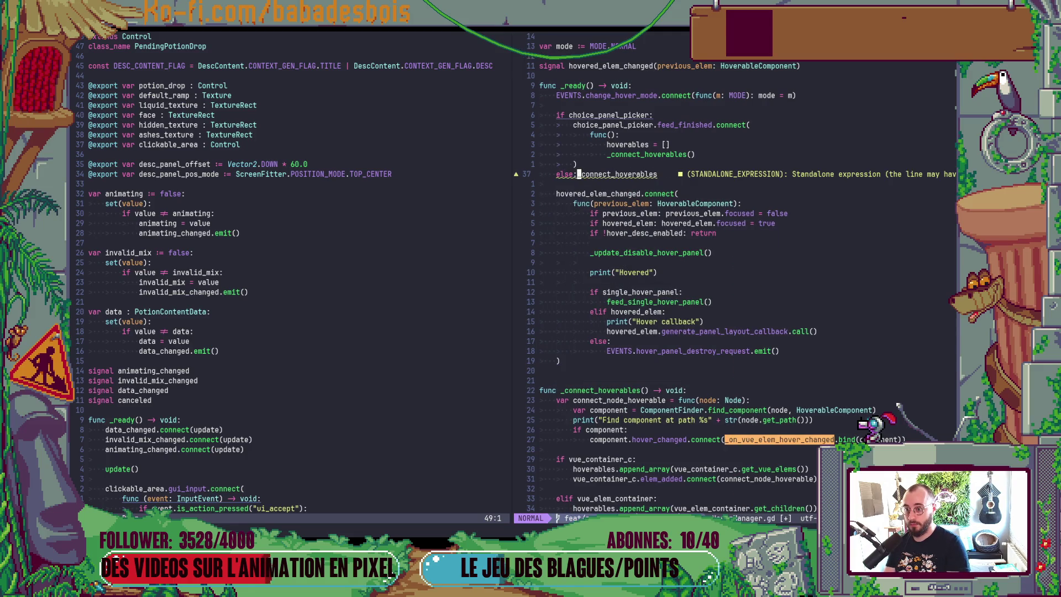
{"action": "key", "text": "s"}
{"action": "key", "text": "Return"}
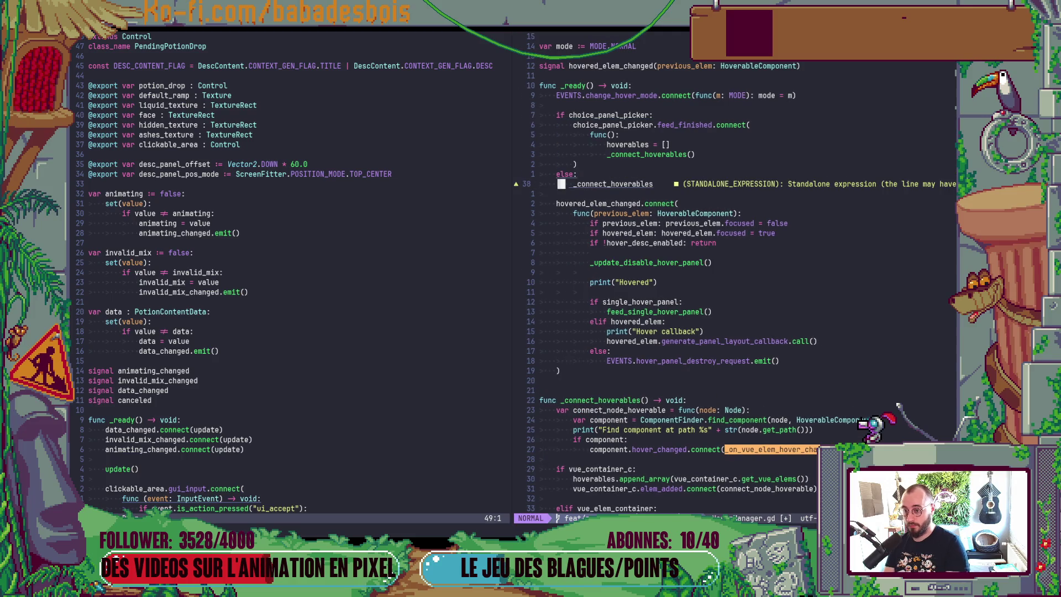
{"action": "type", "text": "()"}
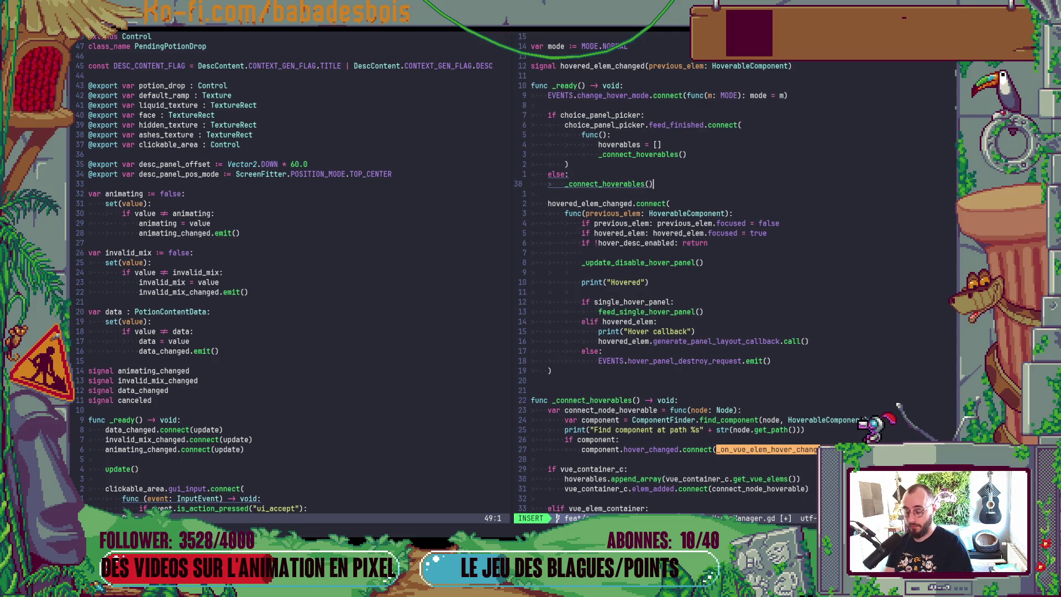
{"action": "key", "text": "Escape"}
{"action": "type", "text": ":w"}
{"action": "key", "text": "Return"}
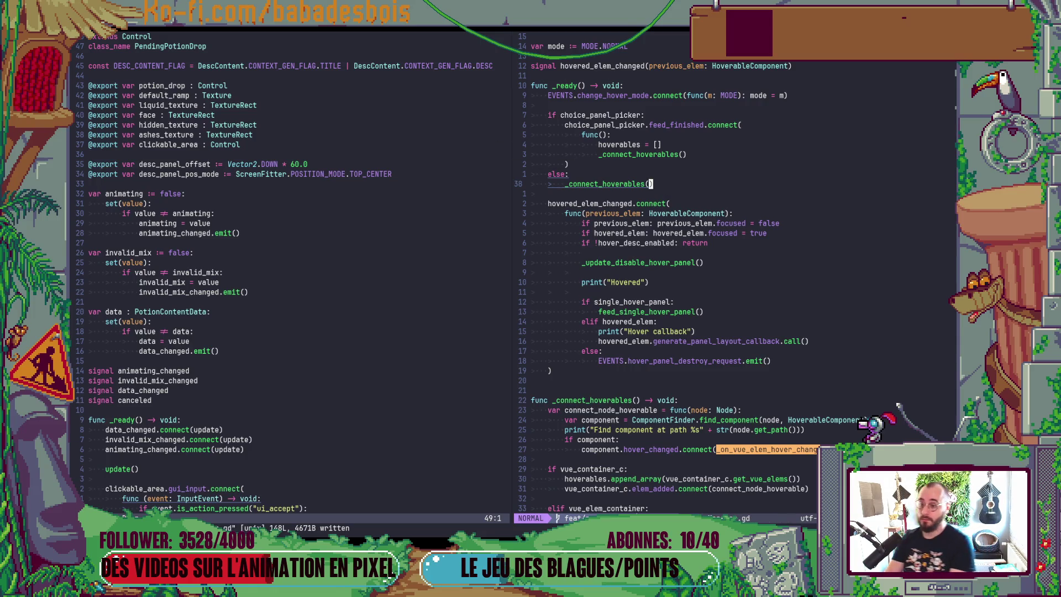
- Clear the whitespace on blank line 47 and undo the stray edit
{"action": "key", "text": "j"}
{"action": "key", "text": "j"}
{"action": "key", "text": "j"}
{"action": "key", "text": "S"}
{"action": "key", "text": "Escape"}
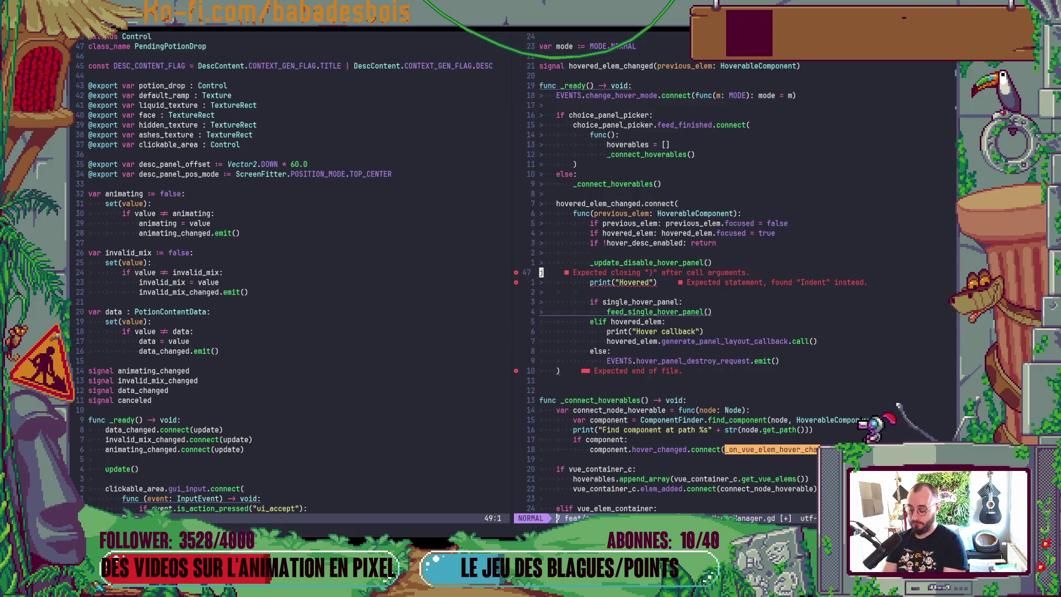
{"action": "type", "text": "u:"}
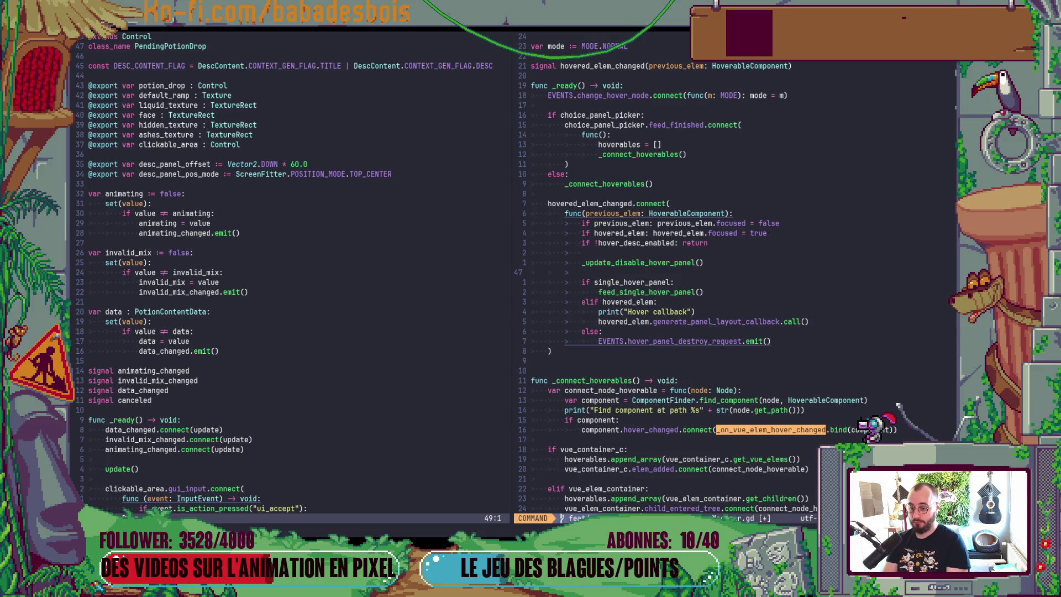
{"action": "key", "text": "alt+Tab"}
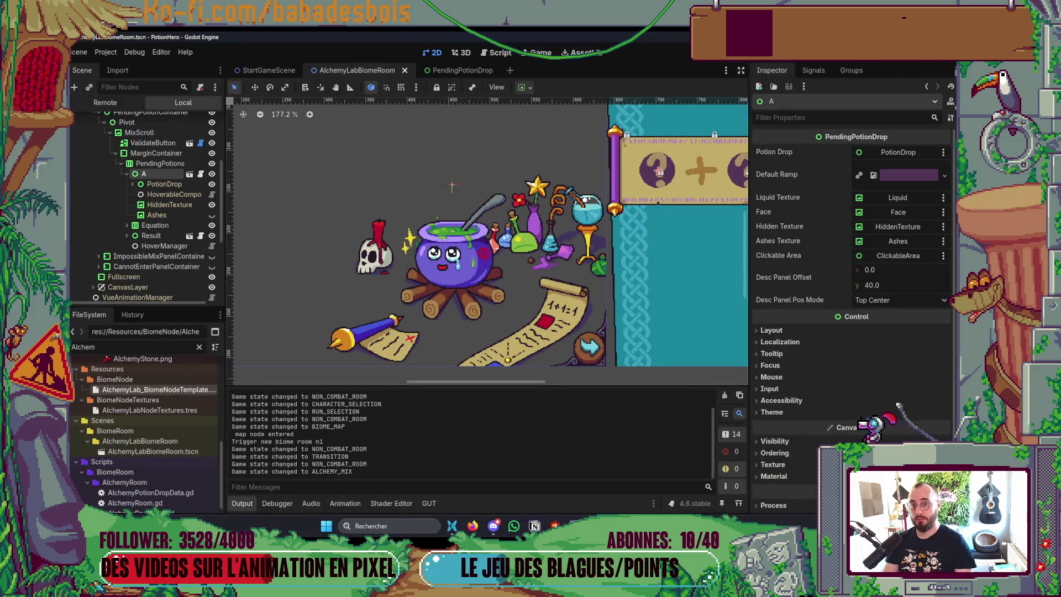
- Run the game, confirm the hero, start Réveil de l'ours, and send the bear into the next room
{"action": "key", "text": "F5"}
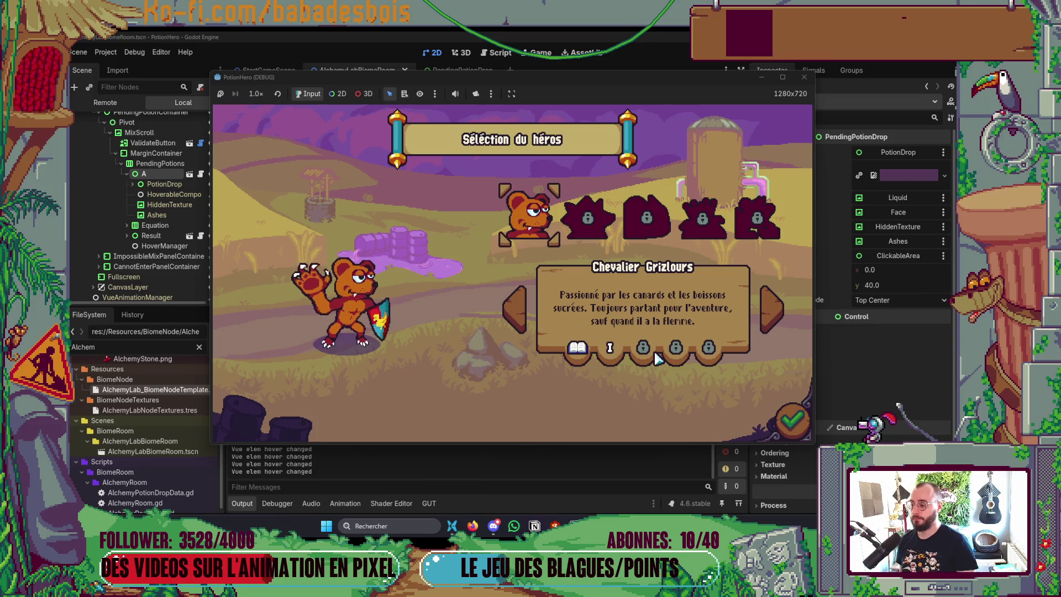
{"action": "left_click", "coordinate": [791, 421]}
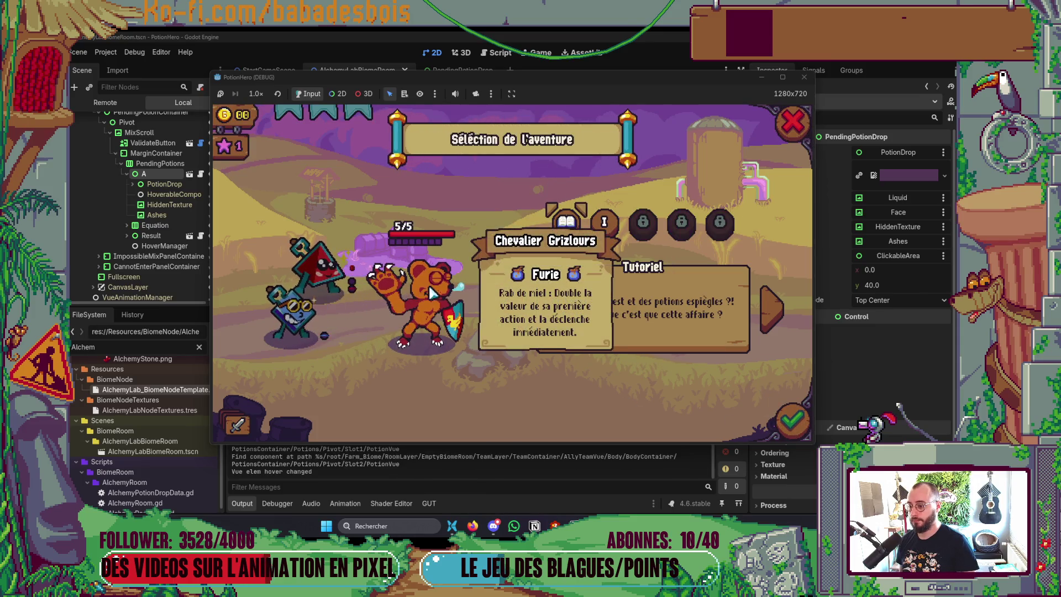
{"action": "left_click", "coordinate": [619, 229]}
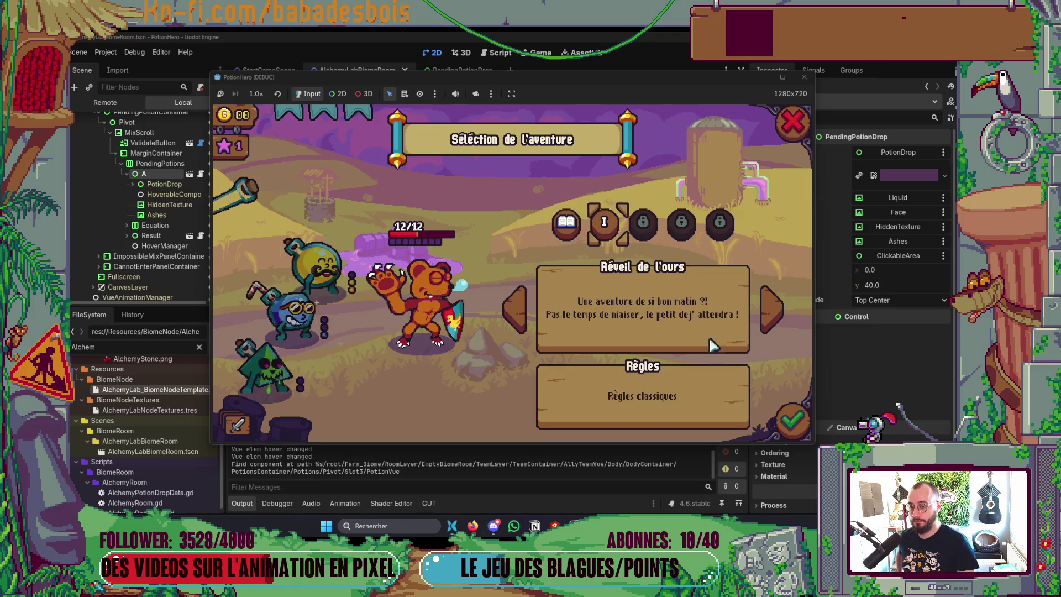
{"action": "left_click", "coordinate": [791, 421]}
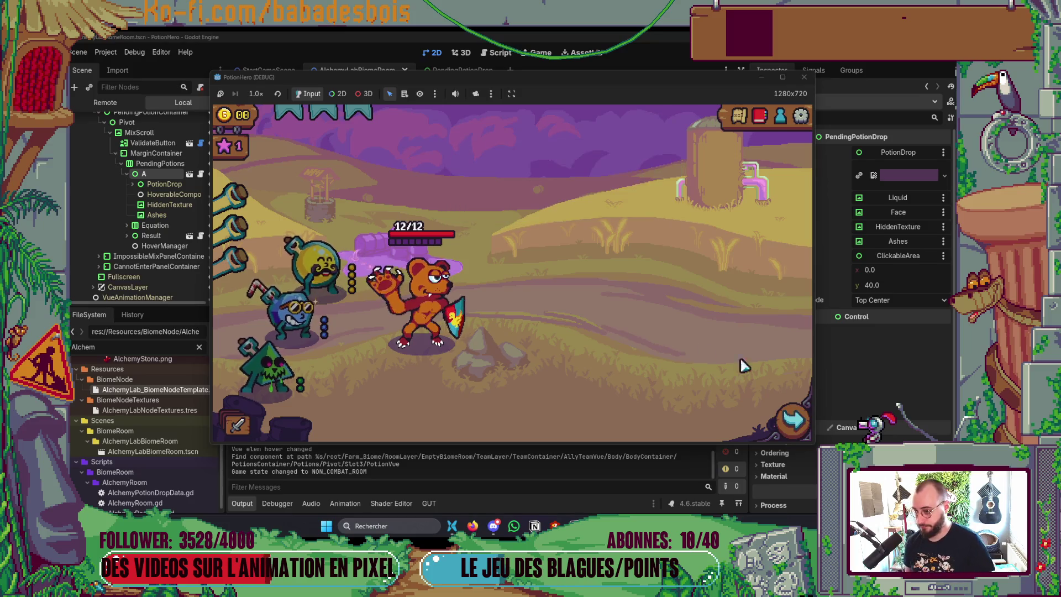
{"action": "left_click", "coordinate": [307, 307]}
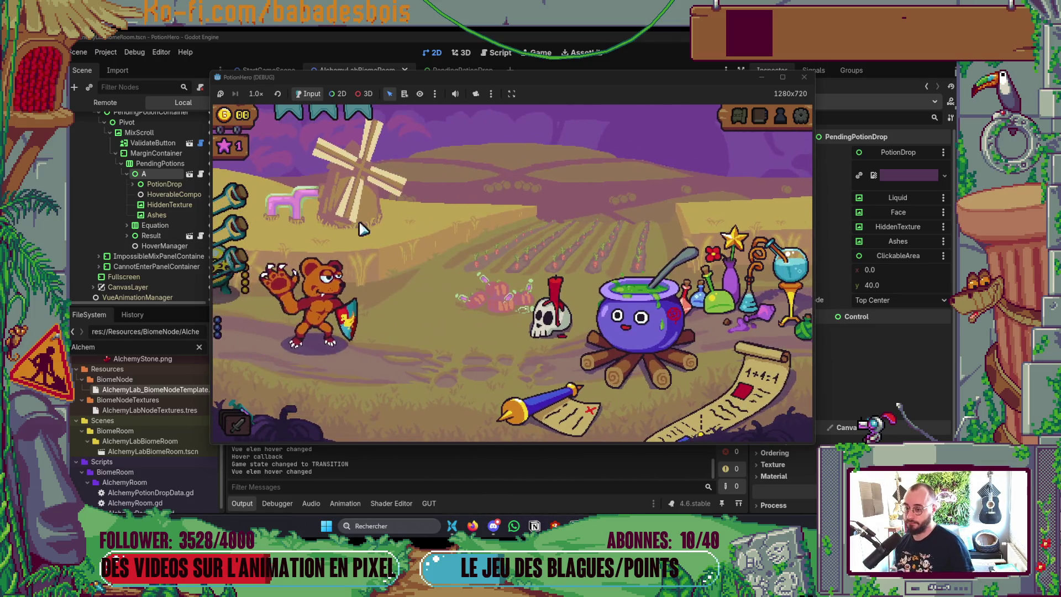
{"action": "mouse_move", "coordinate": [220, 207]}
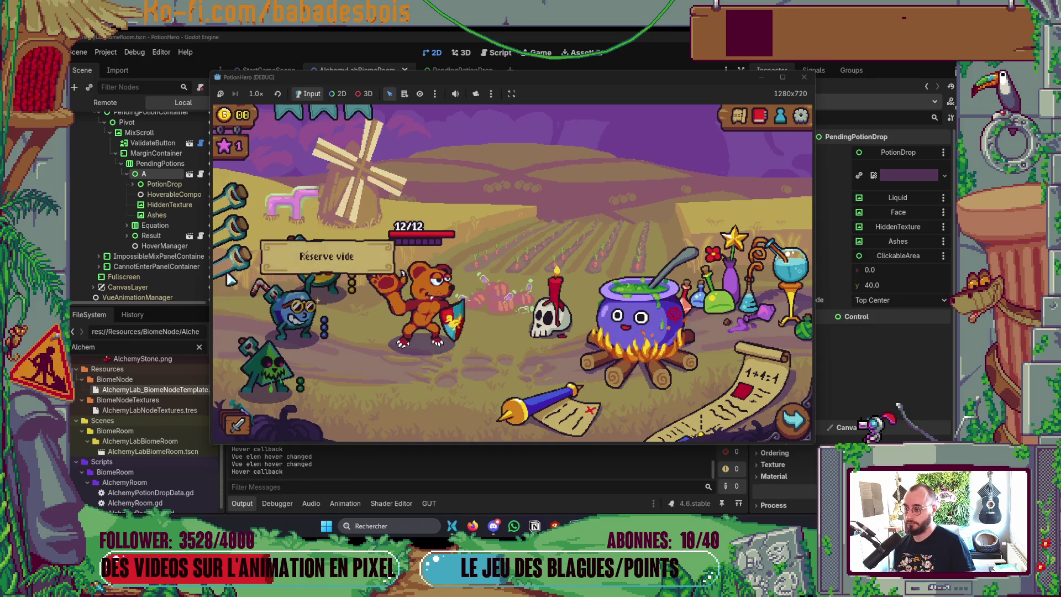
{"action": "left_click", "coordinate": [608, 365]}
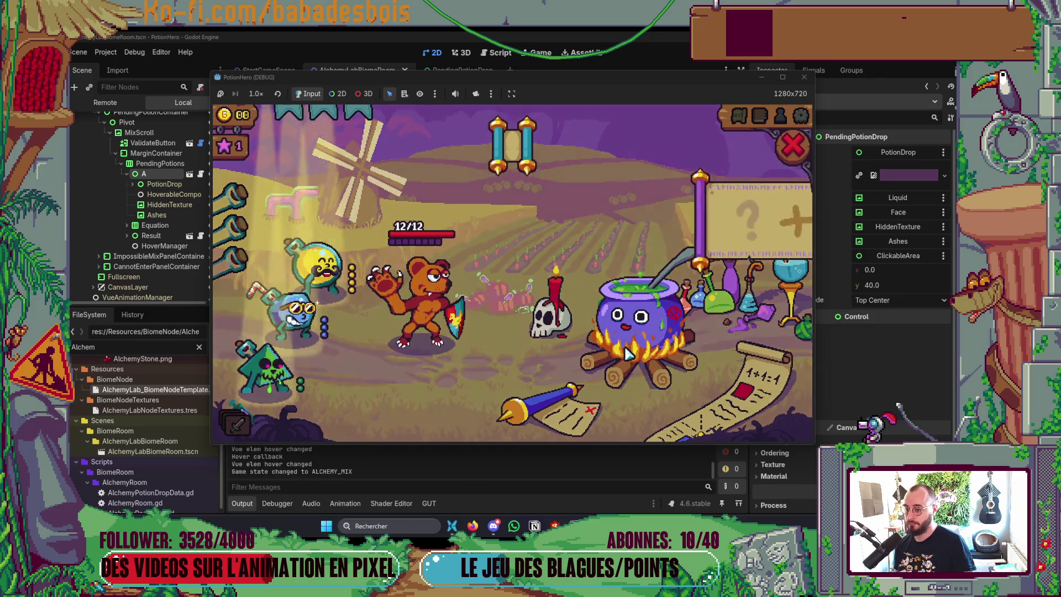
{"action": "mouse_move", "coordinate": [298, 329]}
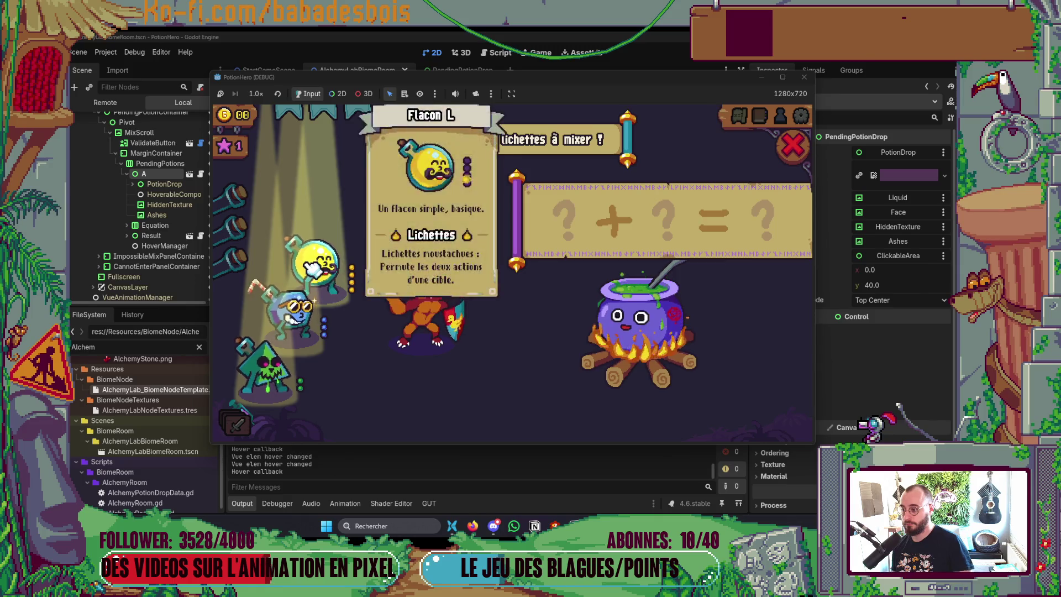
{"action": "left_click", "coordinate": [312, 268]}
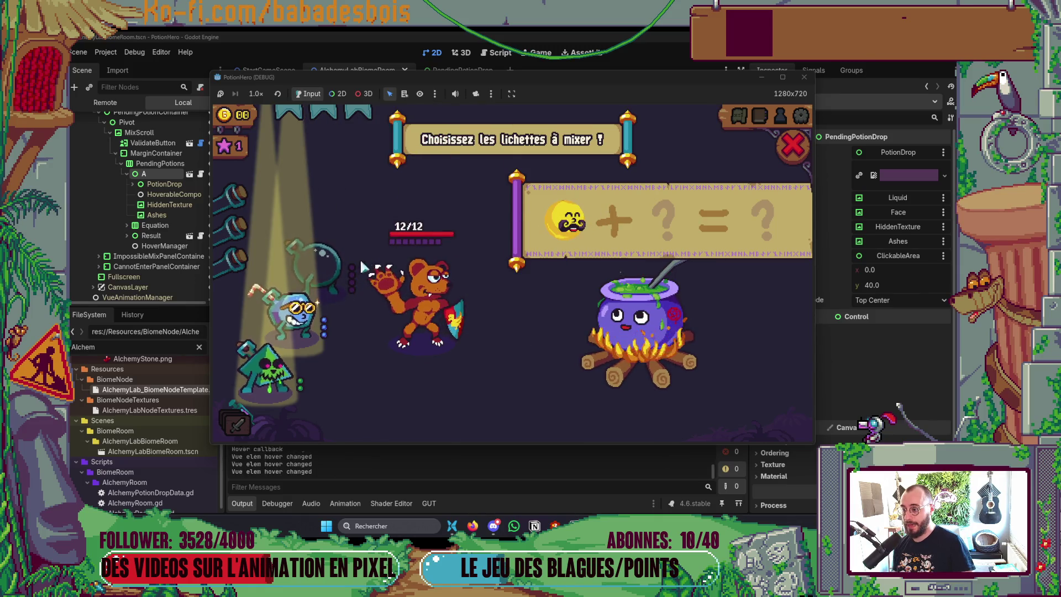
{"action": "left_click", "coordinate": [296, 310]}
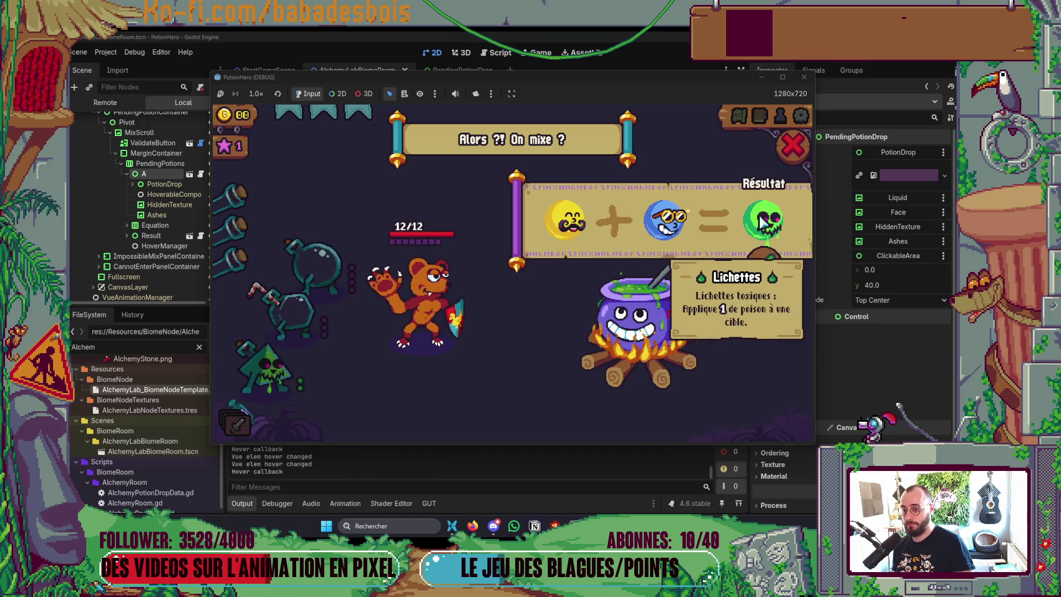
{"action": "left_click", "coordinate": [663, 232]}
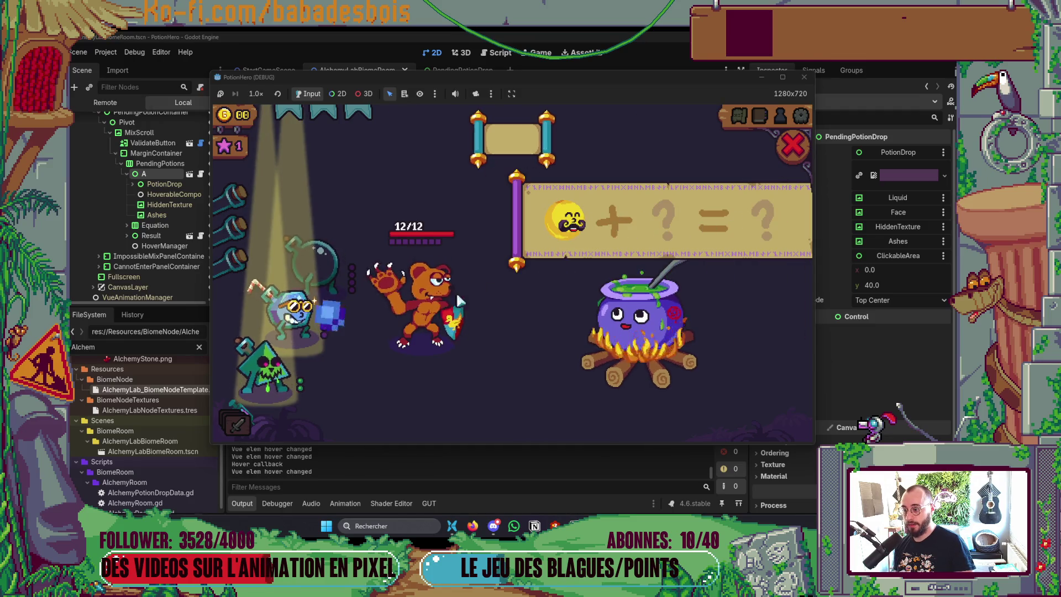
{"action": "left_click", "coordinate": [265, 365]}
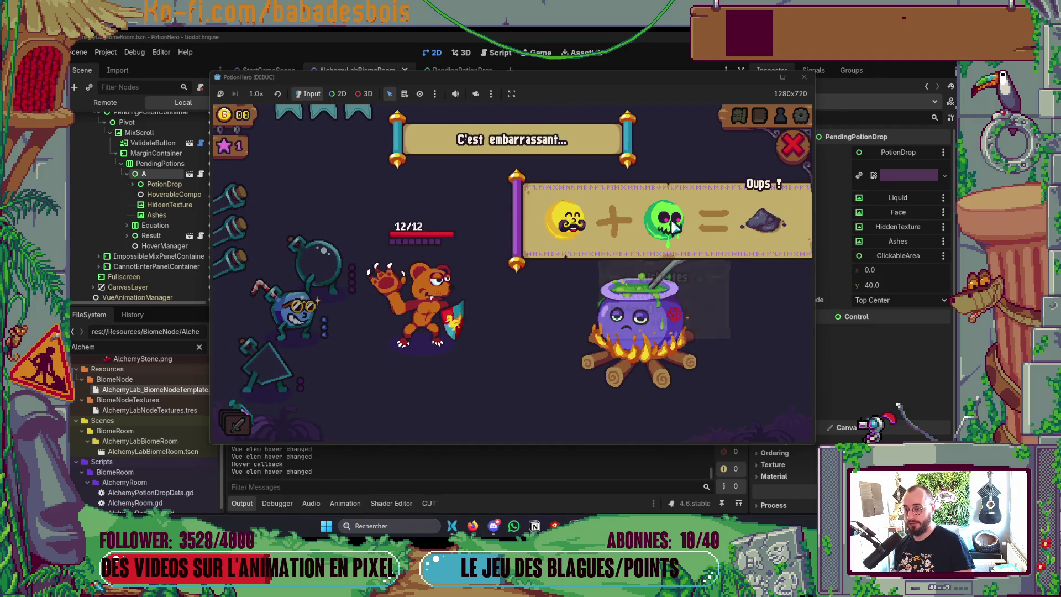
{"action": "mouse_move", "coordinate": [555, 232]}
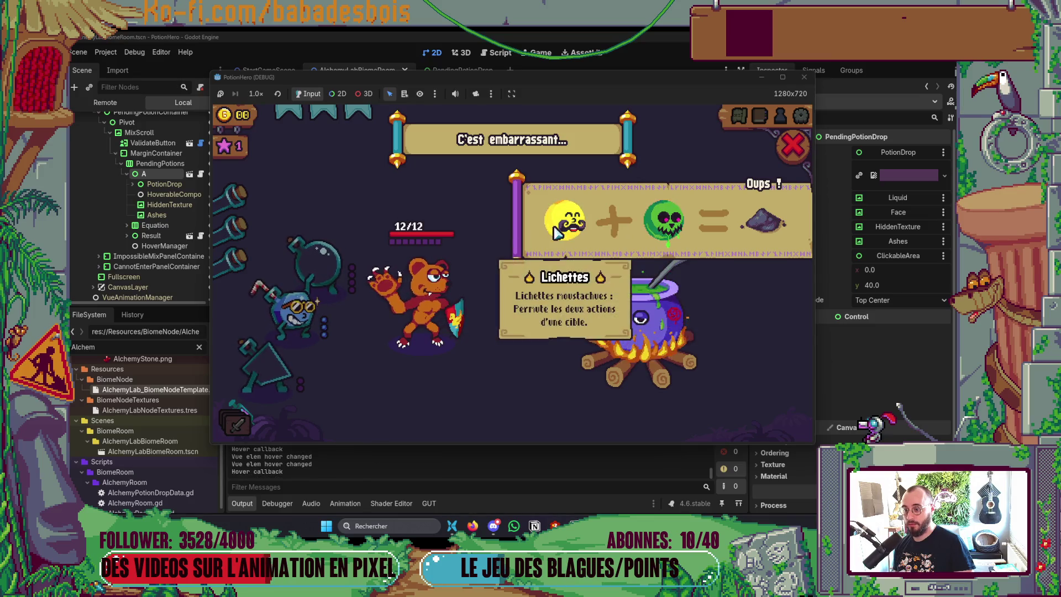
{"action": "left_click", "coordinate": [663, 221]}
{"action": "mouse_move", "coordinate": [299, 312]}
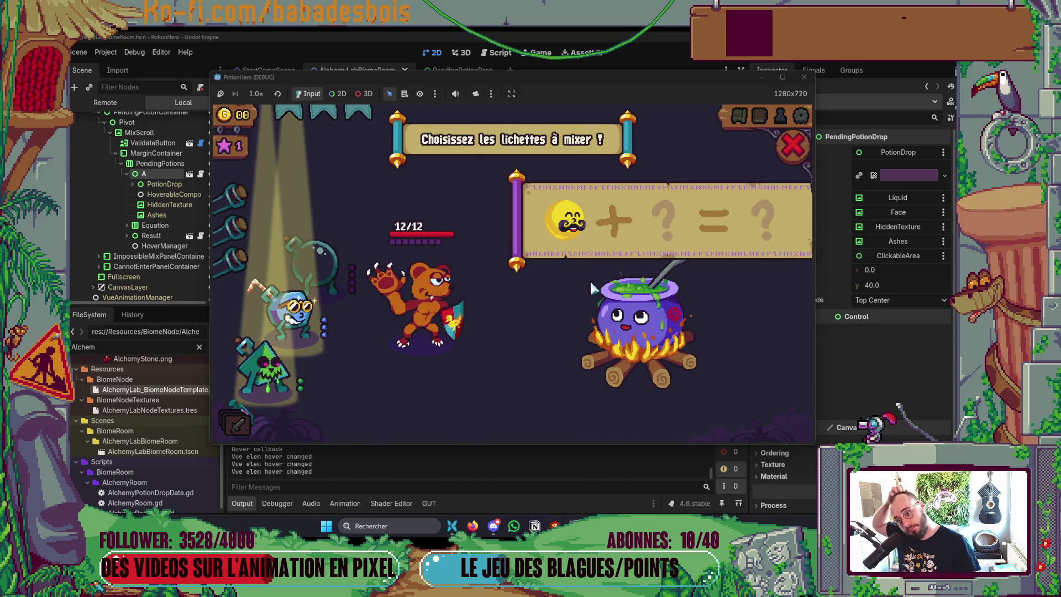
{"action": "left_click", "coordinate": [578, 229]}
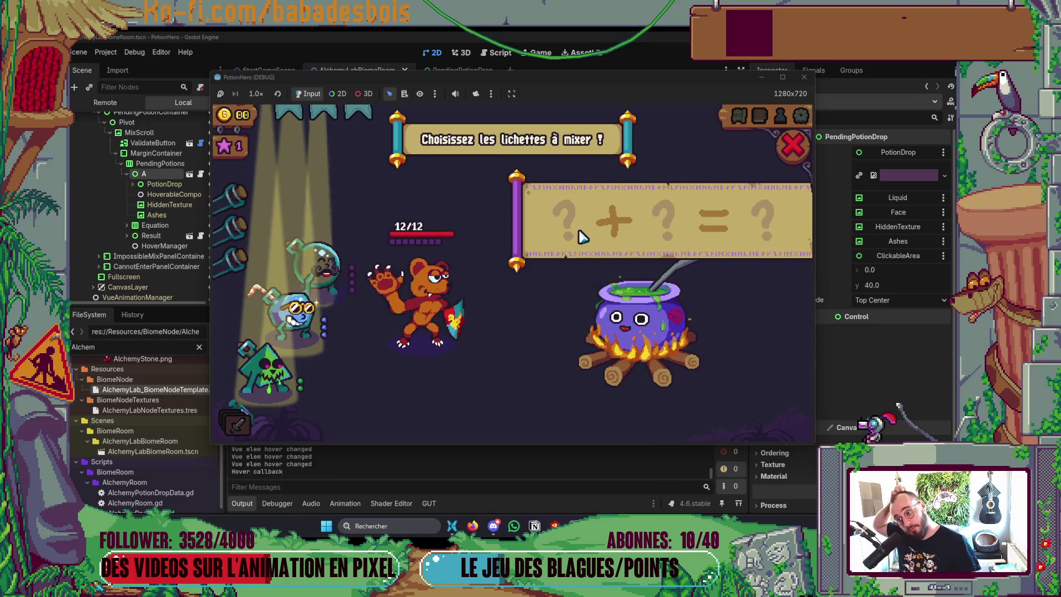
{"action": "left_click", "coordinate": [794, 147]}
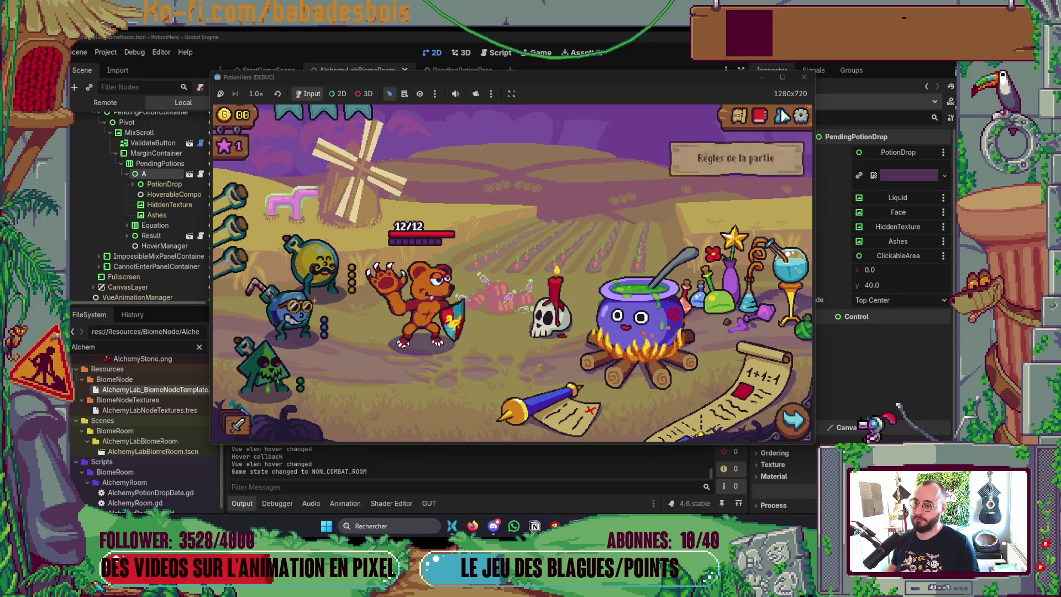
{"action": "left_click", "coordinate": [795, 79]}
{"action": "key", "text": "alt+Tab"}
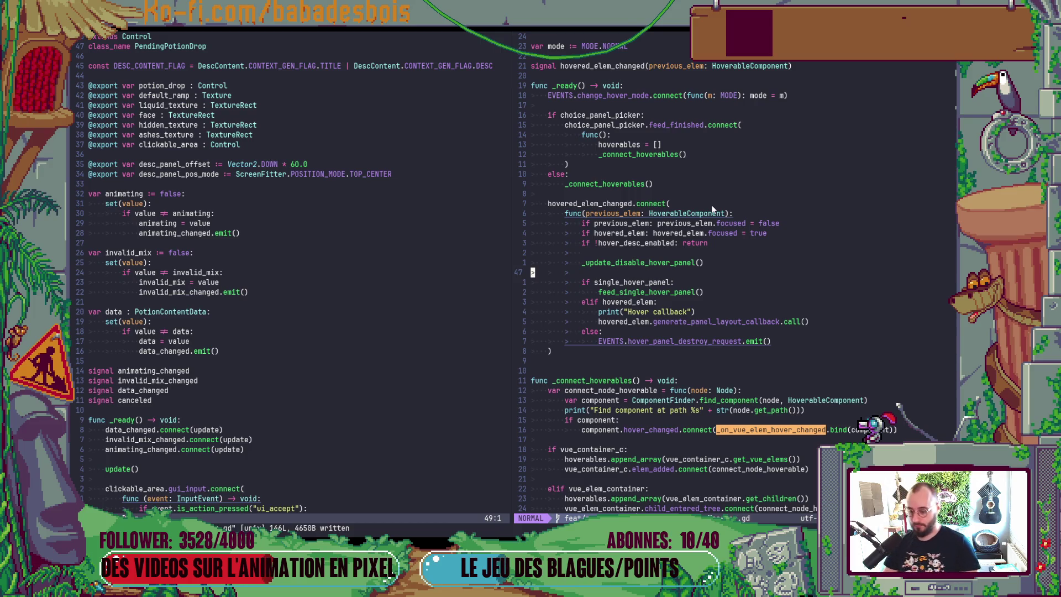
- Clear the search highlight and scroll PendingPotionDrop.gd down to its clear function
{"action": "key", "text": "colon"}
{"action": "key", "text": "Escape"}
{"action": "key", "text": "colon"}
{"action": "key", "text": "Escape"}
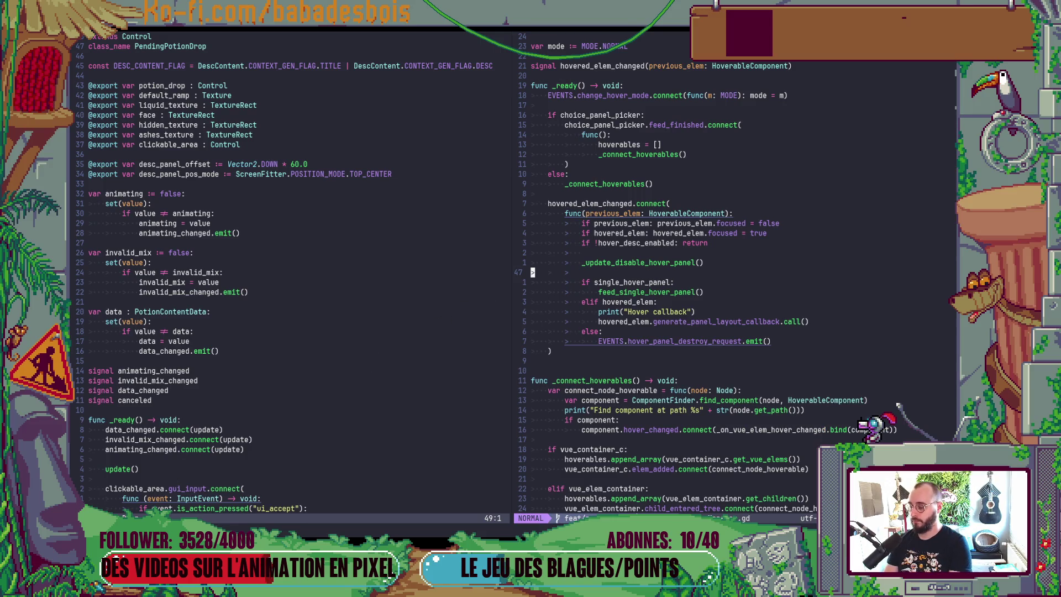
{"action": "left_click", "coordinate": [90, 507]}
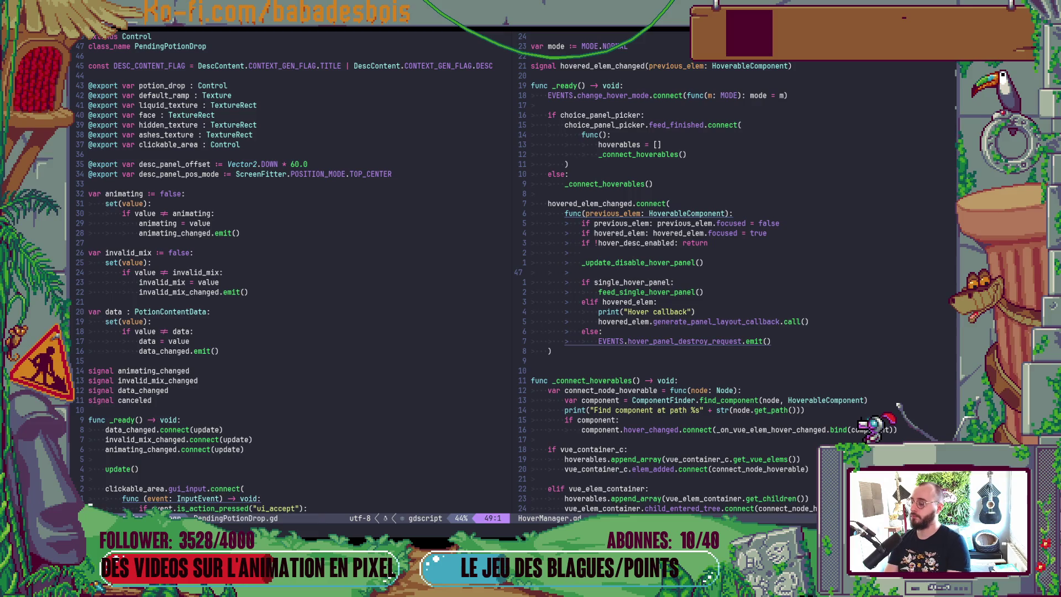
{"action": "key", "text": "ctrl+d"}
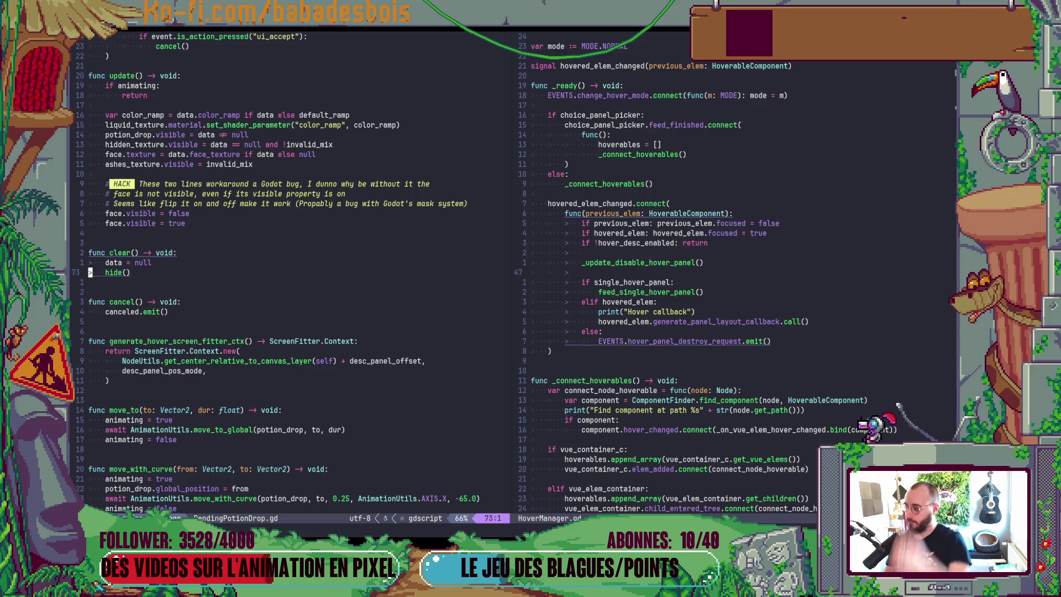
{"action": "key", "text": "alt+Tab"}
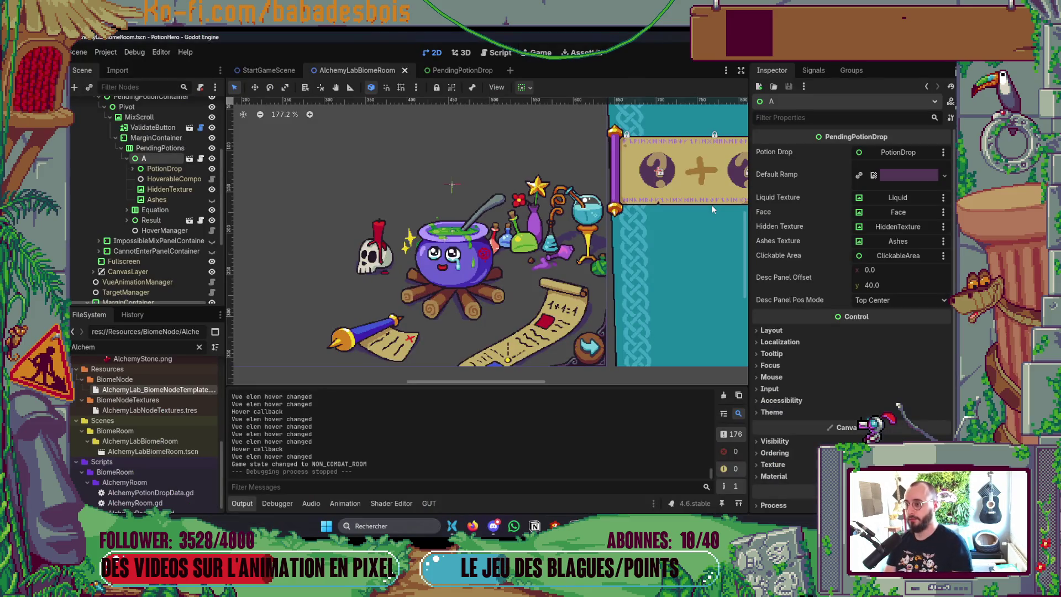
- Open the PendingPotionDrop scene, select its root node, and review its Layout and Mouse properties
{"action": "left_click", "coordinate": [449, 70]}
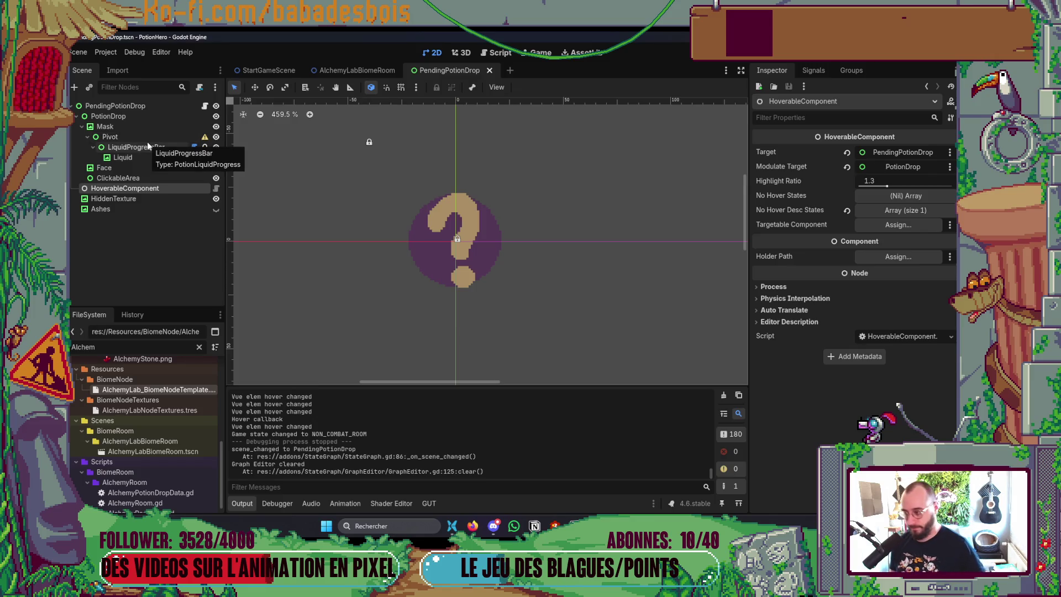
{"action": "left_click", "coordinate": [134, 104]}
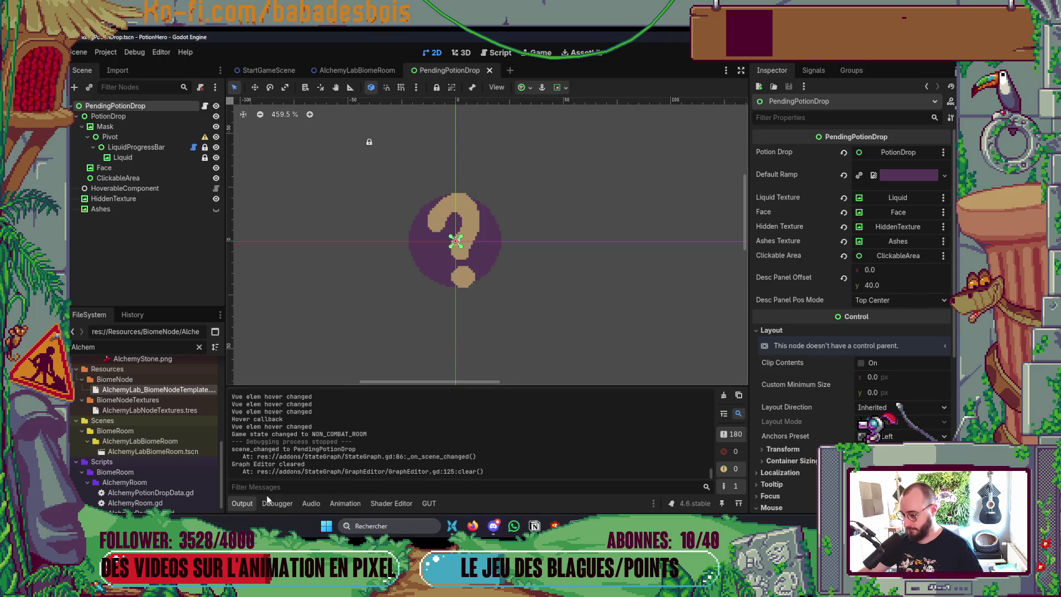
{"action": "left_click", "coordinate": [248, 504]}
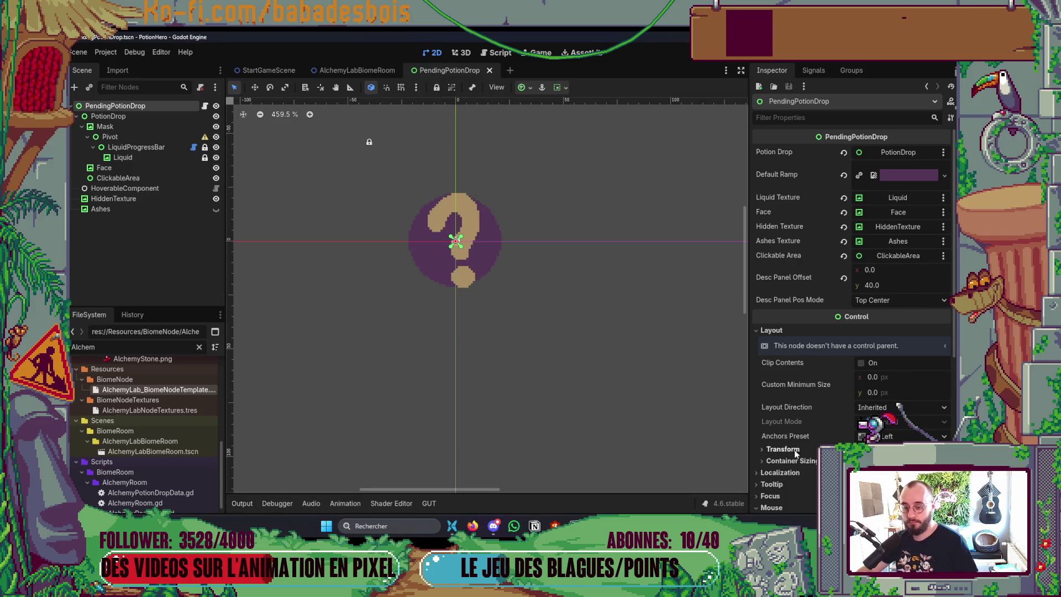
{"action": "left_click", "coordinate": [772, 330]}
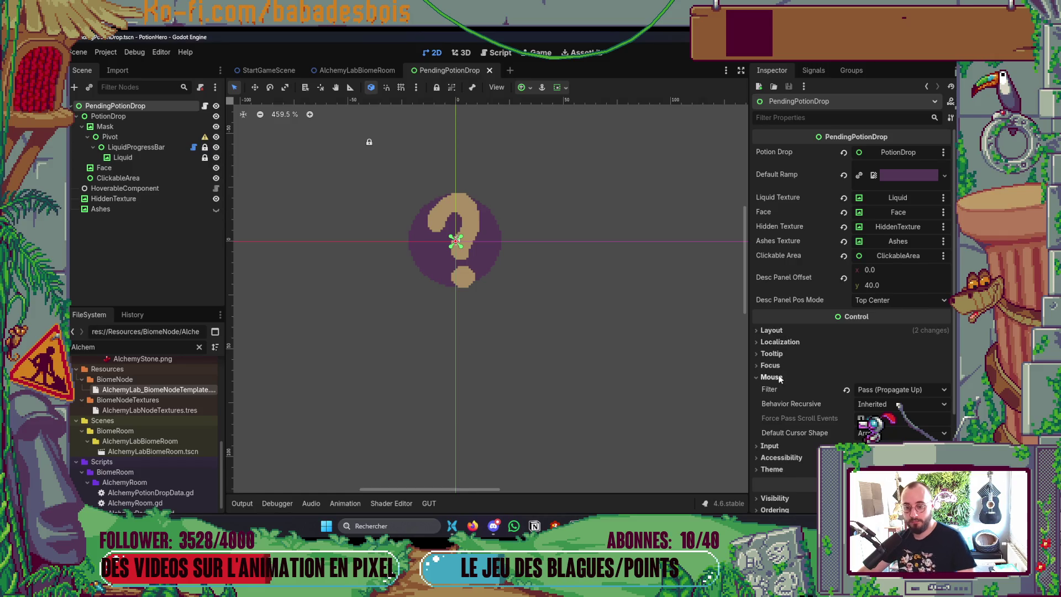
{"action": "left_click", "coordinate": [771, 376]}
{"action": "scroll", "coordinate": [574, 385], "scroll_direction": "left", "scroll_amount": 1}
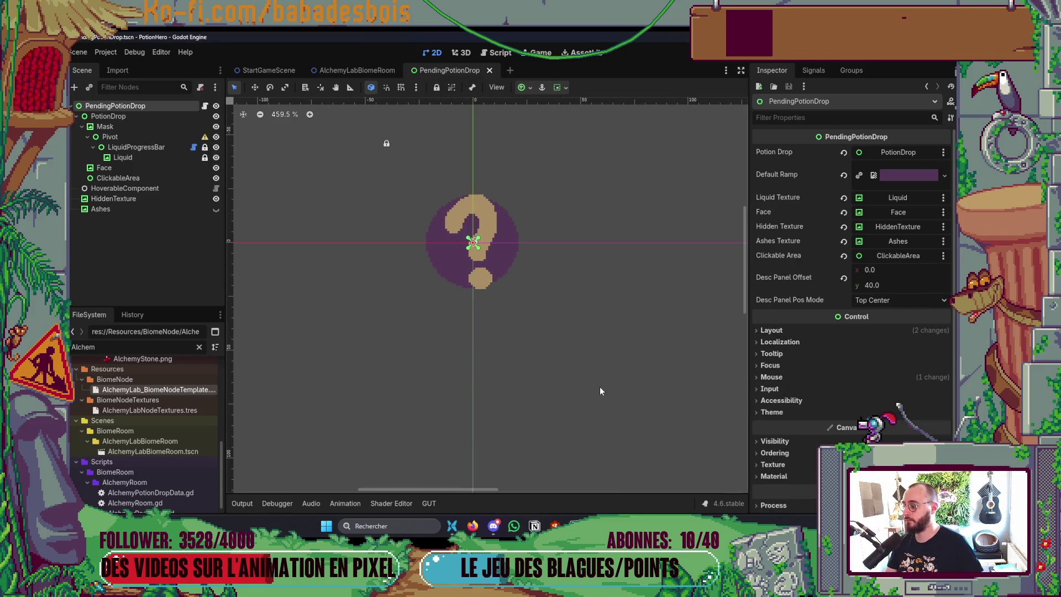
{"action": "key", "text": "alt+Tab"}
{"action": "key", "text": "alt+Tab"}
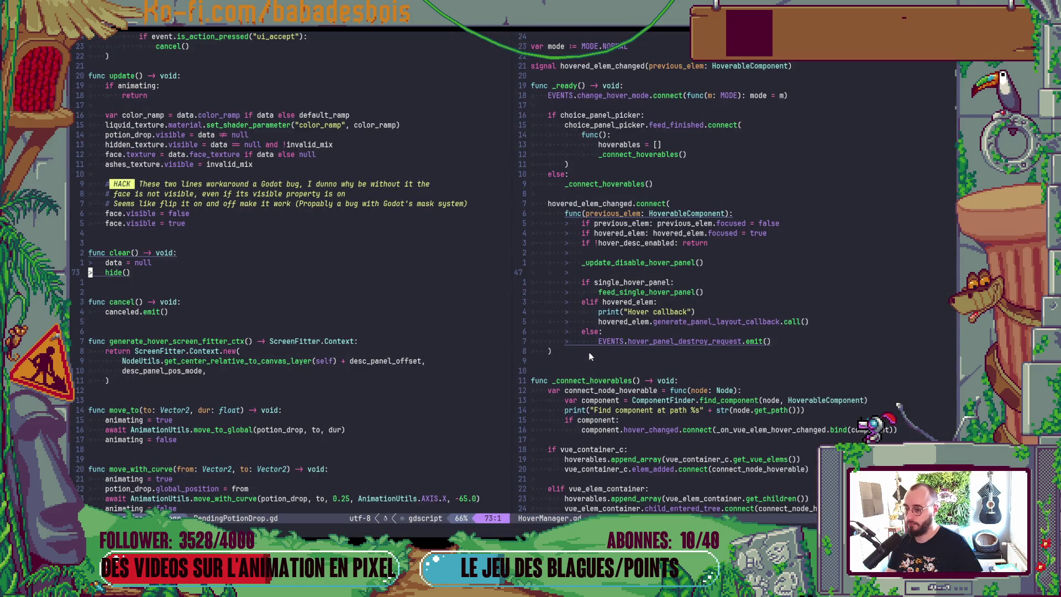
- Delete the Hover callback, Find component and Vue elem hover changed prints from HoverManager.gd and save it
{"action": "left_click", "coordinate": [630, 312]}
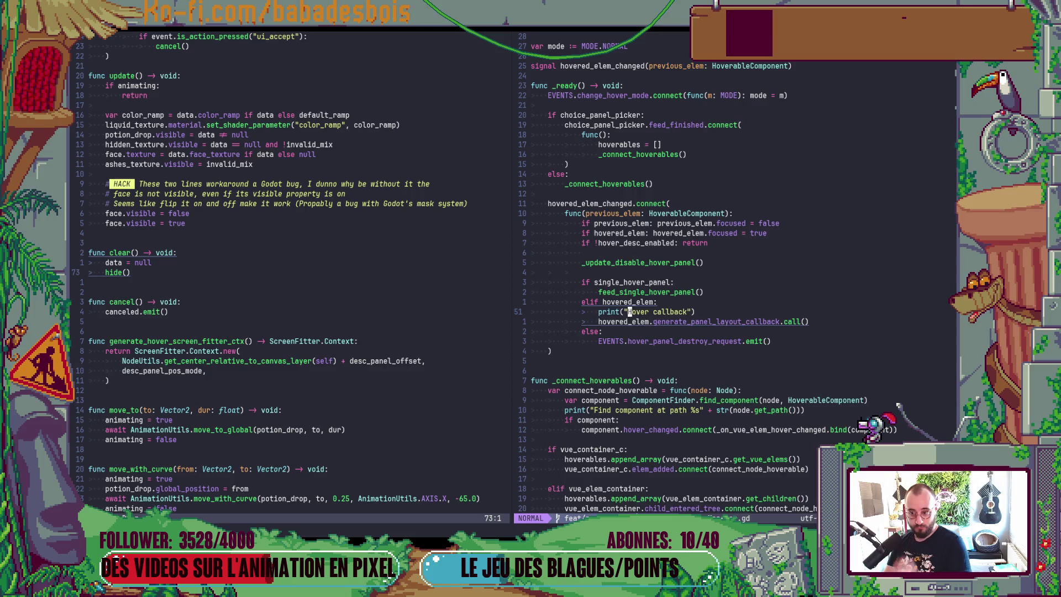
{"action": "key", "text": "d"}
{"action": "key", "text": "d"}
{"action": "key", "text": "j"}
{"action": "key", "text": "j"}
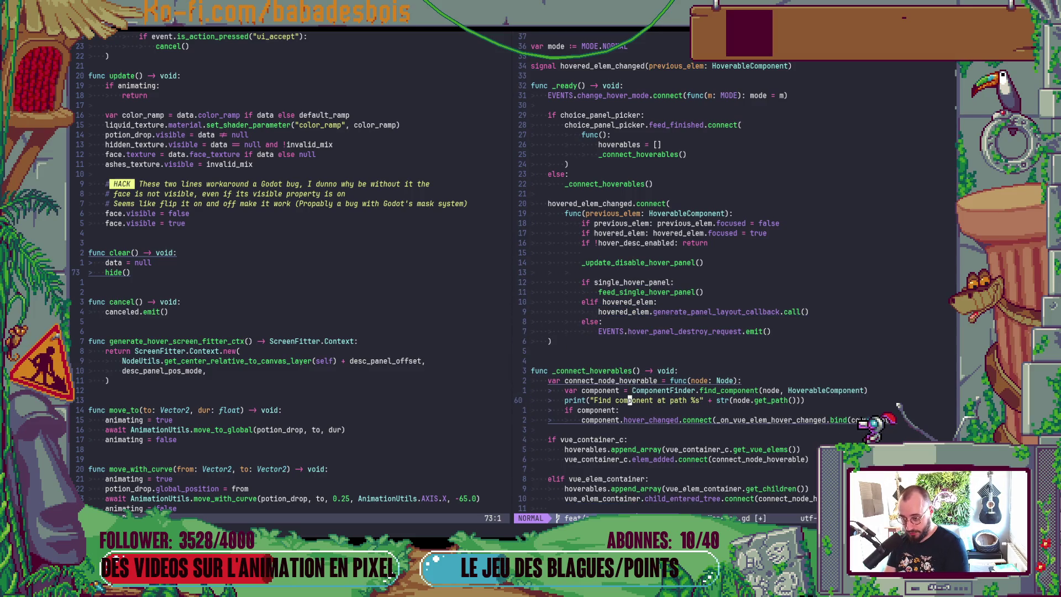
{"action": "key", "text": "d"}
{"action": "key", "text": "d"}
{"action": "key", "text": "G"}
{"action": "left_click", "coordinate": [586, 254]}
{"action": "key", "text": "k"}
{"action": "key", "text": "k"}
{"action": "key", "text": "k"}
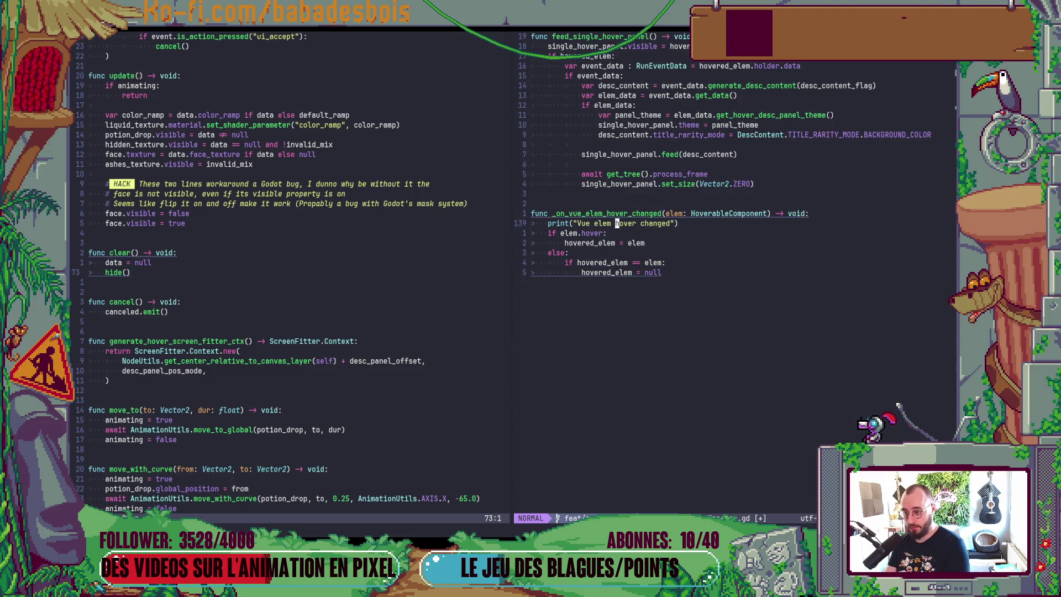
{"action": "key", "text": "d"}
{"action": "key", "text": "d"}
{"action": "type", "text": ":w"}
{"action": "key", "text": "Return"}
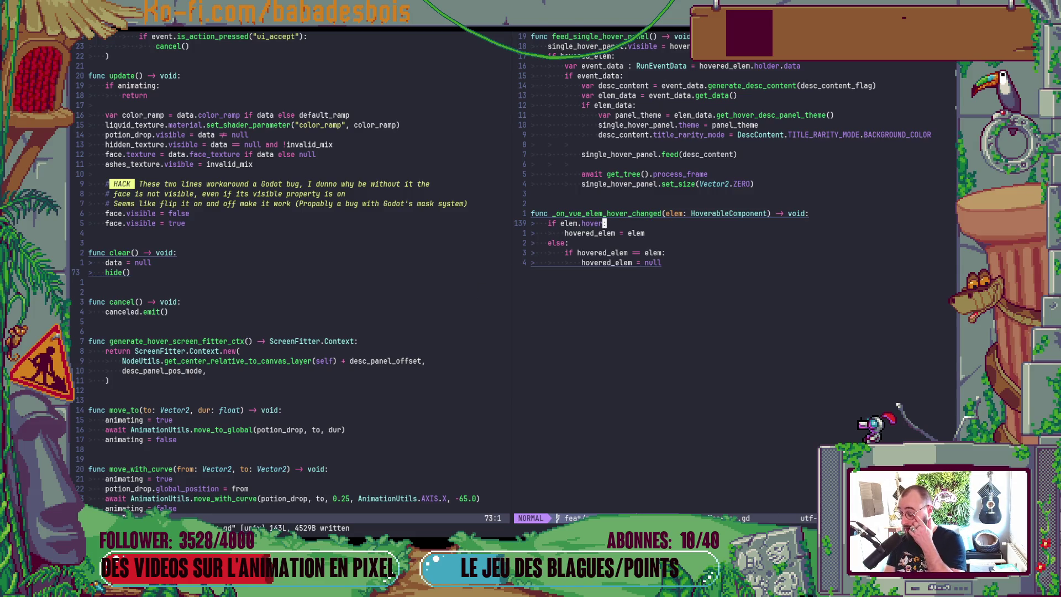
{"action": "key", "text": "alt+Tab"}
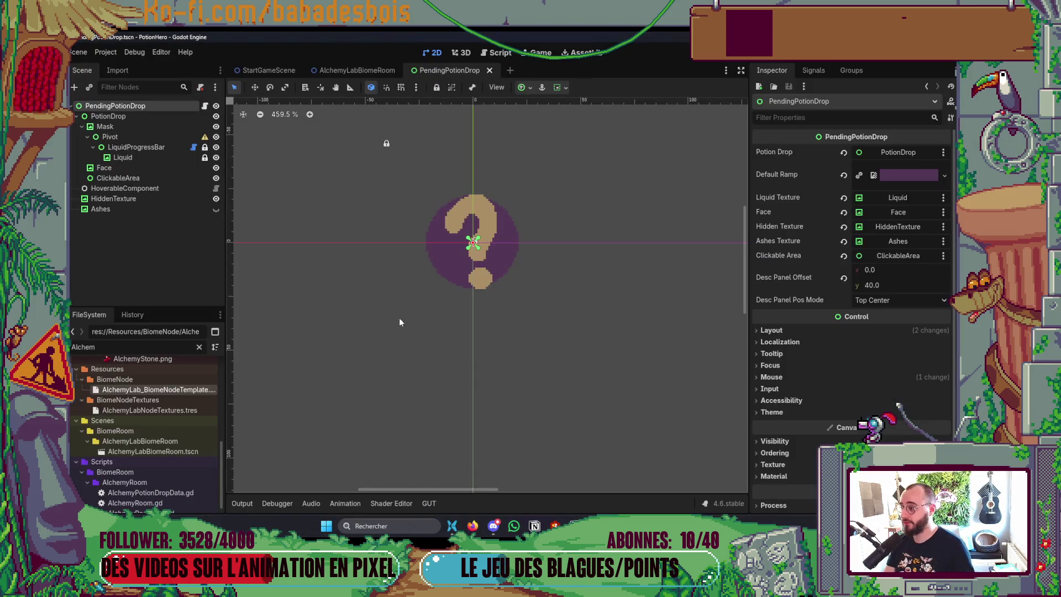
{"action": "left_click", "coordinate": [109, 188]}
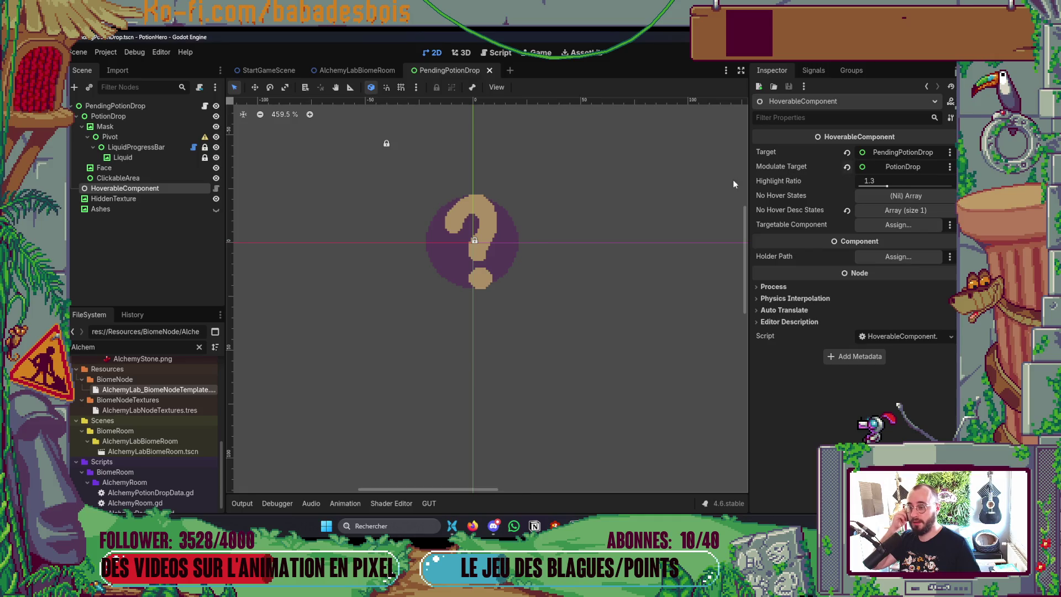
- Find and open HoverableComponent.gd in Neovim with a 'Hover' file search, scrolling to its signal-connect code
{"action": "left_click", "coordinate": [138, 111]}
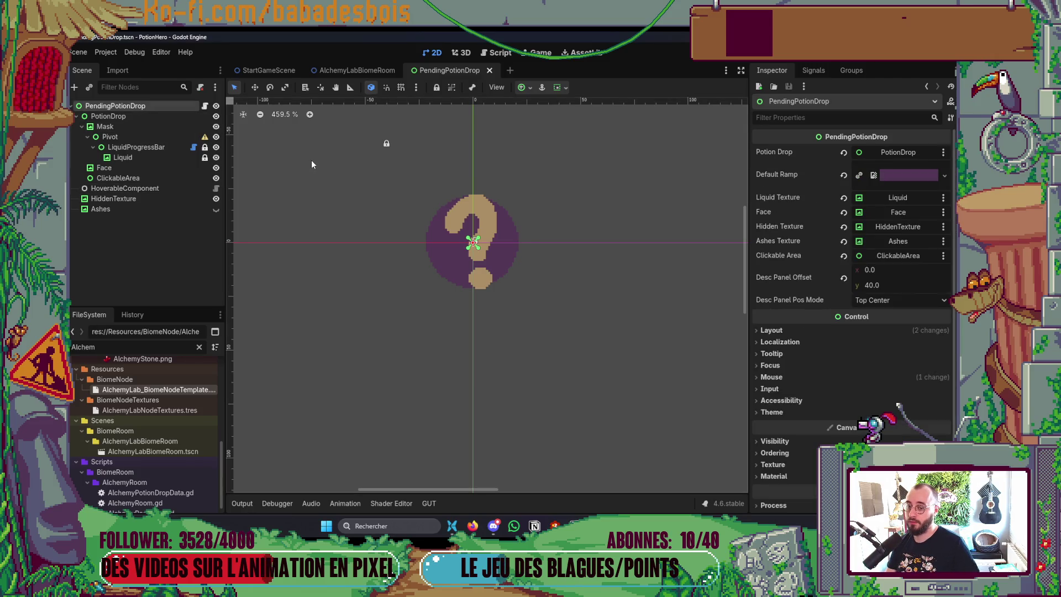
{"action": "key", "text": "alt+Tab"}
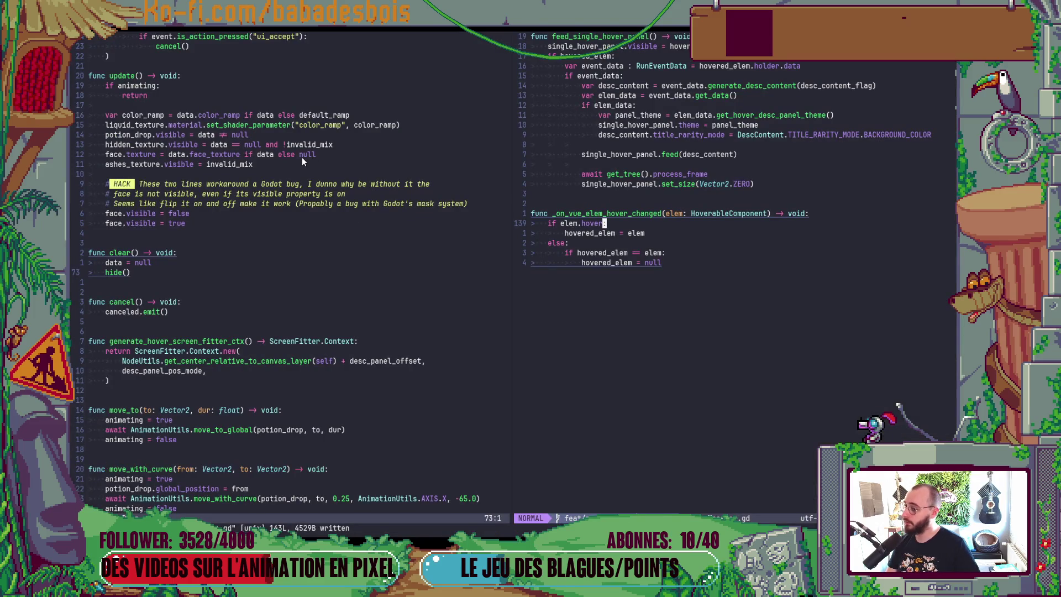
{"action": "key", "text": "alt+Tab"}
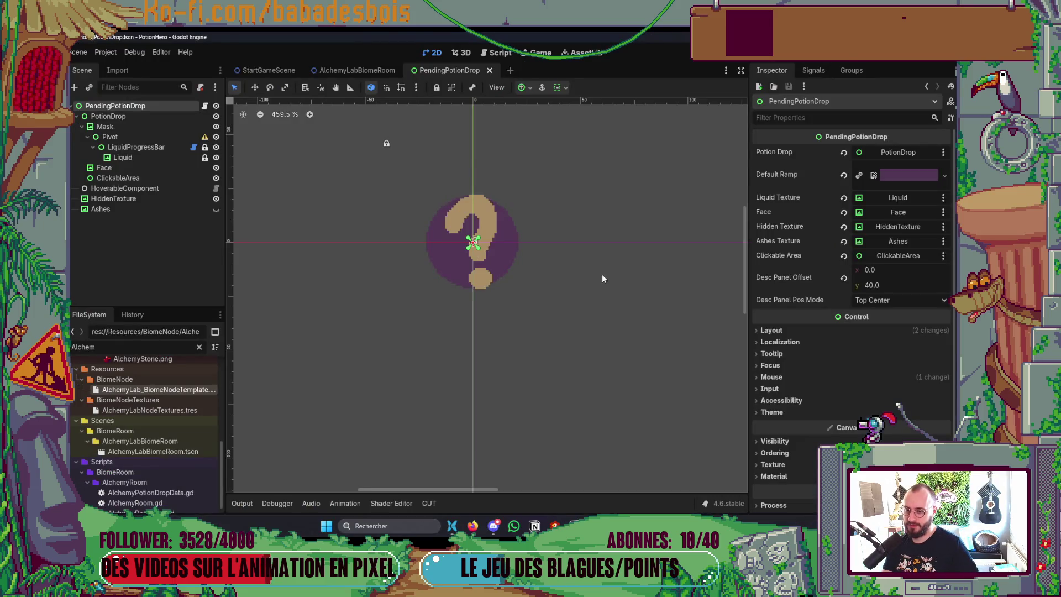
{"action": "key", "text": "alt+Tab"}
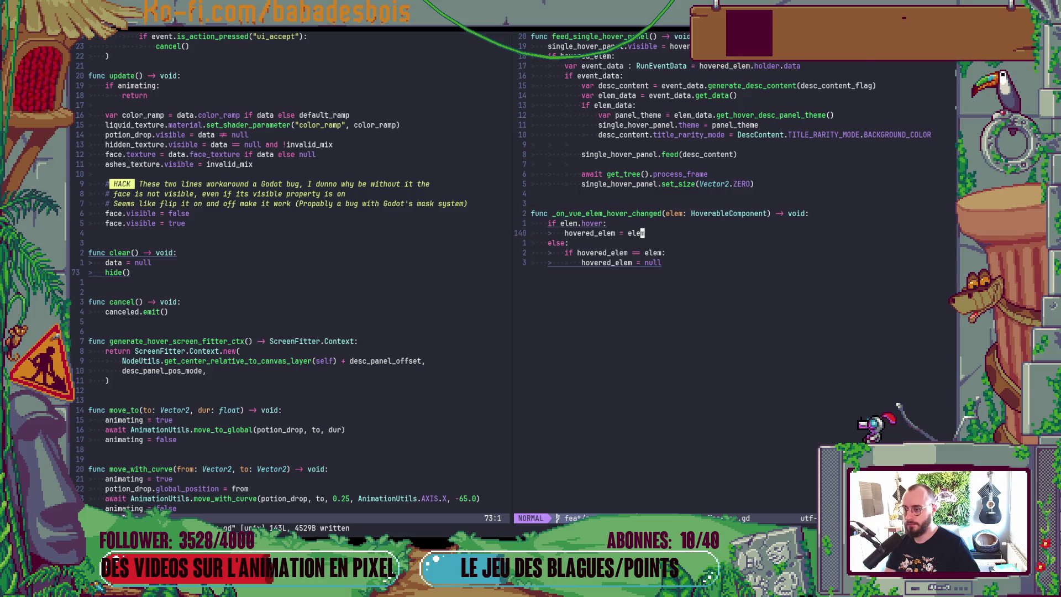
{"action": "key", "text": "space"}
{"action": "key", "text": "f"}
{"action": "key", "text": "f"}
{"action": "type", "text": "Hovera"}
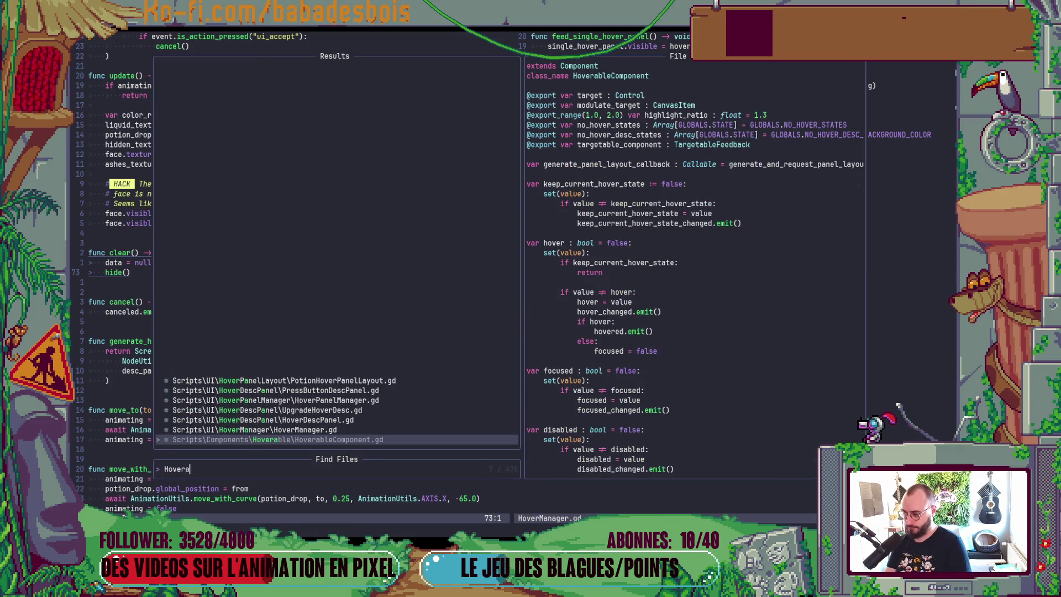
{"action": "key", "text": "Return"}
{"action": "key", "text": "ctrl+d"}
{"action": "key", "text": "ctrl+d"}
{"action": "key", "text": "ctrl+d"}
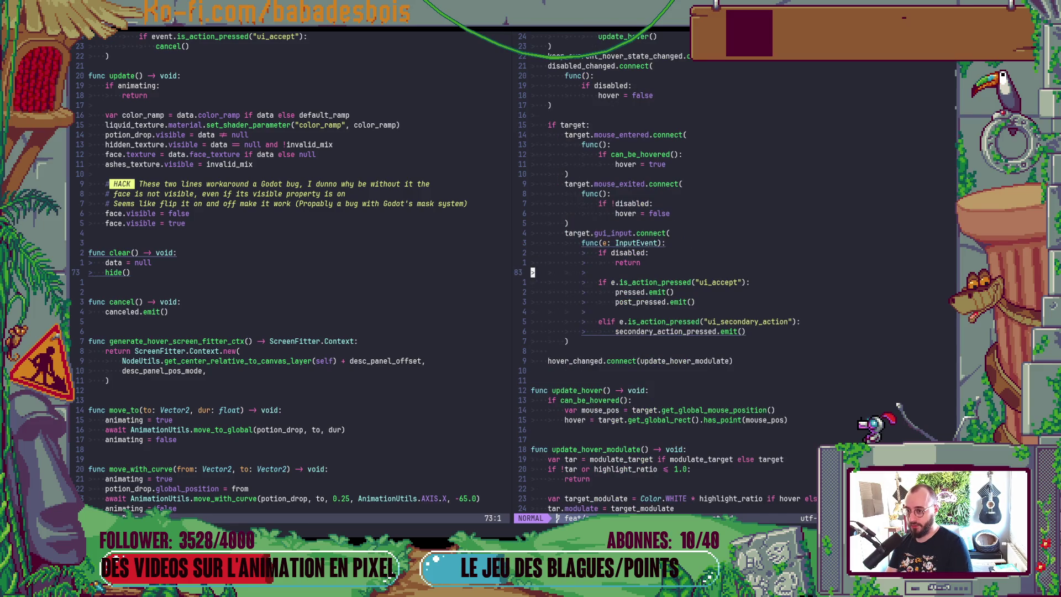
- Inspect the HoverableComponent node's properties, then the PendingPotionDrop root's
{"action": "key", "text": "alt+Tab"}
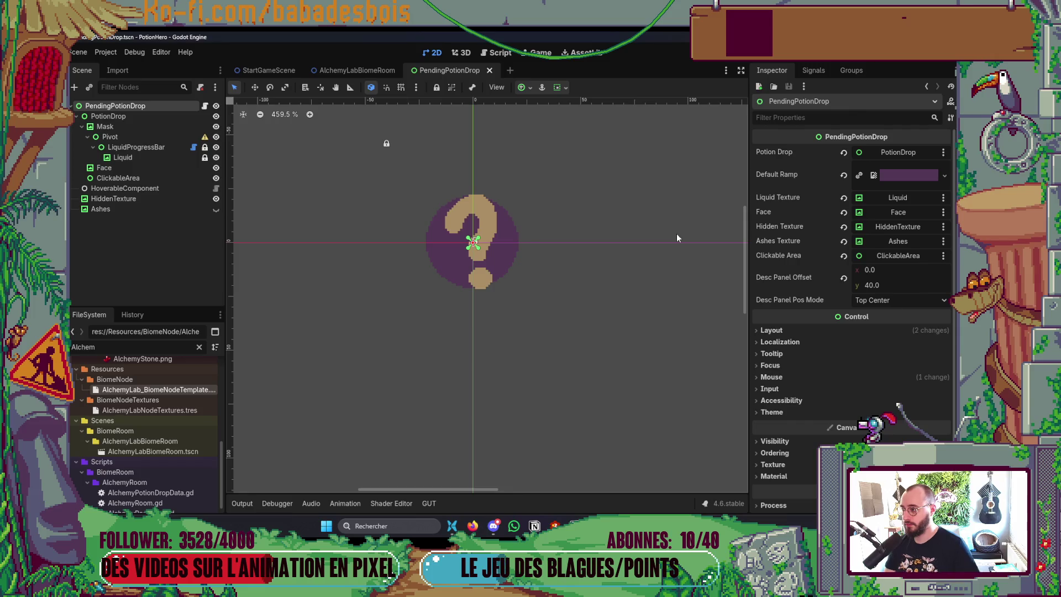
{"action": "left_click", "coordinate": [107, 187]}
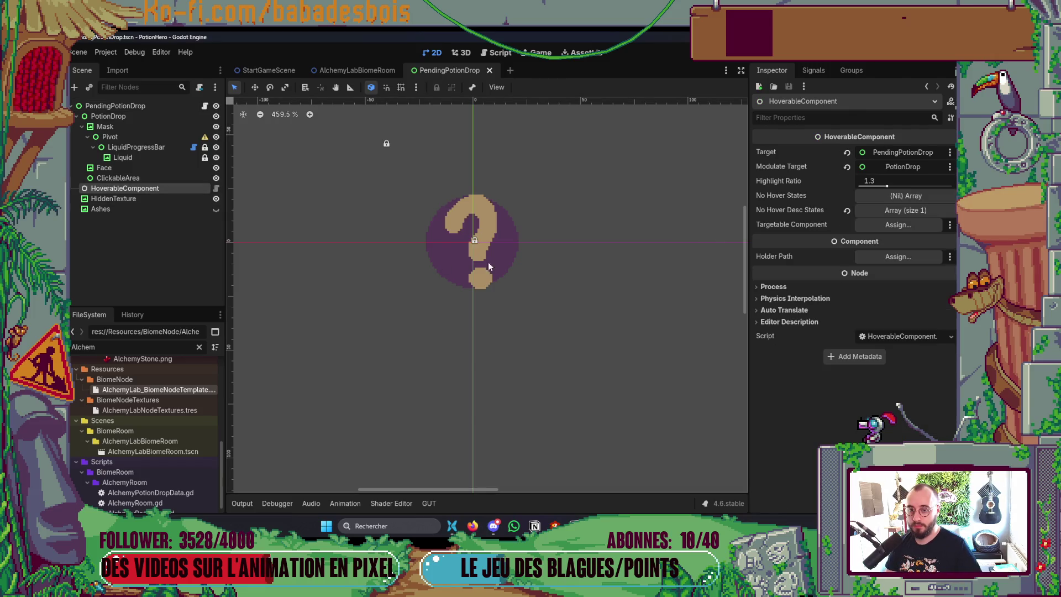
{"action": "left_click", "coordinate": [115, 106]}
{"action": "key", "text": "alt+Tab"}
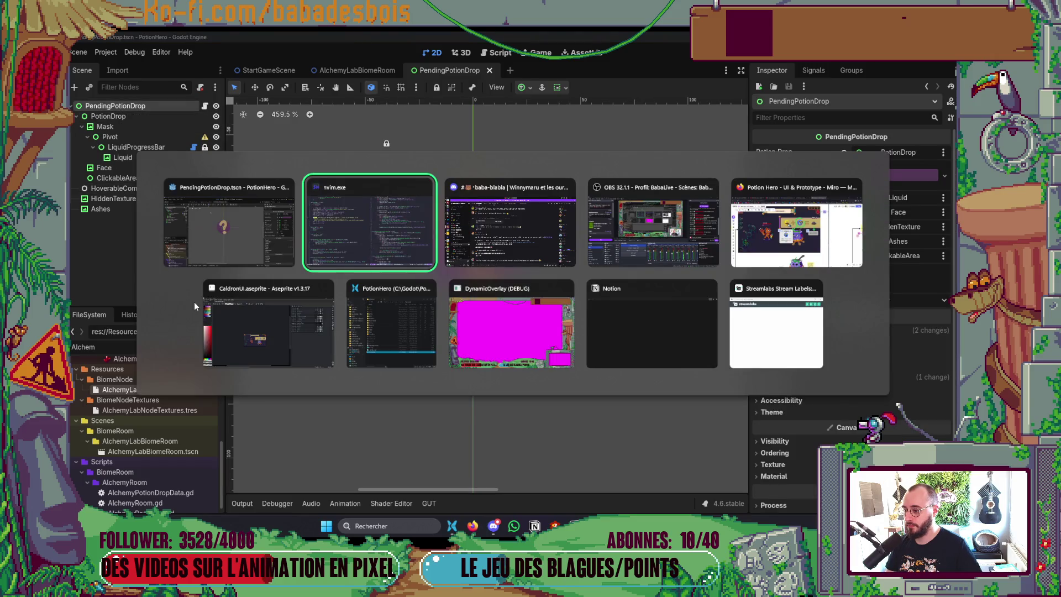
- Launch the game, confirm the adventure, dismiss the tutorial, and enter the first Ferme malfamée room
{"action": "key", "text": "F6"}
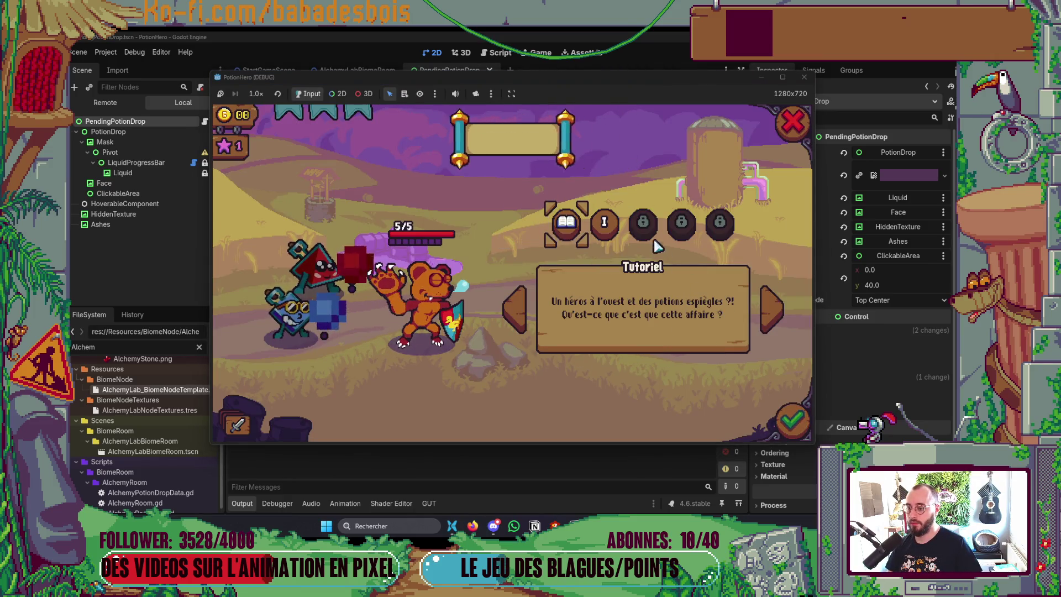
{"action": "left_click", "coordinate": [792, 413]}
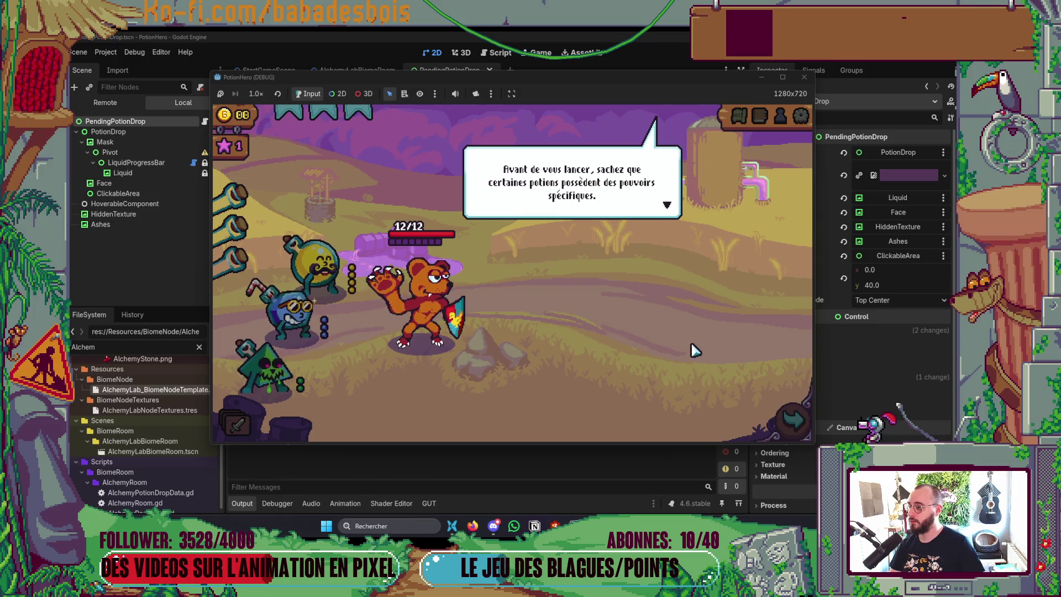
{"action": "left_click", "coordinate": [607, 343]}
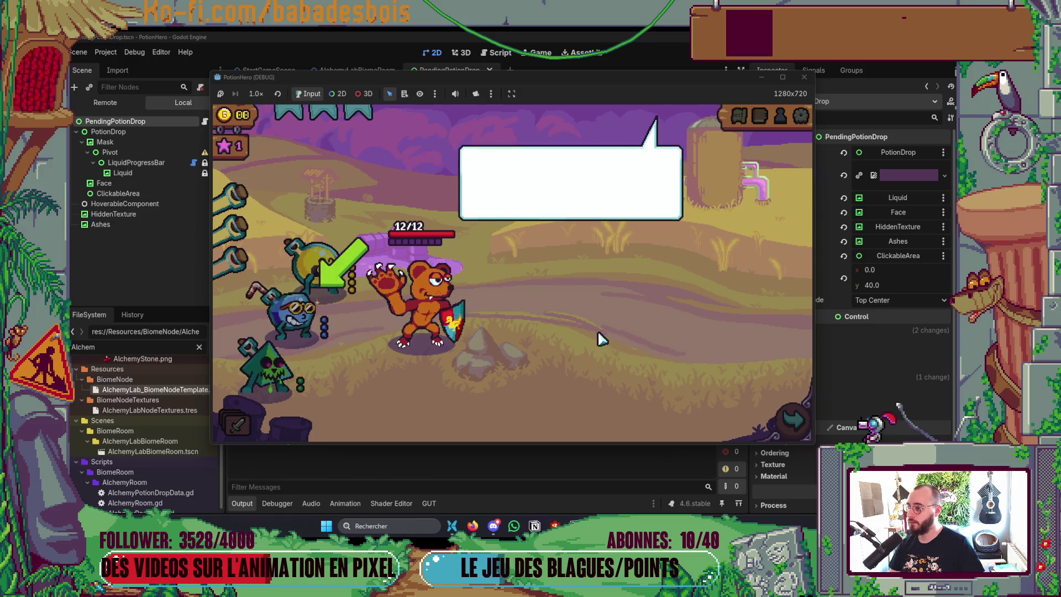
{"action": "left_click", "coordinate": [592, 338]}
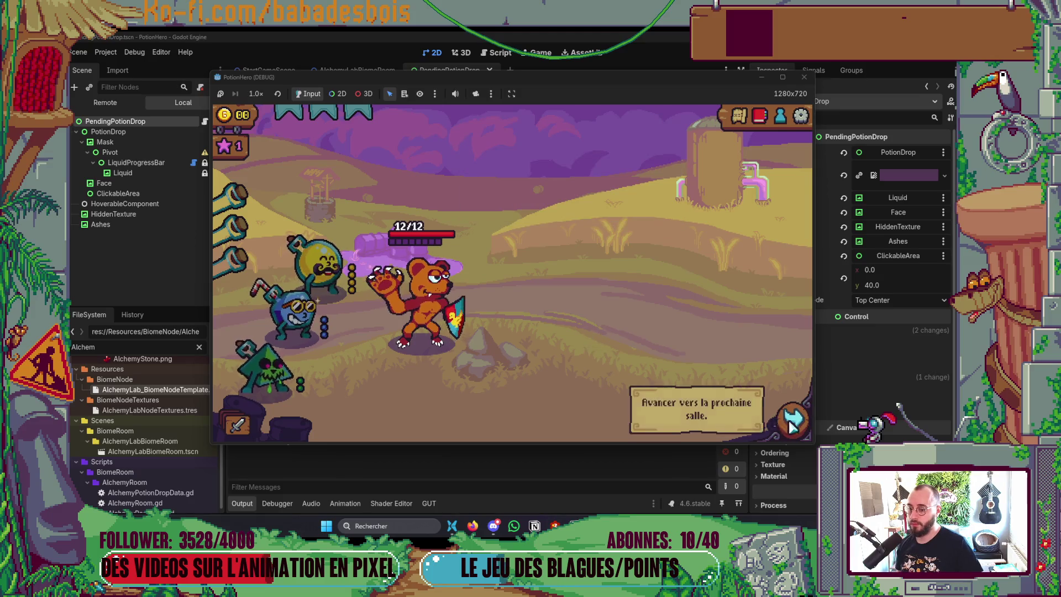
{"action": "left_click", "coordinate": [790, 424]}
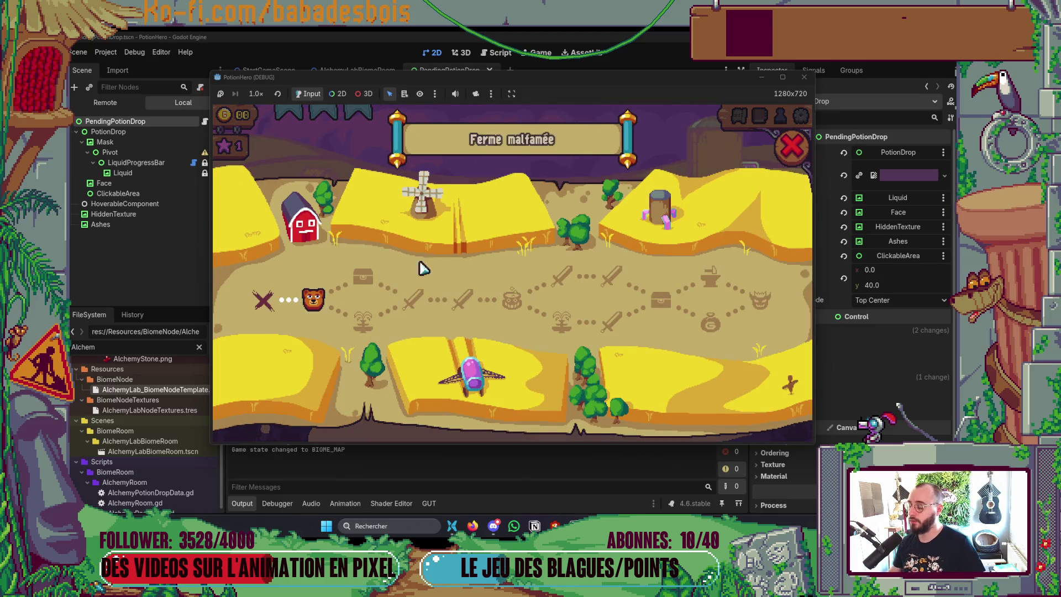
{"action": "left_click", "coordinate": [363, 276]}
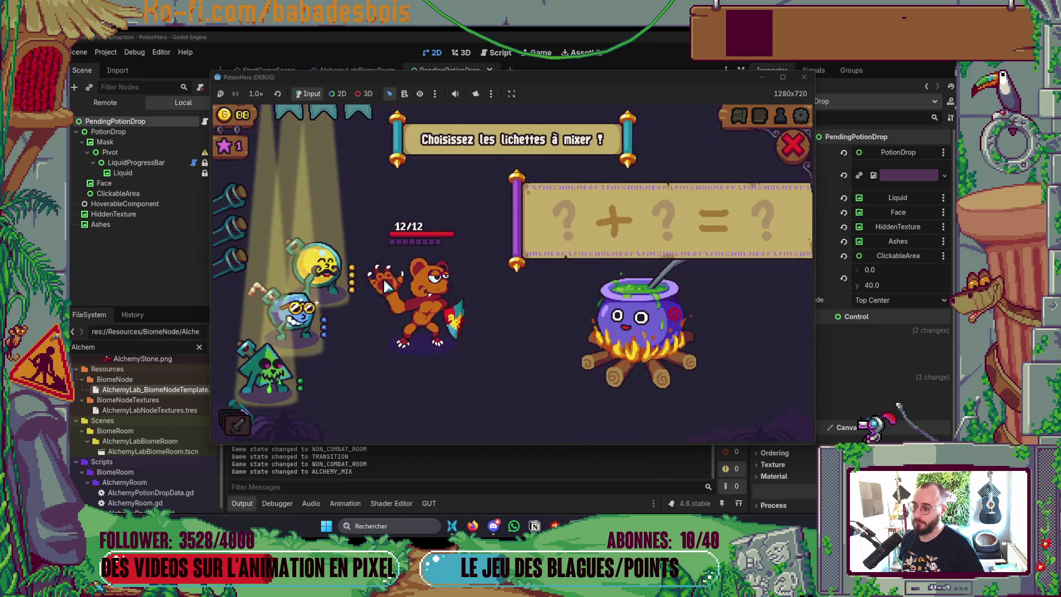
- Put the yellow mustached lichette into the first mix slot
{"action": "left_click", "coordinate": [317, 266]}
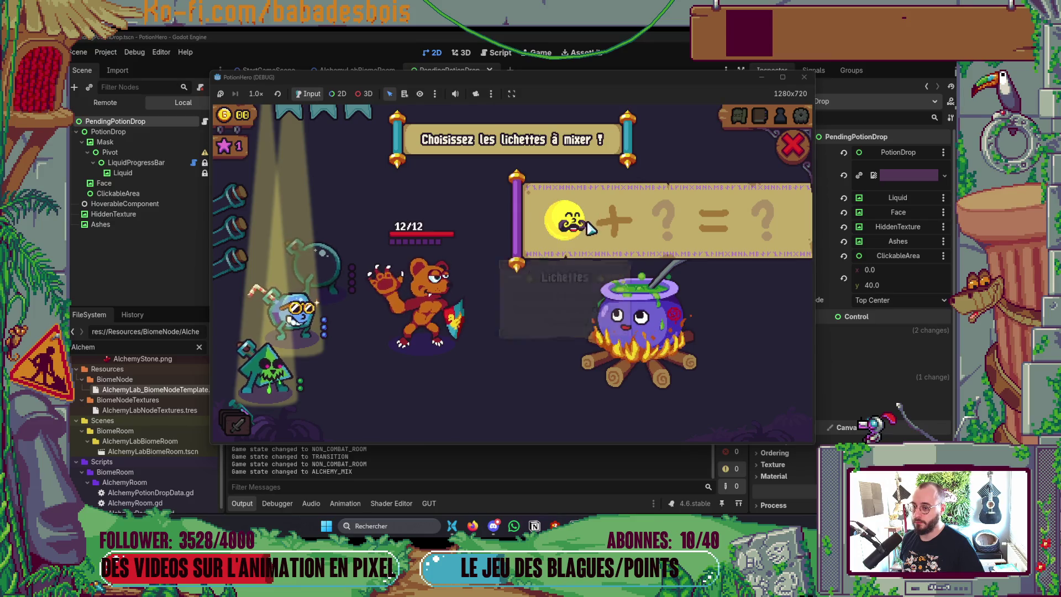
{"action": "mouse_move", "coordinate": [571, 224]}
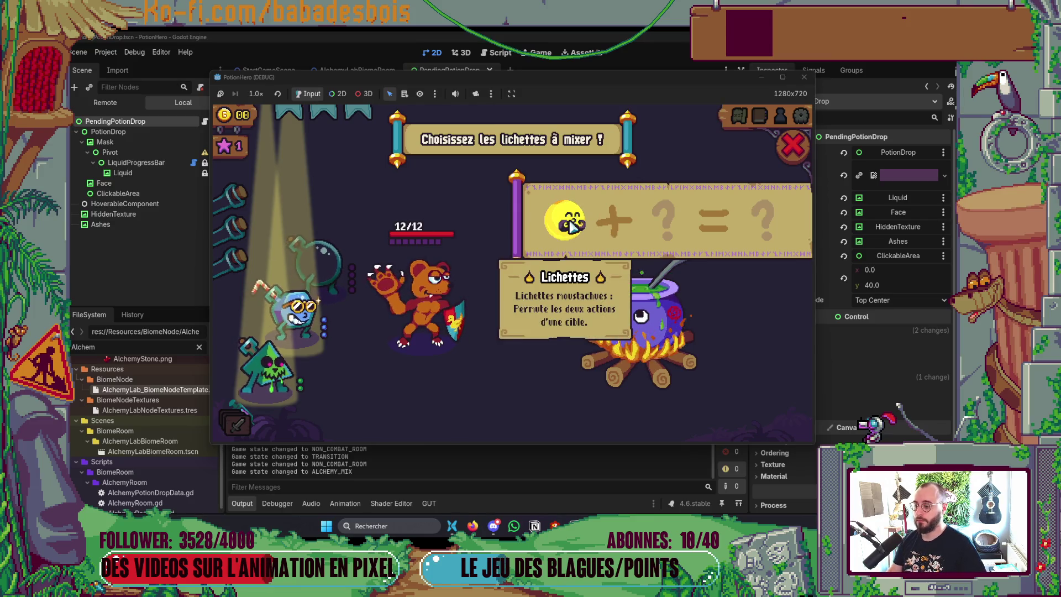
{"action": "key", "text": "alt+Tab"}
{"action": "key", "text": "alt+Tab"}
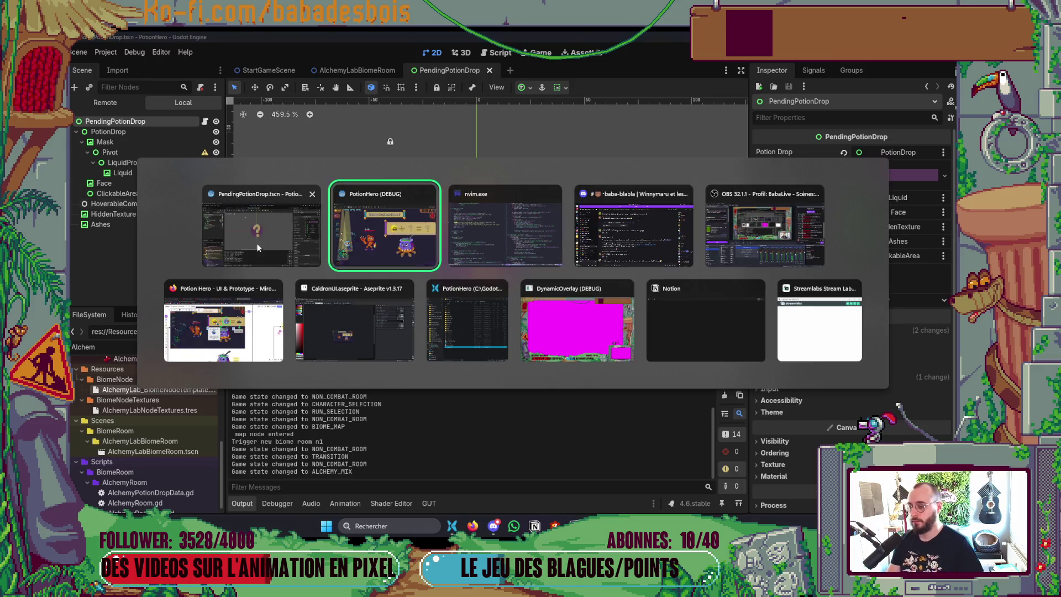
{"action": "key", "text": "alt+Tab"}
{"action": "key", "text": "alt+Tab"}
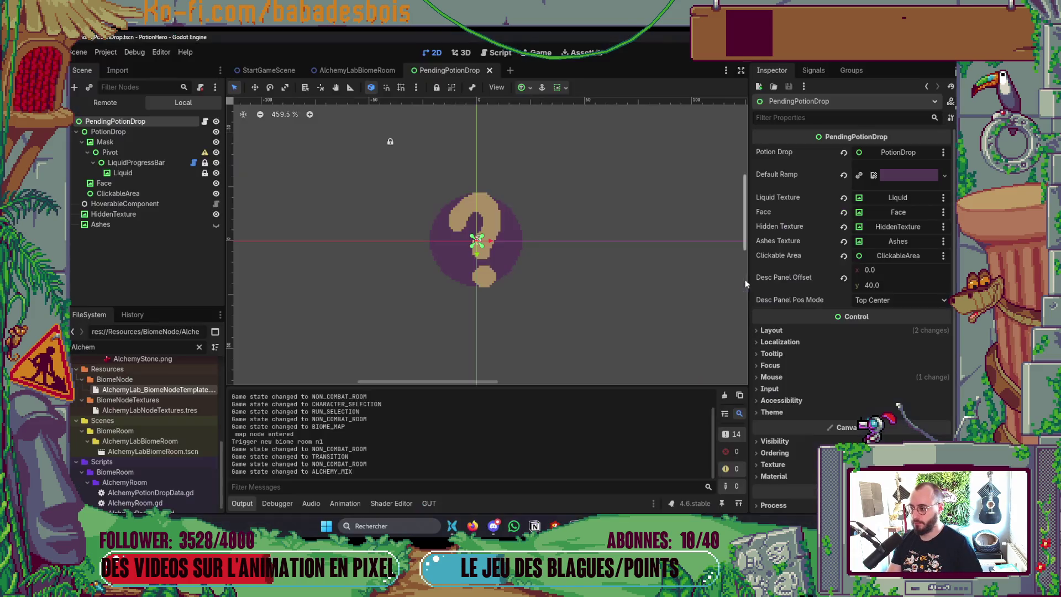
- Open PendingPotionDrop.gd in the script editor, scroll through it, and select the HoverableComponent node
{"action": "left_click", "coordinate": [205, 121]}
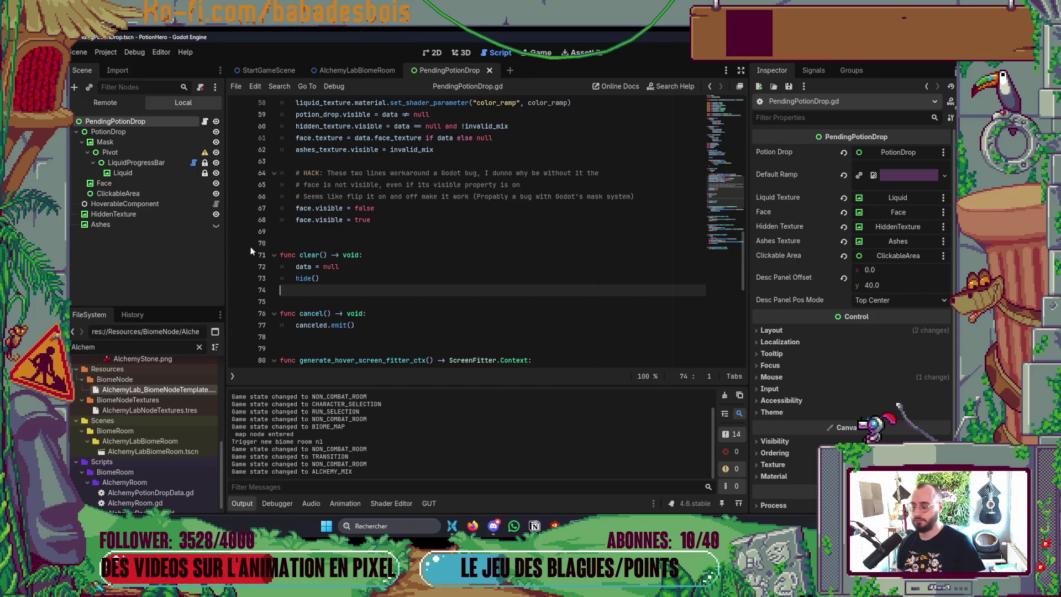
{"action": "scroll", "coordinate": [489, 246], "scroll_direction": "down", "scroll_amount": 6}
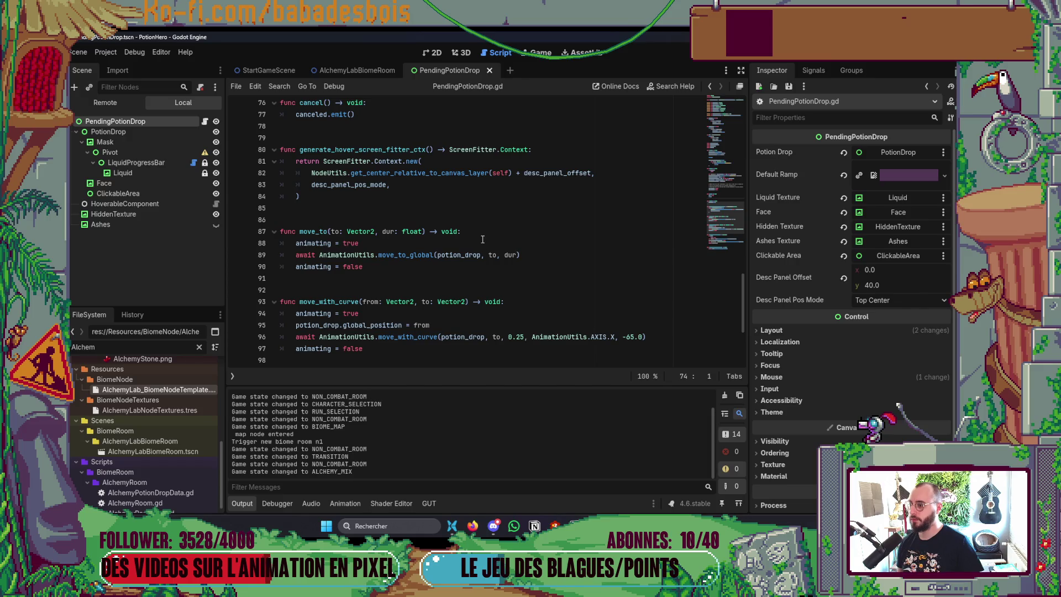
{"action": "scroll", "coordinate": [477, 231], "scroll_direction": "down", "scroll_amount": 3}
{"action": "scroll", "coordinate": [478, 232], "scroll_direction": "up", "scroll_amount": 9}
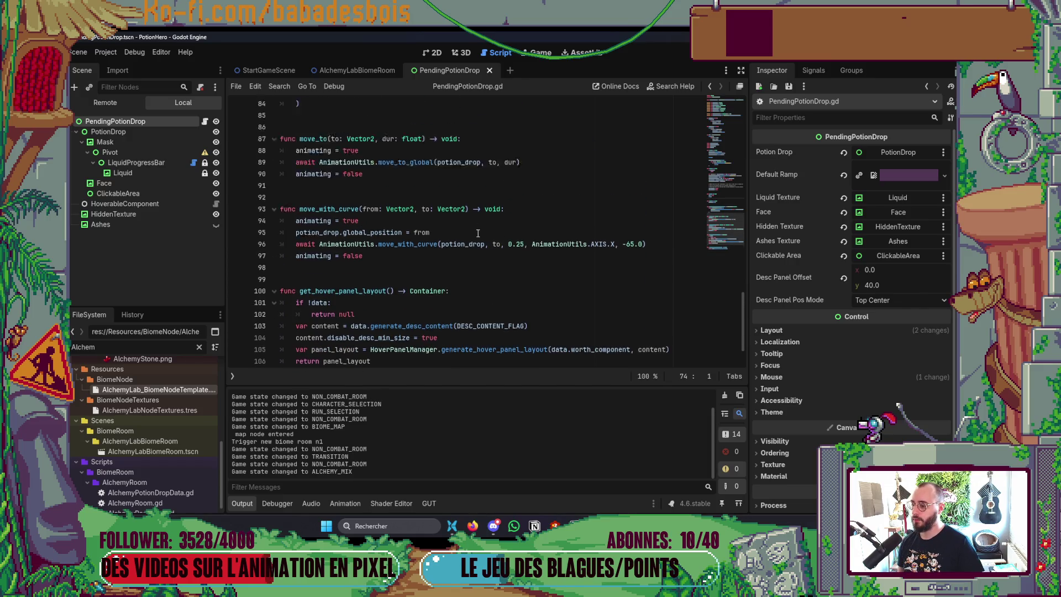
{"action": "scroll", "coordinate": [480, 234], "scroll_direction": "up", "scroll_amount": 10}
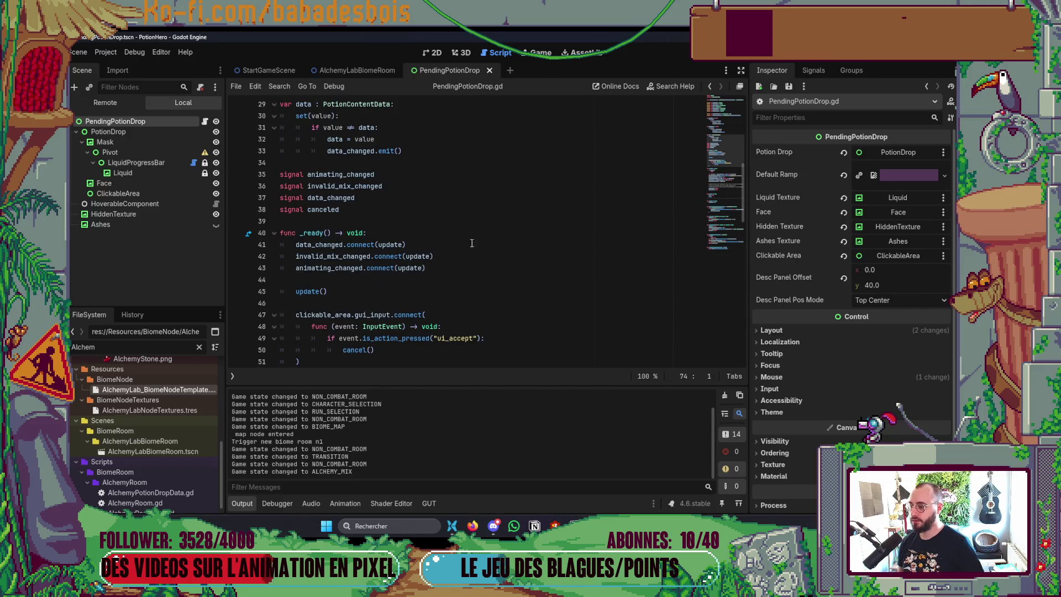
{"action": "scroll", "coordinate": [394, 253], "scroll_direction": "down", "scroll_amount": 2}
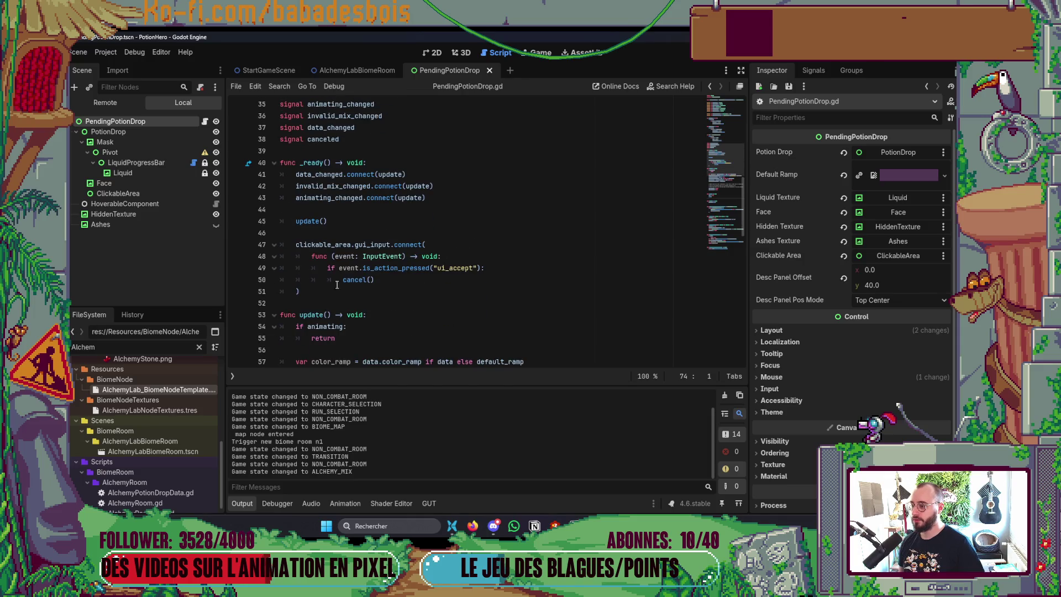
{"action": "left_click", "coordinate": [134, 202]}
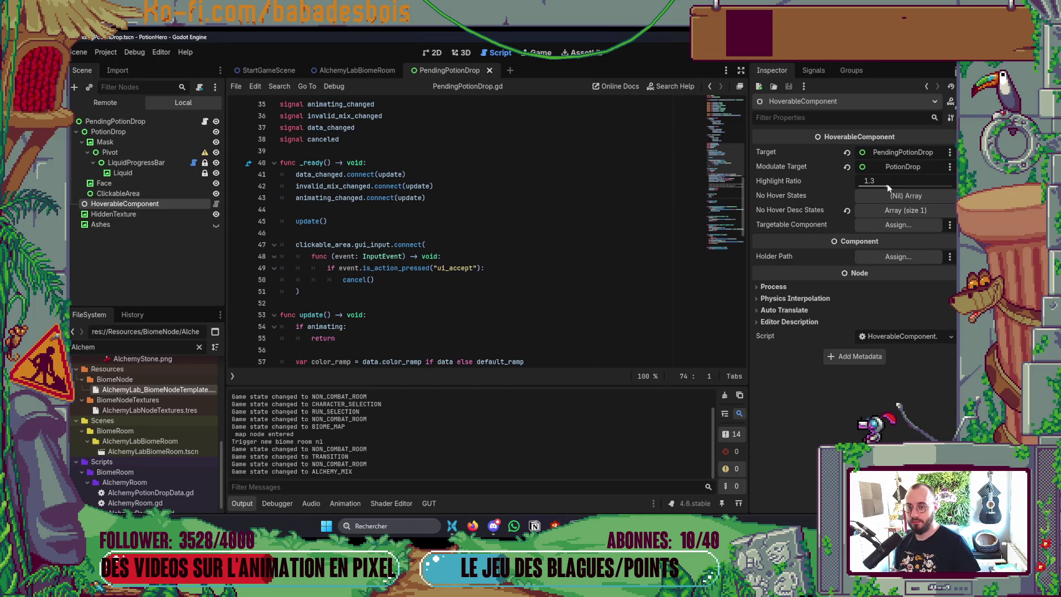
- Target ClickableArea from HoverableComponent, move ClickableArea last under the root, and run the game
{"action": "left_click", "coordinate": [892, 155]}
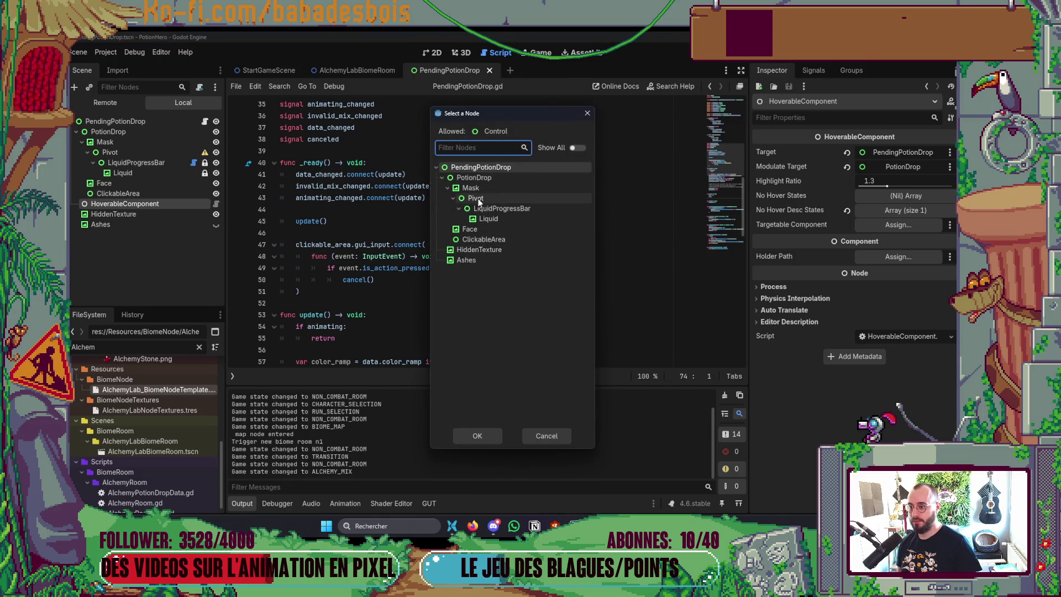
{"action": "double_click", "coordinate": [483, 239]}
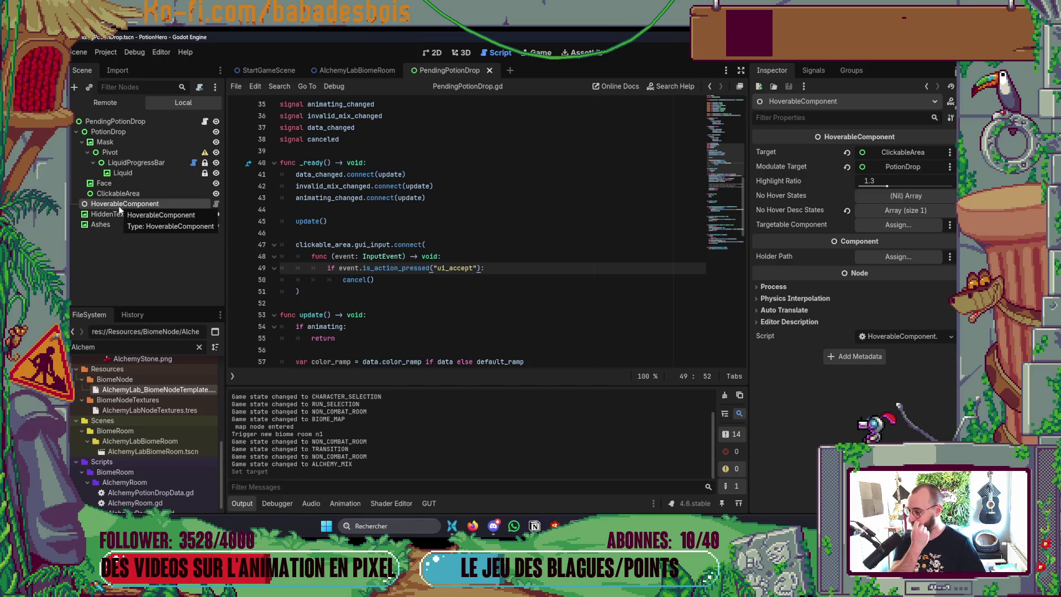
{"action": "left_click_drag", "start_coordinate": [130, 194], "coordinate": [151, 124]}
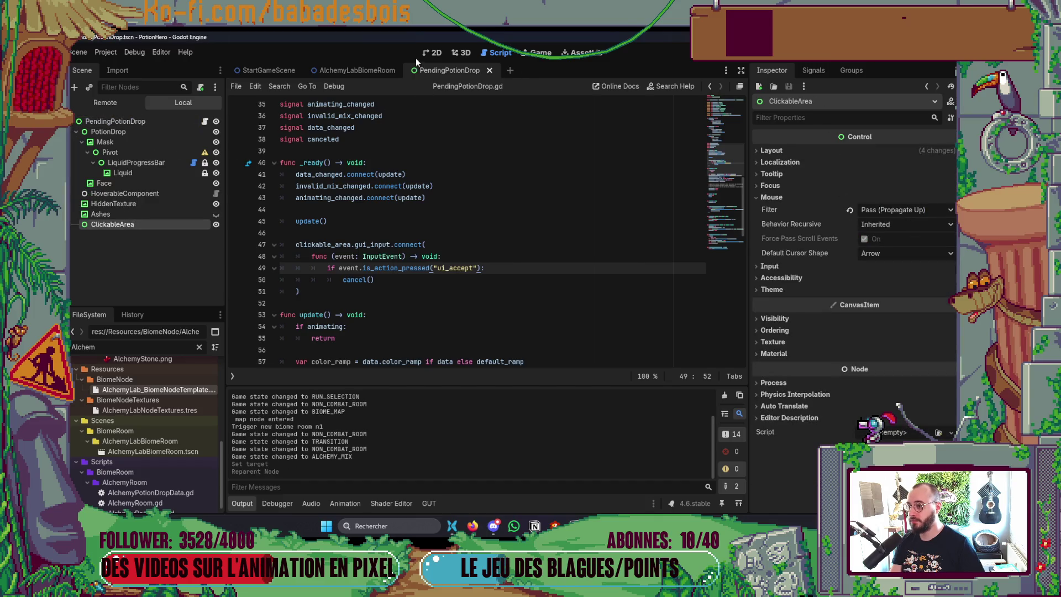
{"action": "left_click", "coordinate": [433, 52]}
{"action": "key", "text": "F5"}
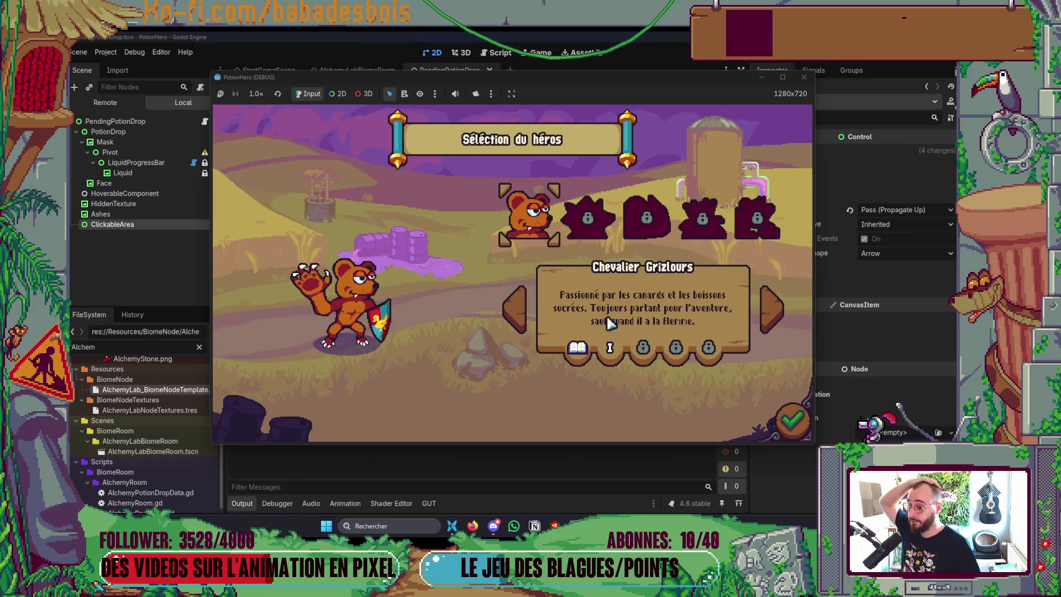
- Start the Réveil de l'ours adventure, skip the dialogue, and enter the first room
{"action": "left_click", "coordinate": [772, 309]}
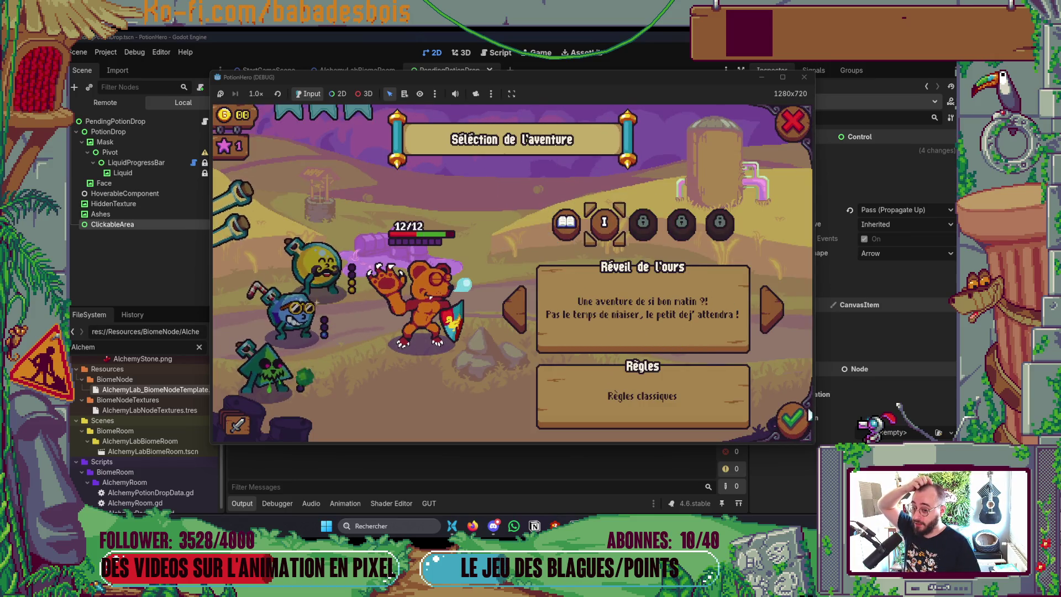
{"action": "left_click", "coordinate": [788, 427]}
{"action": "left_click", "coordinate": [700, 315]}
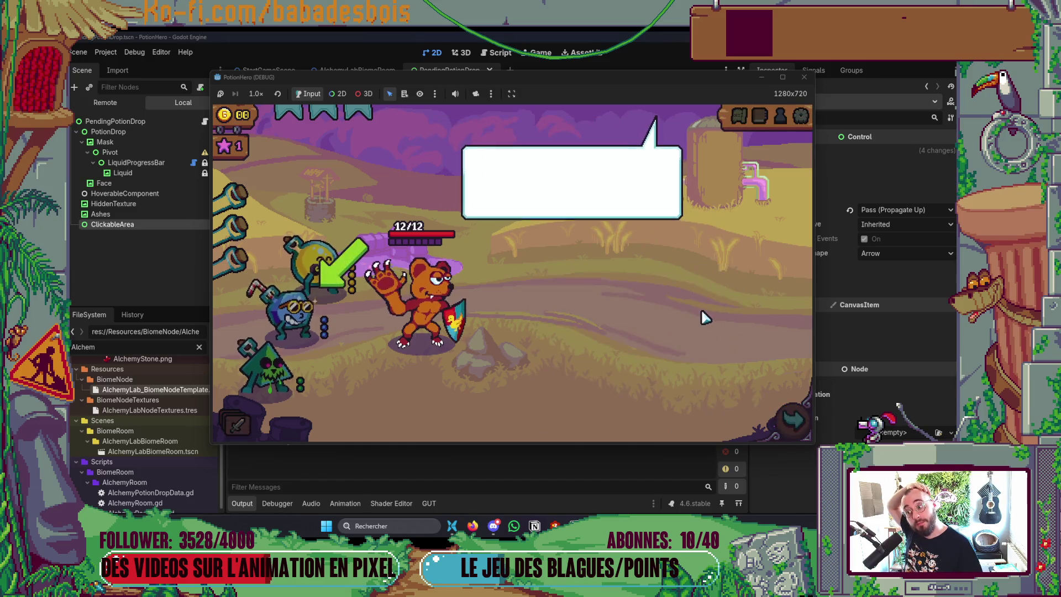
{"action": "left_click", "coordinate": [702, 318]}
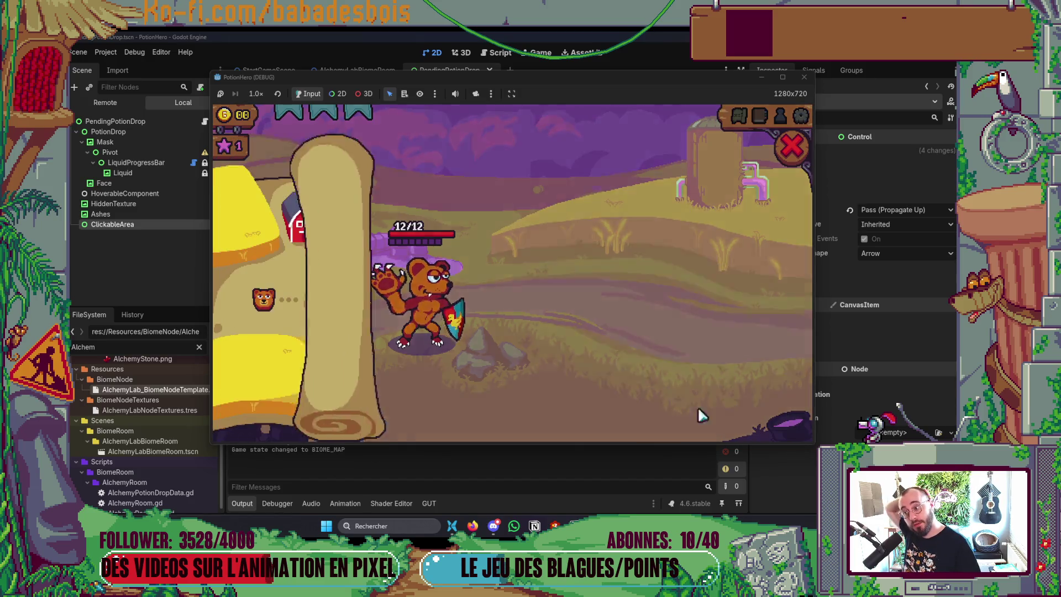
{"action": "left_click", "coordinate": [322, 297]}
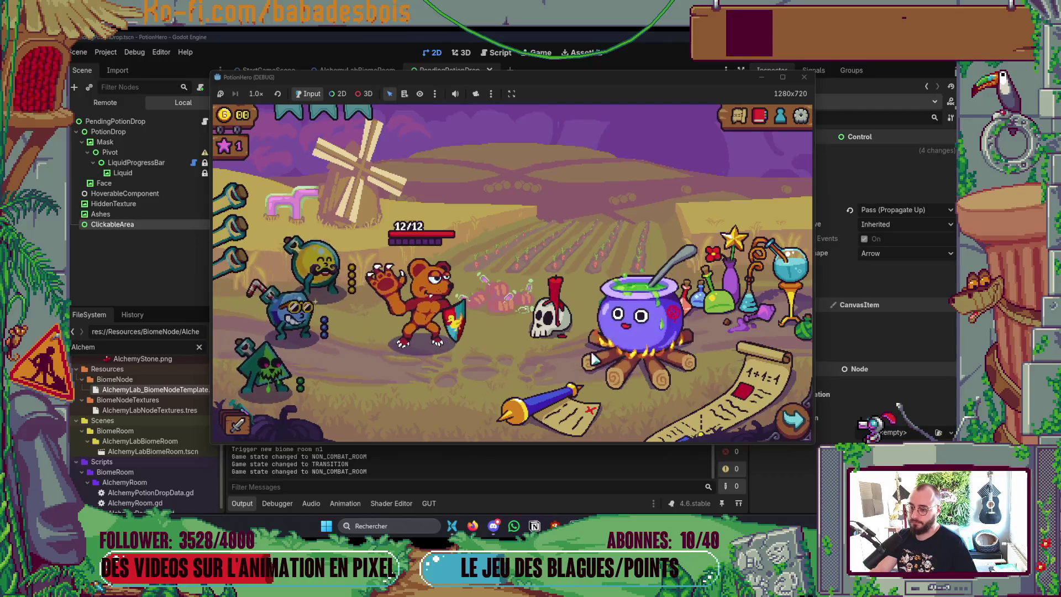
- Mix yellow with blue, then yellow with the green skull potion, and return to the editor
{"action": "left_click", "coordinate": [345, 278]}
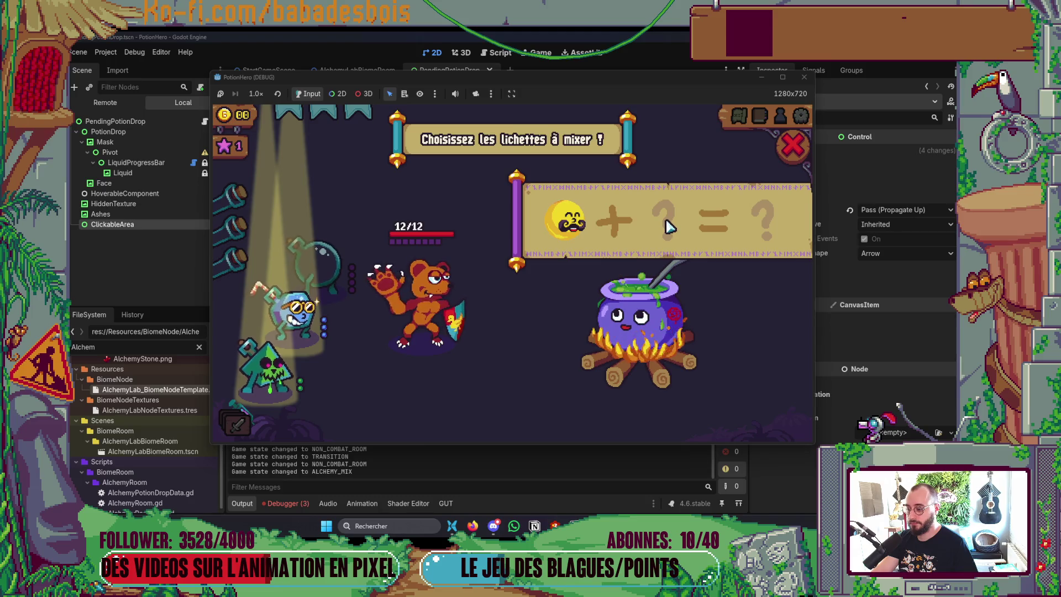
{"action": "left_click", "coordinate": [570, 225]}
{"action": "left_click", "coordinate": [298, 310]}
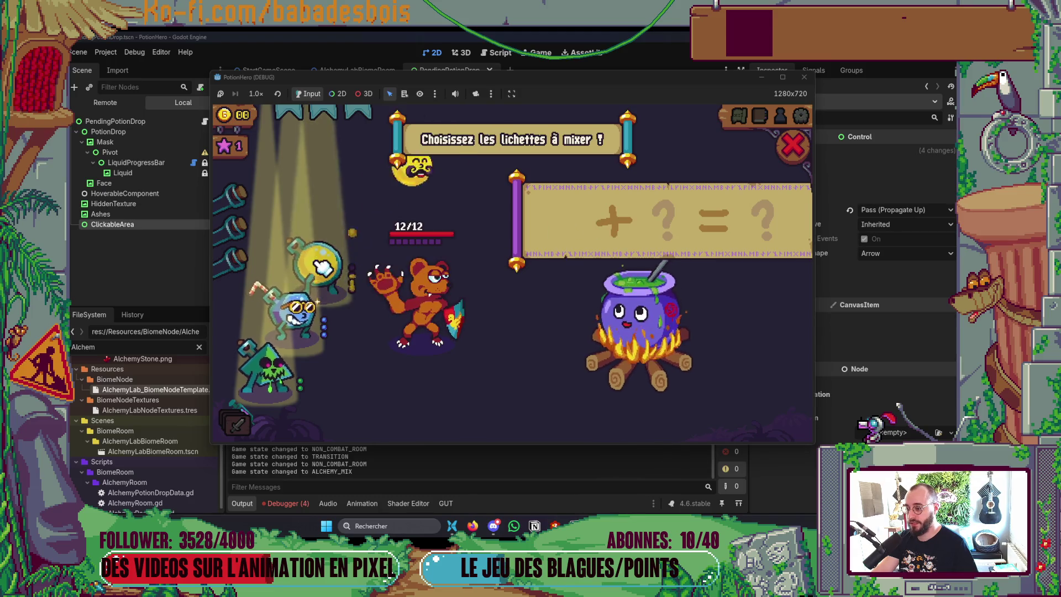
{"action": "left_click", "coordinate": [303, 326]}
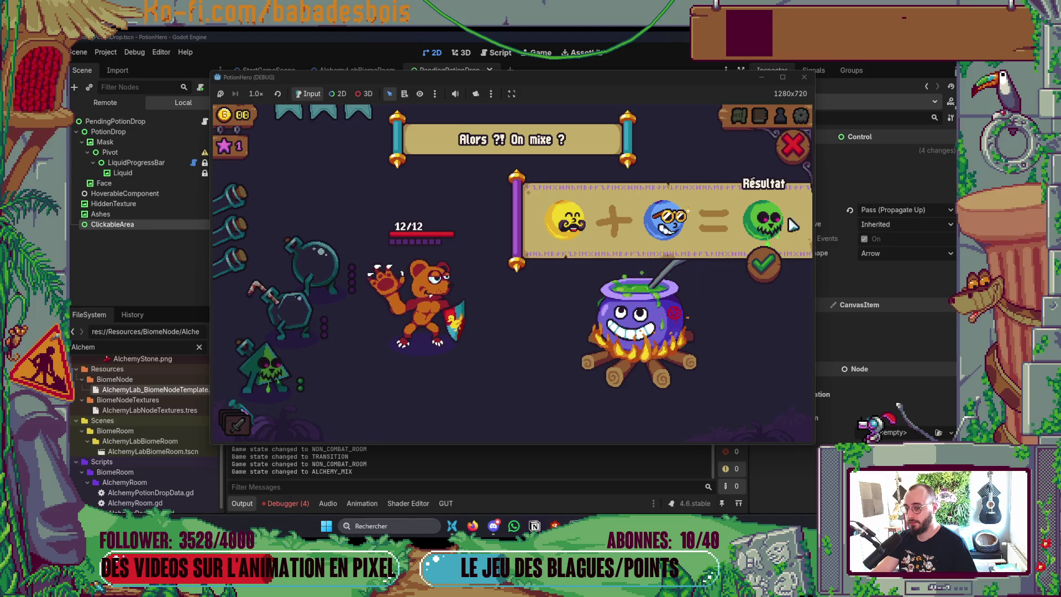
{"action": "mouse_move", "coordinate": [674, 227]}
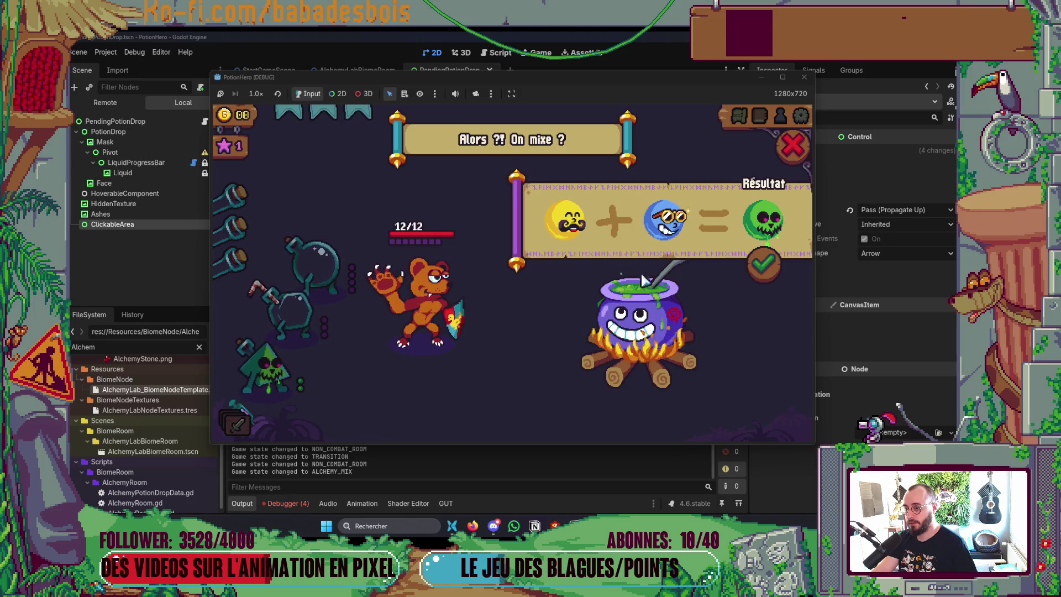
{"action": "left_click", "coordinate": [298, 309]}
{"action": "left_click", "coordinate": [297, 385]}
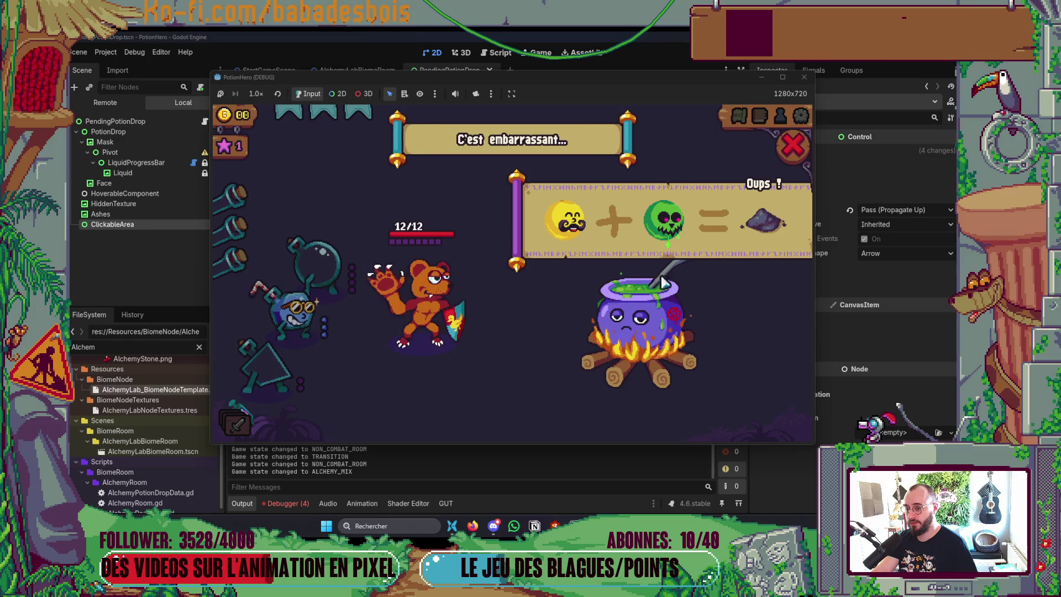
{"action": "mouse_move", "coordinate": [665, 229]}
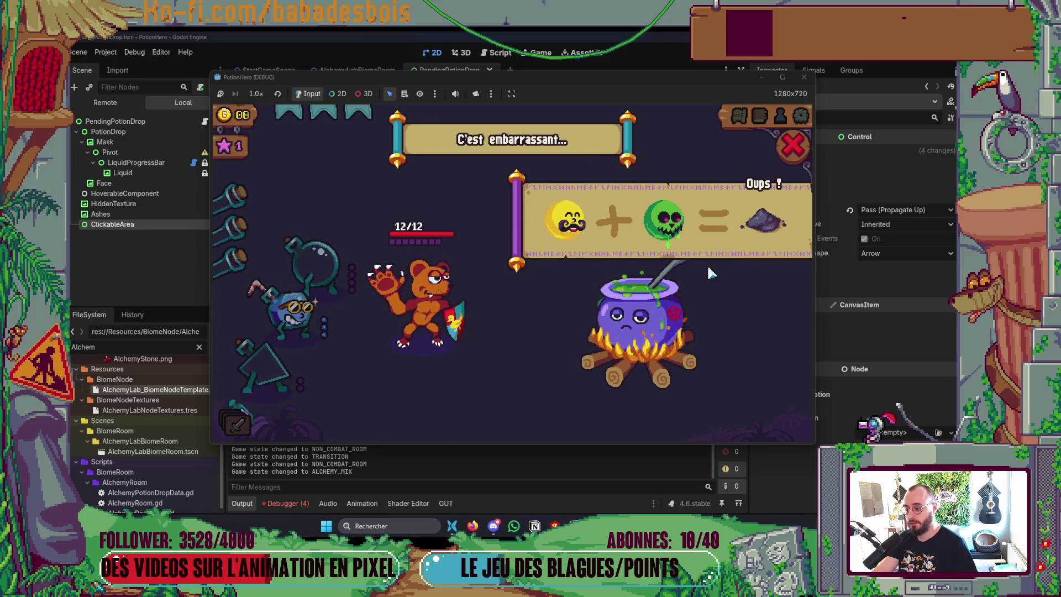
{"action": "left_click", "coordinate": [293, 504]}
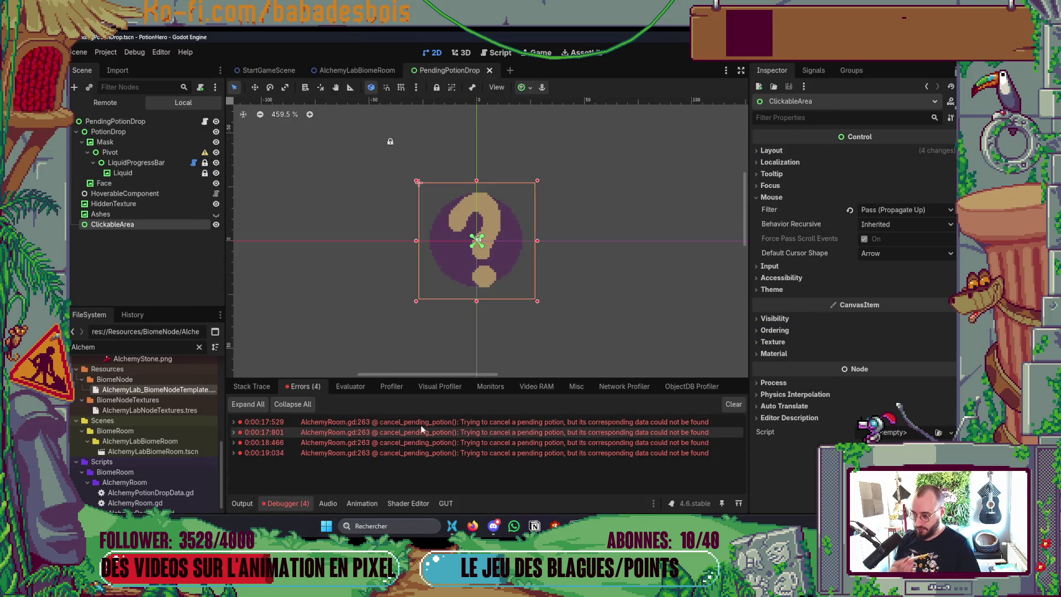
- Trace the error to line 263 of AlchemyRoom.gd and the cancel() call in PendingPotionDrop.gd
{"action": "double_click", "coordinate": [459, 423]}
{"action": "scroll", "coordinate": [460, 332], "scroll_direction": "up", "scroll_amount": 5}
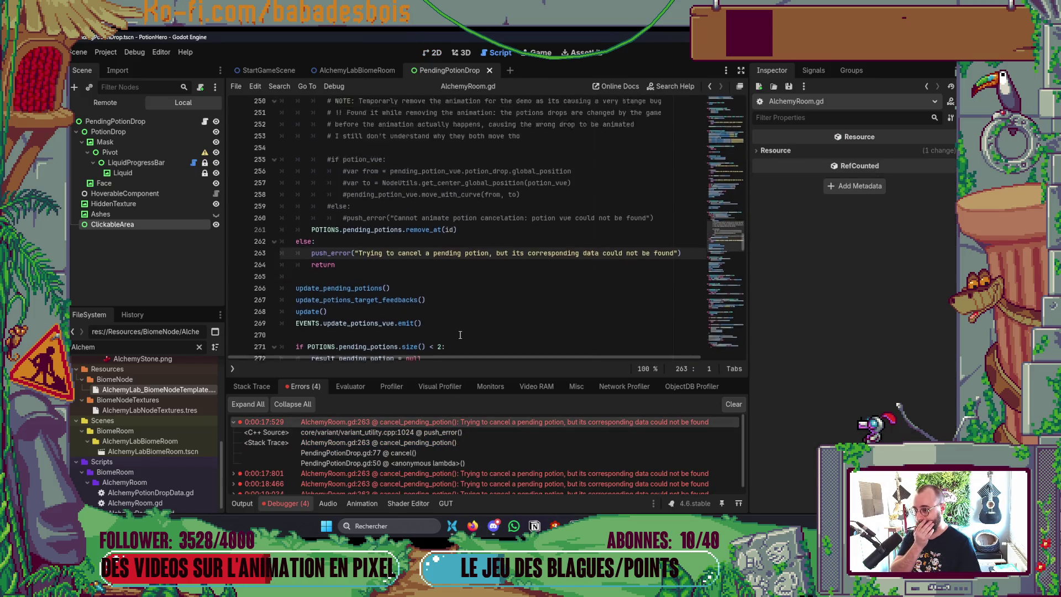
{"action": "scroll", "coordinate": [461, 321], "scroll_direction": "up", "scroll_amount": 1}
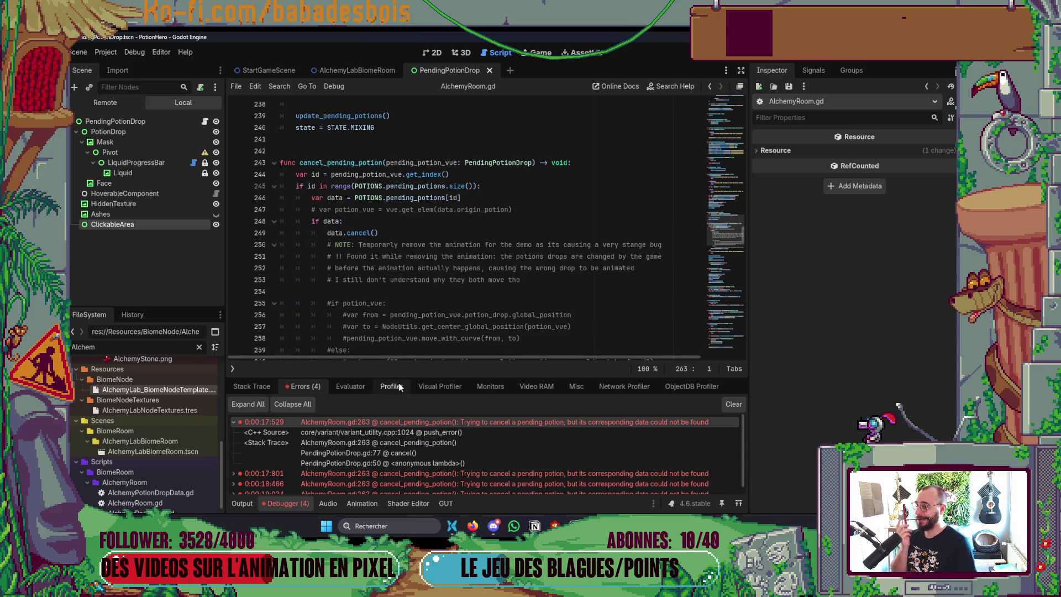
{"action": "double_click", "coordinate": [347, 442]}
{"action": "double_click", "coordinate": [349, 453]}
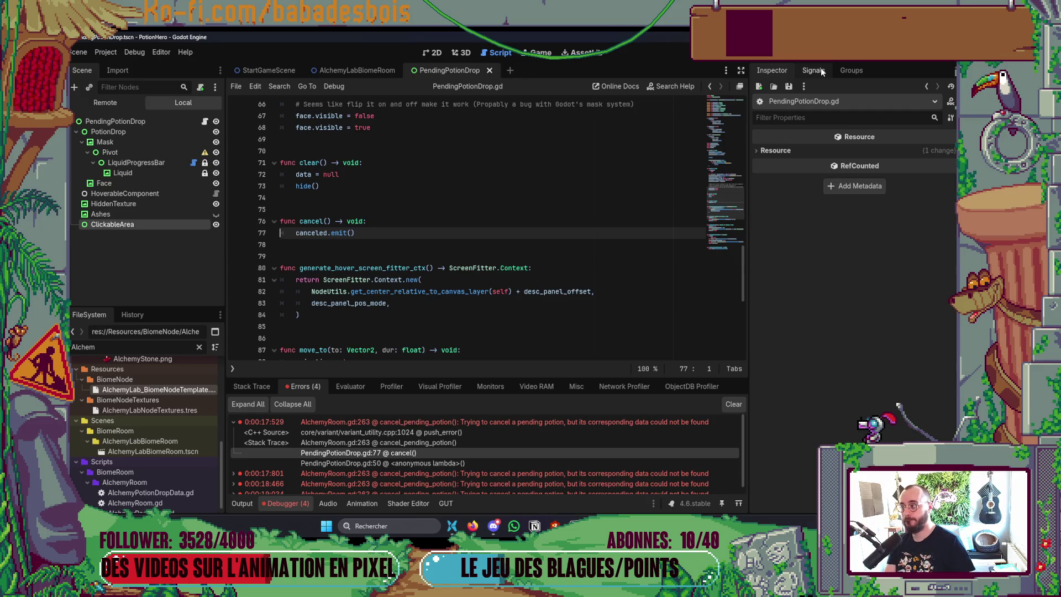
{"action": "double_click", "coordinate": [492, 472]}
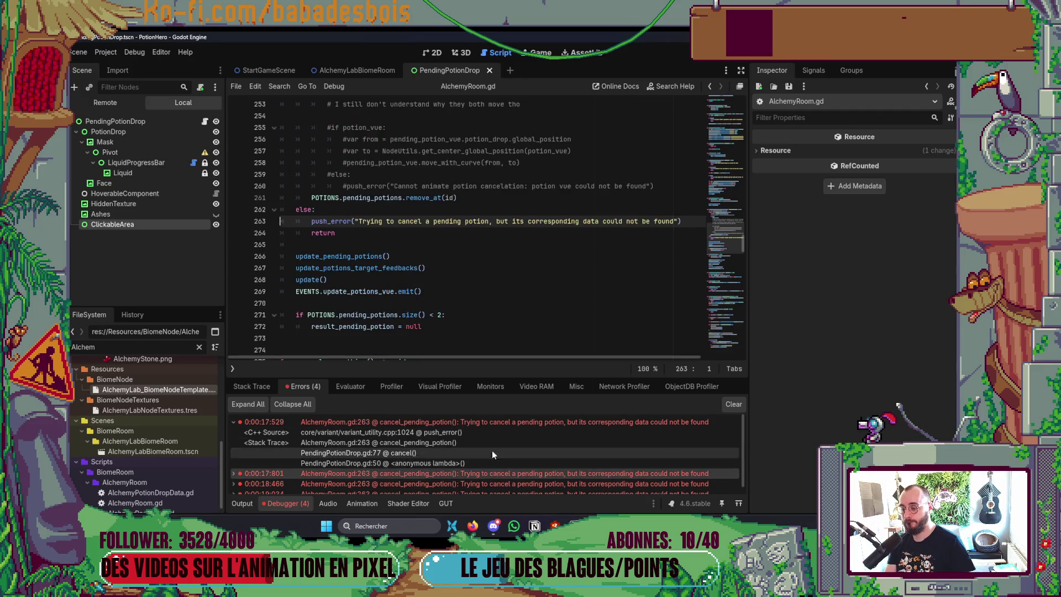
{"action": "scroll", "coordinate": [460, 265], "scroll_direction": "up", "scroll_amount": 5}
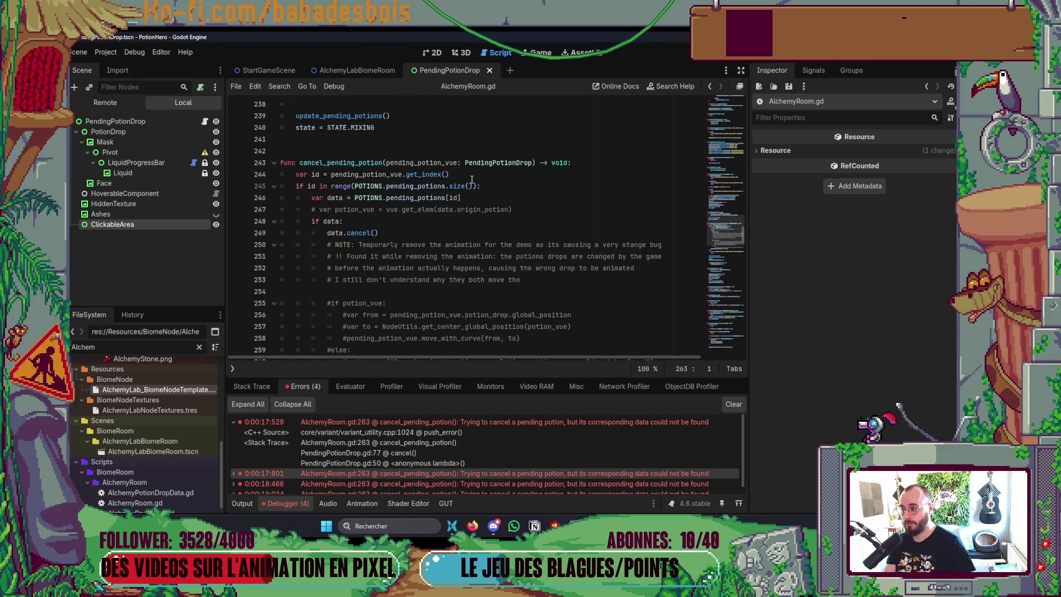
- Start cancel_pending_potion with 'if pending_potions_vue == result_pending_potion_vue: return' and save
{"action": "left_click", "coordinate": [473, 177]}
{"action": "left_click", "coordinate": [587, 162]}
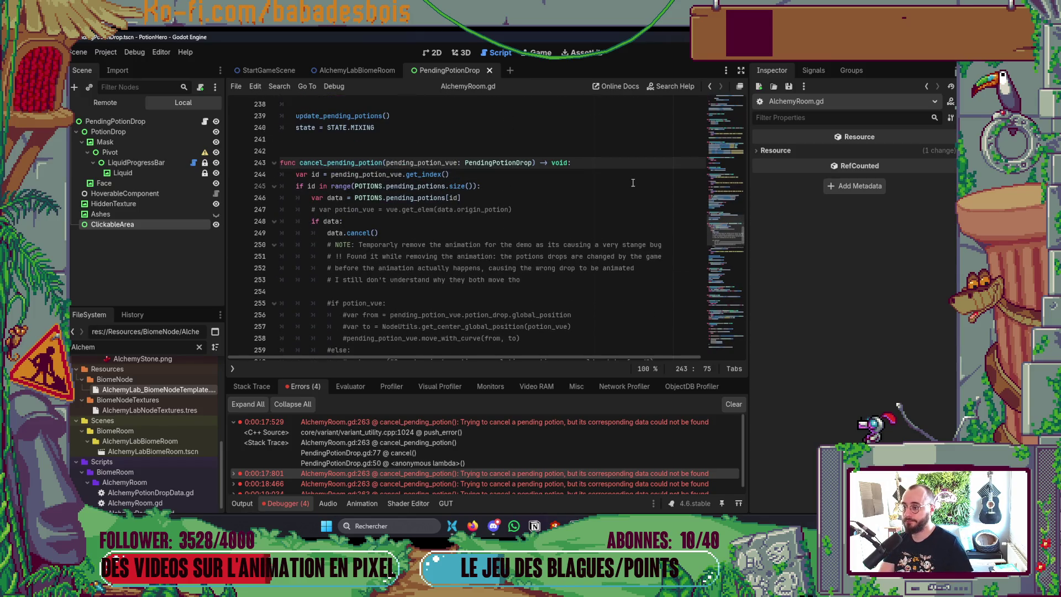
{"action": "key", "text": "Return"}
{"action": "key", "text": "BackSpace"}
{"action": "type", "text": "ending_potions_vue == "}
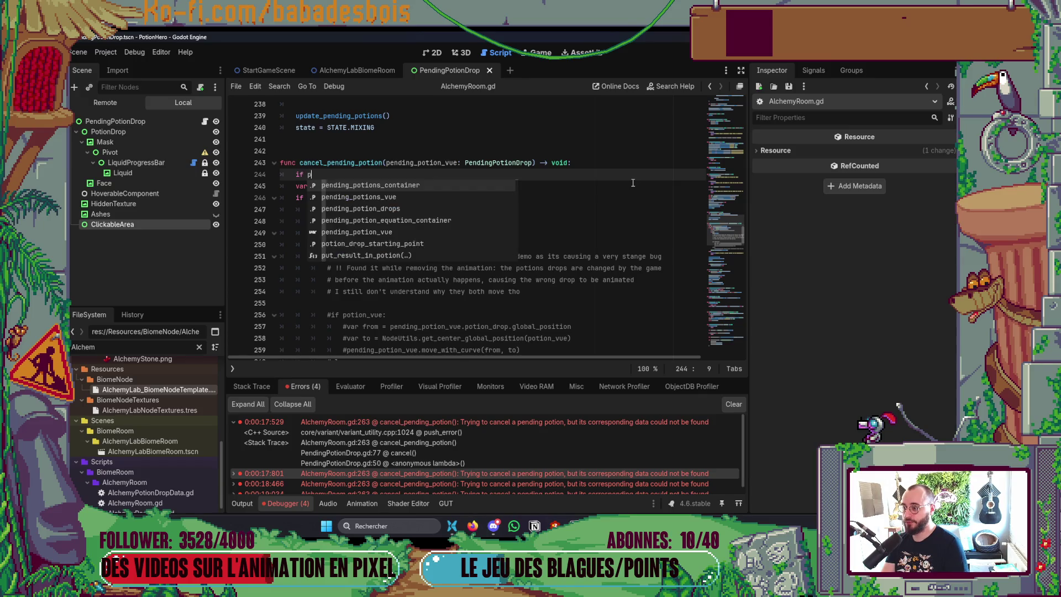
{"action": "type", "text": "re"}
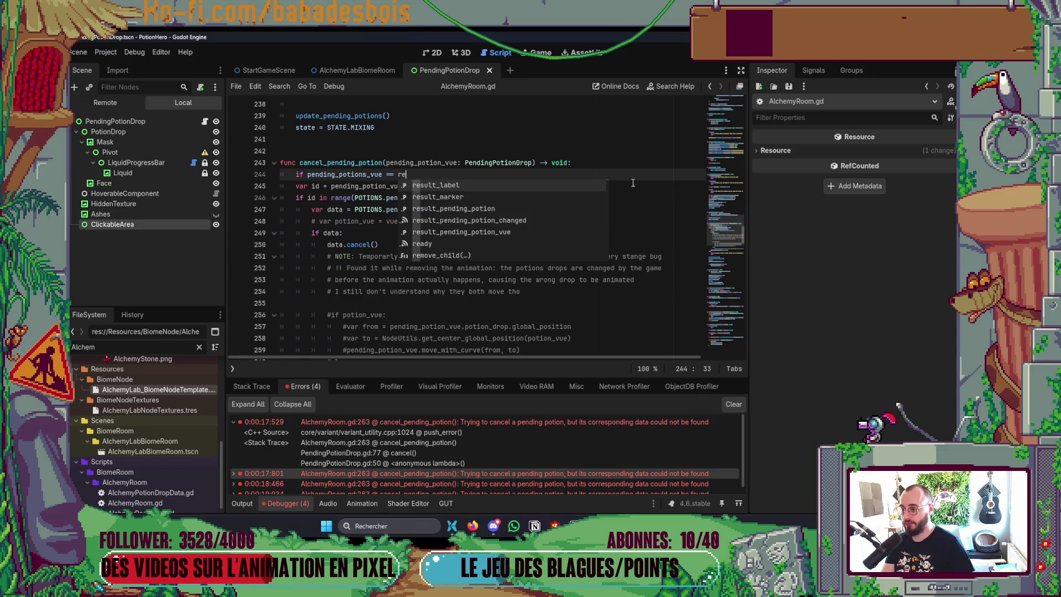
{"action": "key", "text": "Down"}
{"action": "key", "text": "Down"}
{"action": "key", "text": "Down"}
{"action": "key", "text": "Return"}
{"action": "type", "text": ":"}
{"action": "key", "text": "Return"}
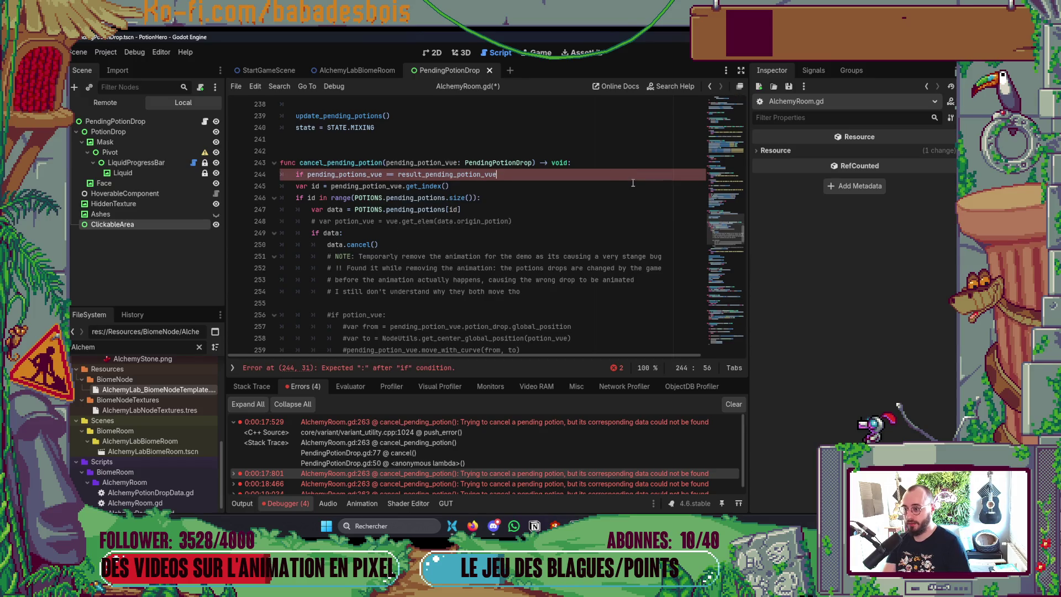
{"action": "type", "text": "return"}
{"action": "key", "text": "ctrl+s"}
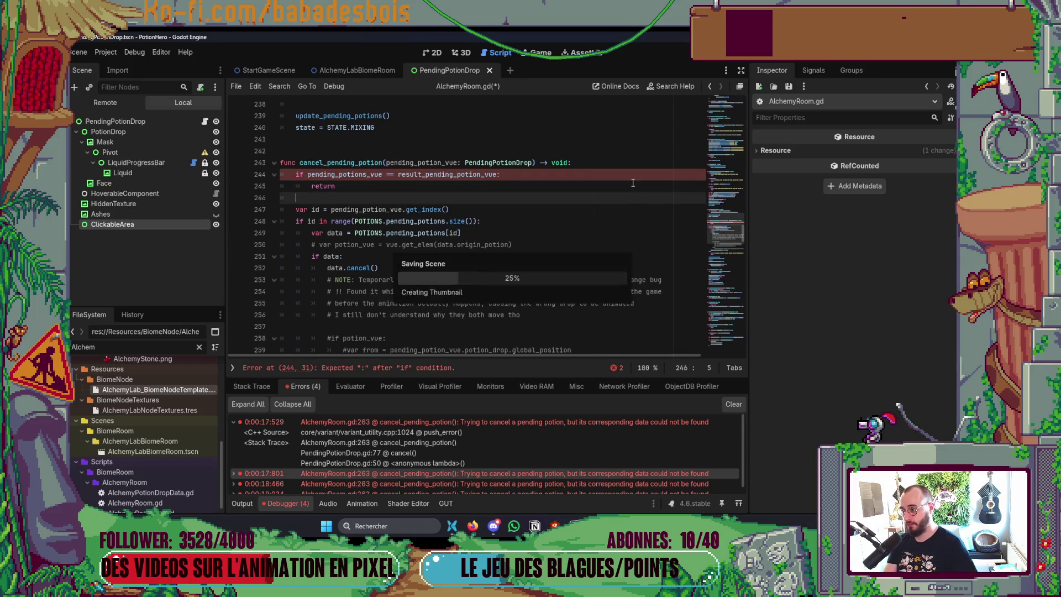
{"action": "key", "text": "alt+Tab"}
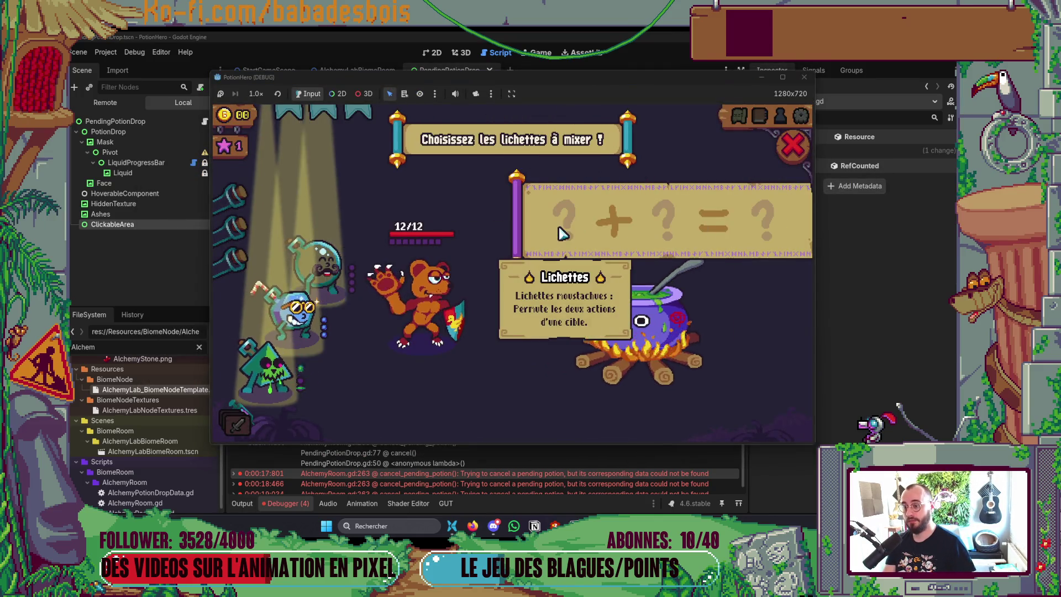
- Close the game's potion mixing panel with the red X
{"action": "left_click", "coordinate": [792, 146]}
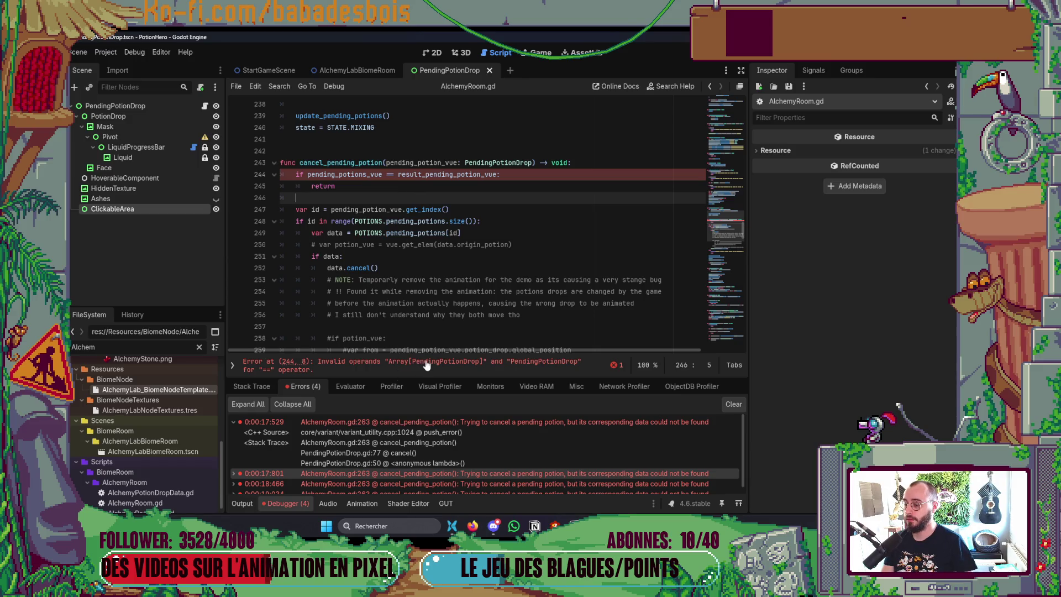
- Check both variable declarations and rename pending_potions_vue to pending_potion_vue on line 244
{"action": "left_click", "coordinate": [450, 175], "text": "ctrl"}
{"action": "left_click", "coordinate": [710, 86]}
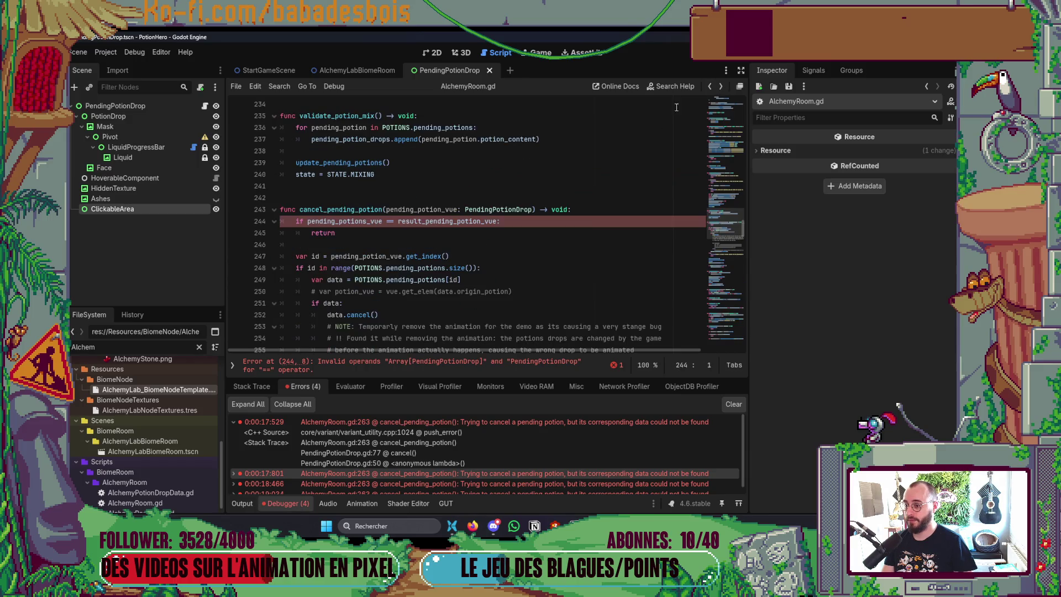
{"action": "left_click", "coordinate": [354, 229], "text": "ctrl"}
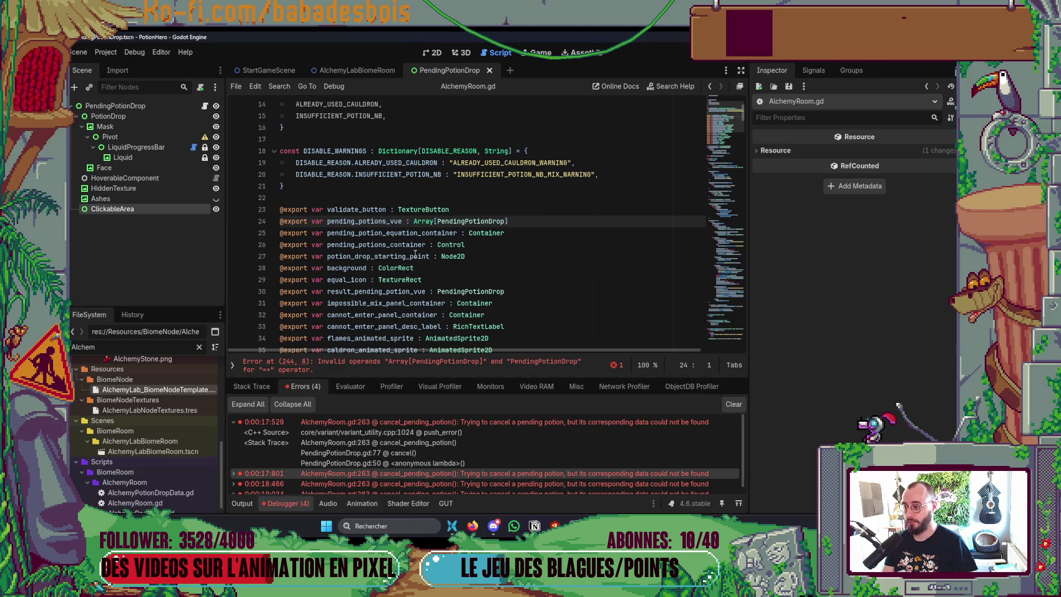
{"action": "left_click", "coordinate": [710, 86]}
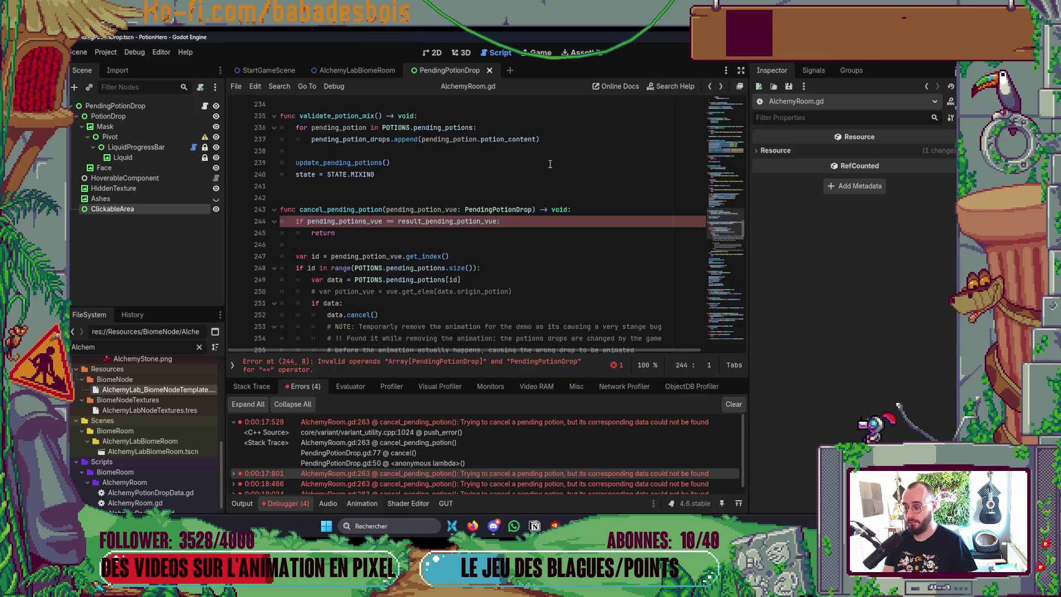
{"action": "left_click", "coordinate": [364, 221]}
{"action": "key", "text": "BackSpace"}
{"action": "left_click", "coordinate": [405, 256]}
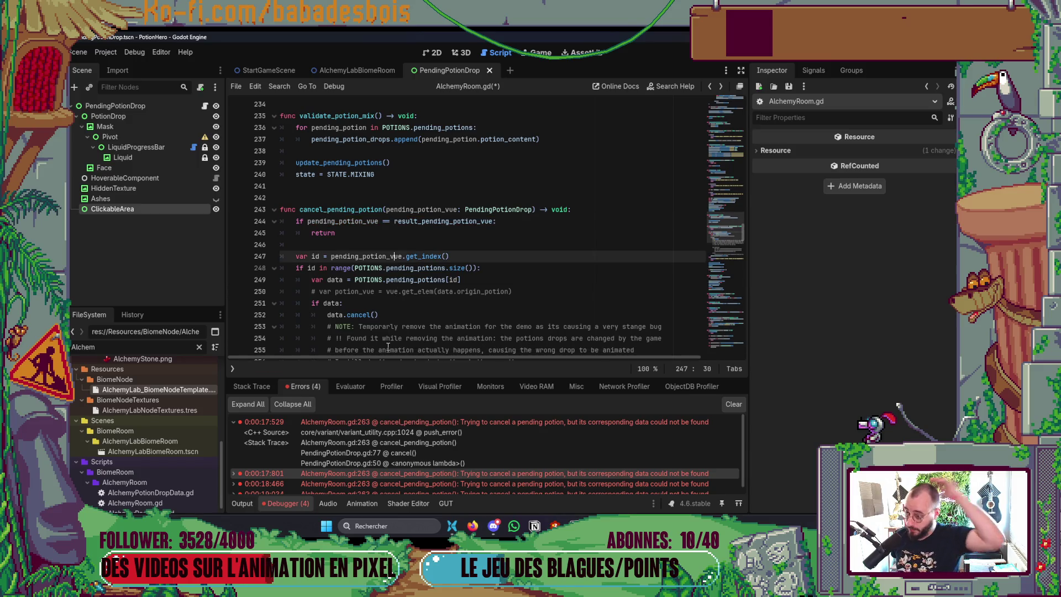
- Clear the debugger's error list and collapse the Debugger panel
{"action": "left_click", "coordinate": [733, 404]}
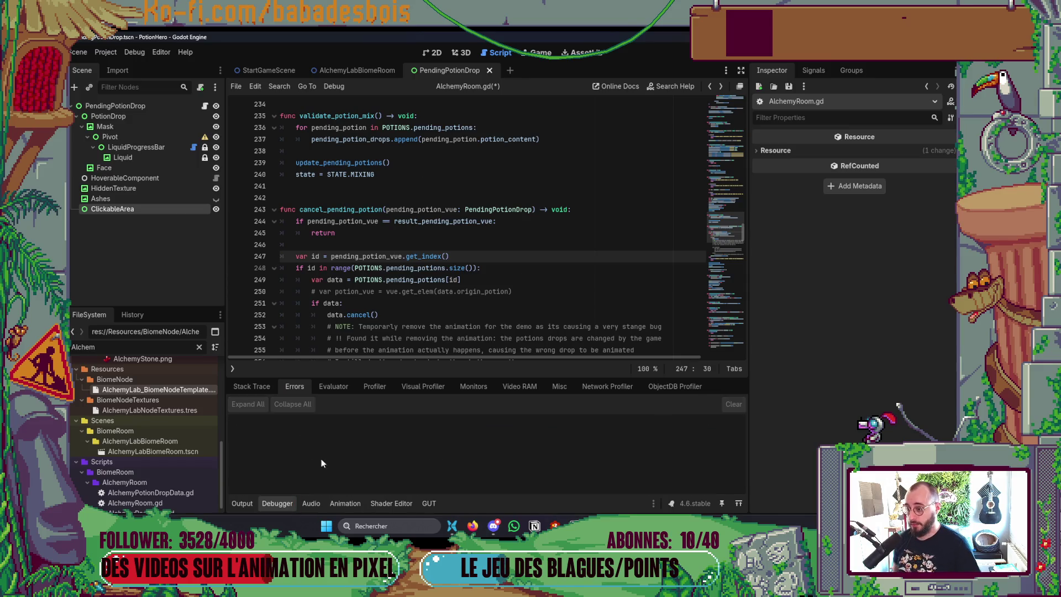
{"action": "left_click", "coordinate": [278, 504]}
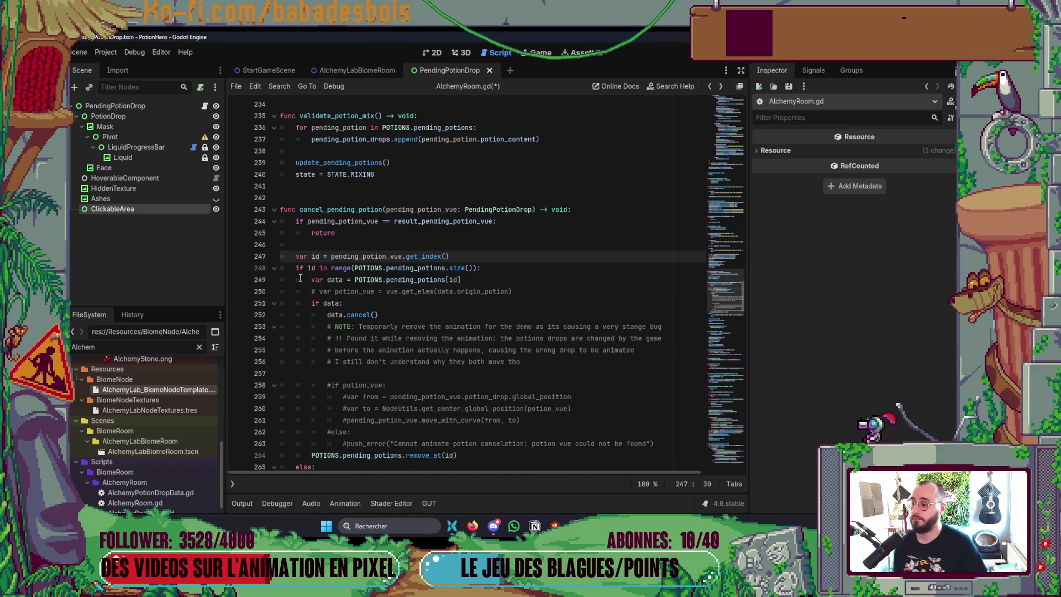
{"action": "scroll", "coordinate": [406, 342], "scroll_direction": "down", "scroll_amount": 3}
{"action": "scroll", "coordinate": [402, 348], "scroll_direction": "up", "scroll_amount": 2}
{"action": "scroll", "coordinate": [402, 348], "scroll_direction": "up", "scroll_amount": 1}
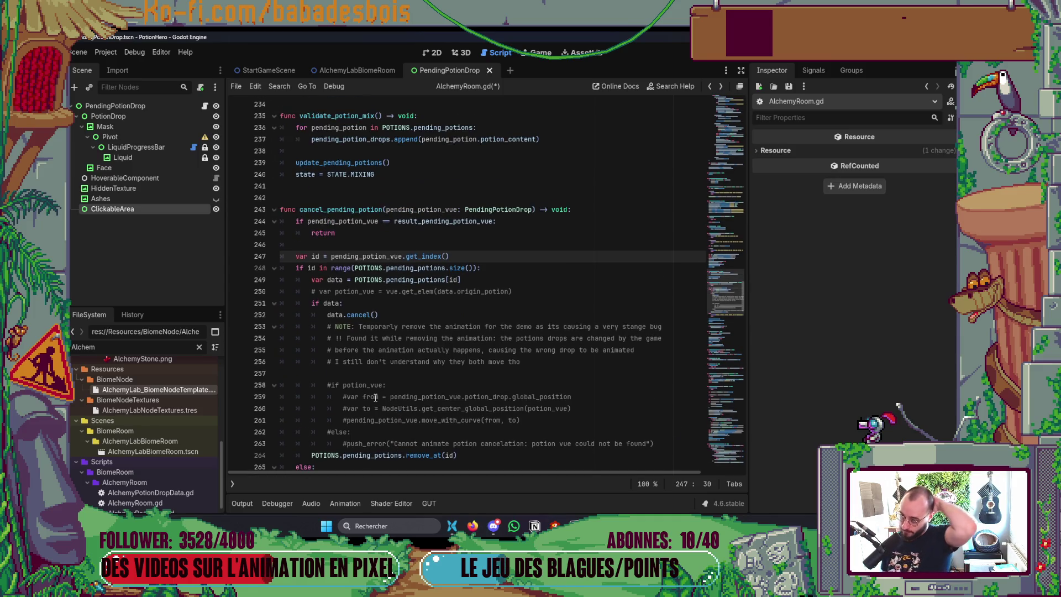
{"action": "key", "text": "alt+Tab"}
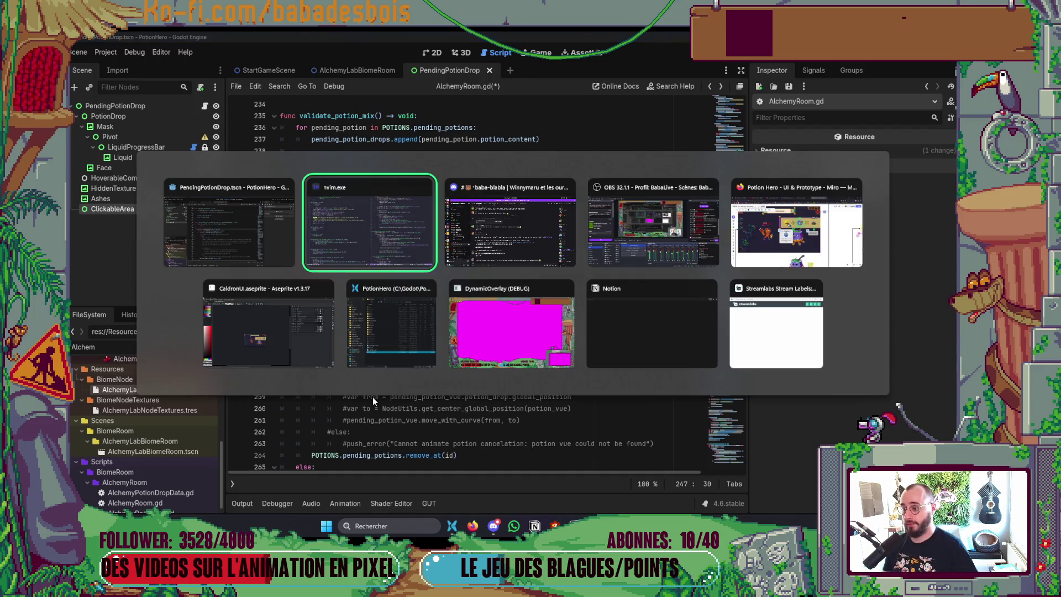
- Scroll PendingPotionDrop.gd to get_hover_panel_layout's 'if !data: return null' guard
{"action": "scroll", "coordinate": [336, 274], "scroll_direction": "down", "scroll_amount": 3}
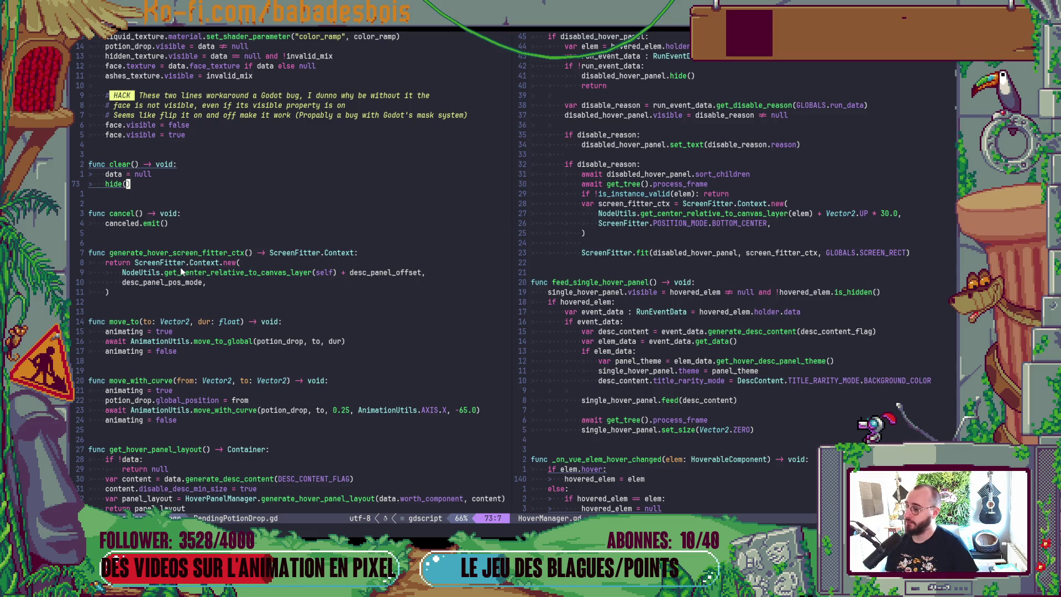
{"action": "scroll", "coordinate": [229, 260], "scroll_direction": "down", "scroll_amount": 3}
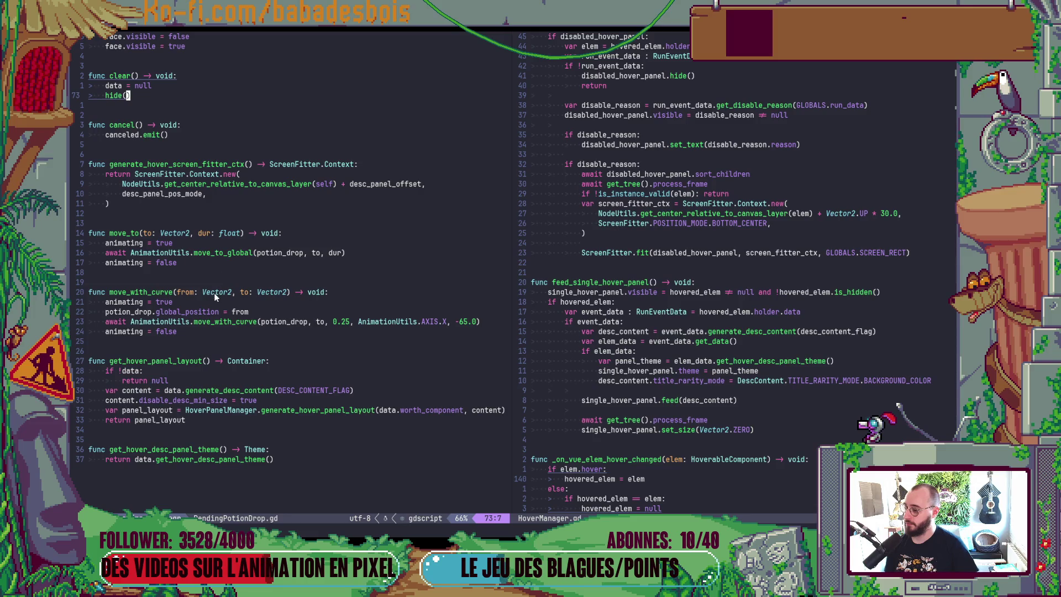
{"action": "left_click", "coordinate": [241, 373]}
{"action": "key", "text": "j"}
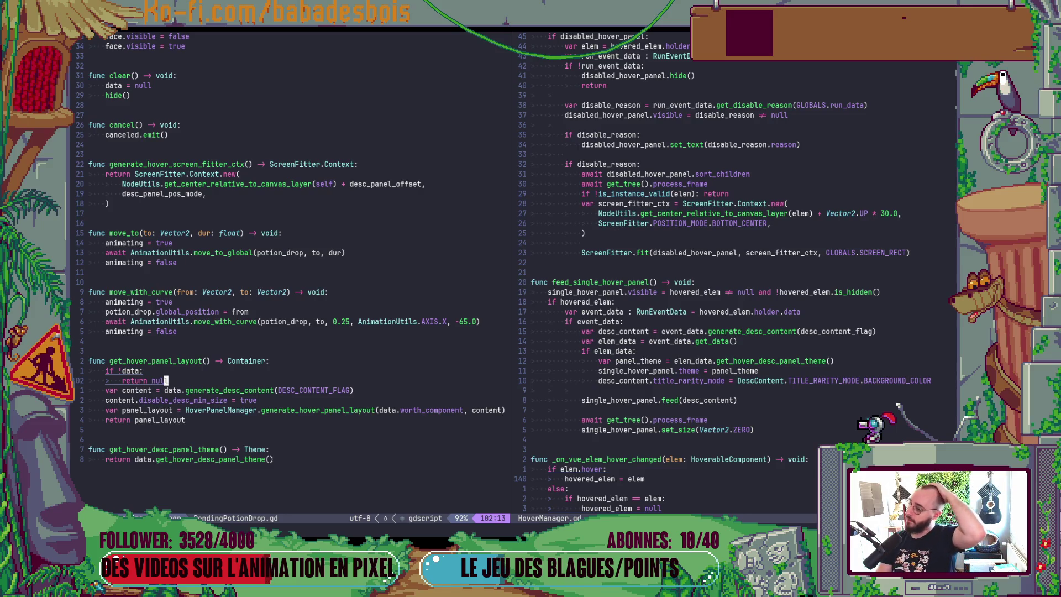
{"action": "scroll", "coordinate": [309, 390], "scroll_direction": "up", "scroll_amount": 10}
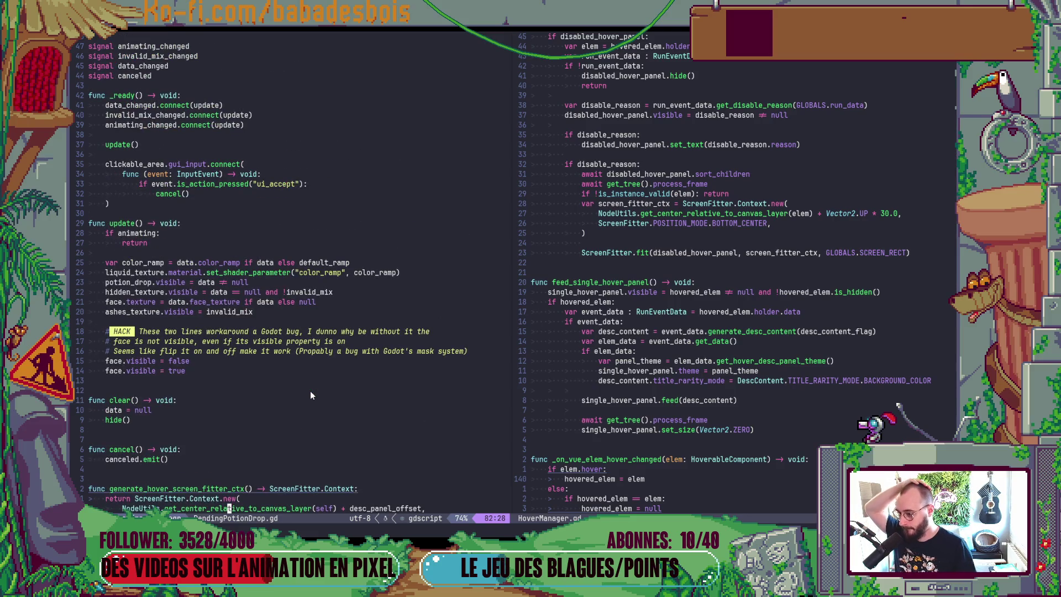
{"action": "scroll", "coordinate": [309, 396], "scroll_direction": "up", "scroll_amount": 3}
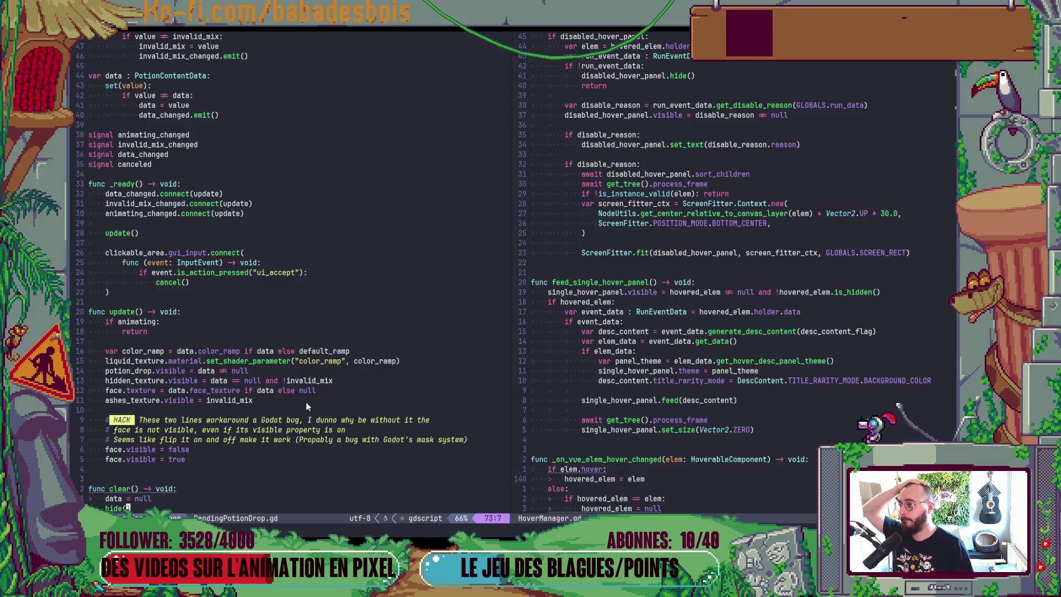
{"action": "scroll", "coordinate": [308, 407], "scroll_direction": "down", "scroll_amount": 13}
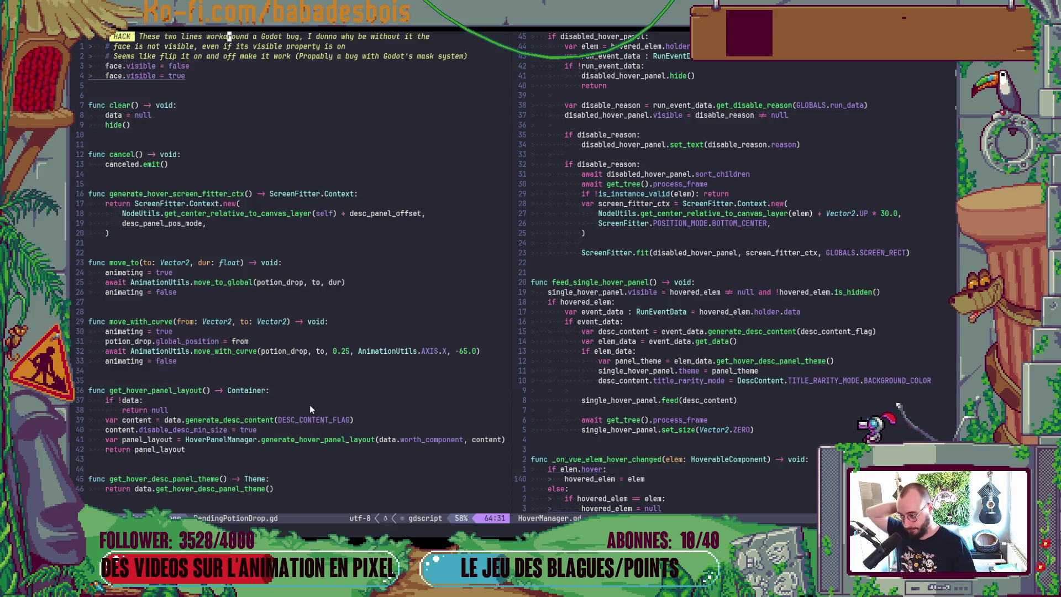
{"action": "scroll", "coordinate": [298, 395], "scroll_direction": "down", "scroll_amount": 3}
- Insert an 'if invalid_mix:' line above 'return null' in the no-data branch
{"action": "left_click", "coordinate": [170, 319]}
{"action": "key", "text": "shift+o"}
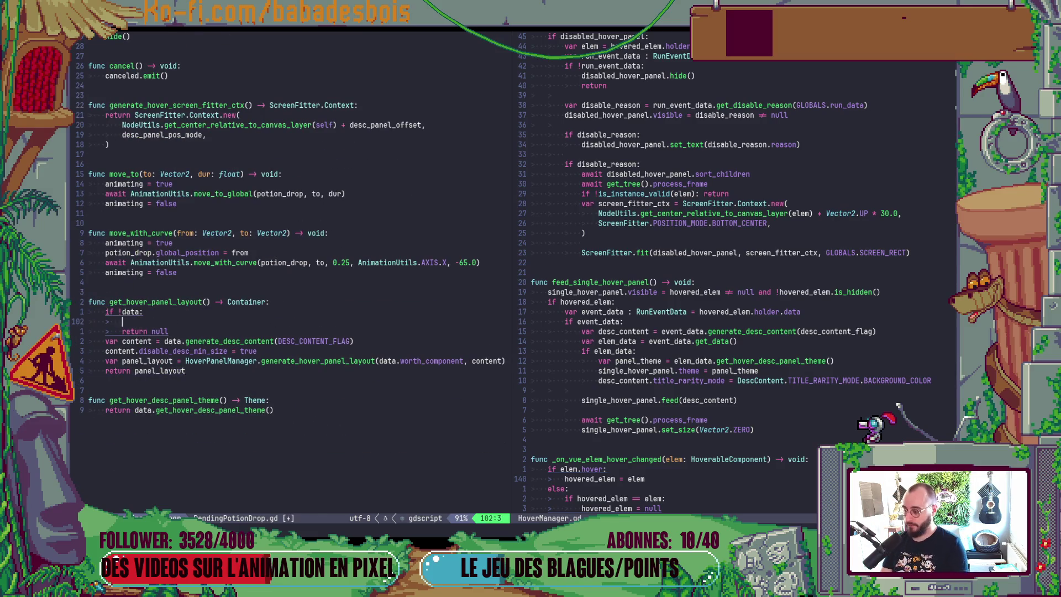
{"action": "type", "text": "if i"}
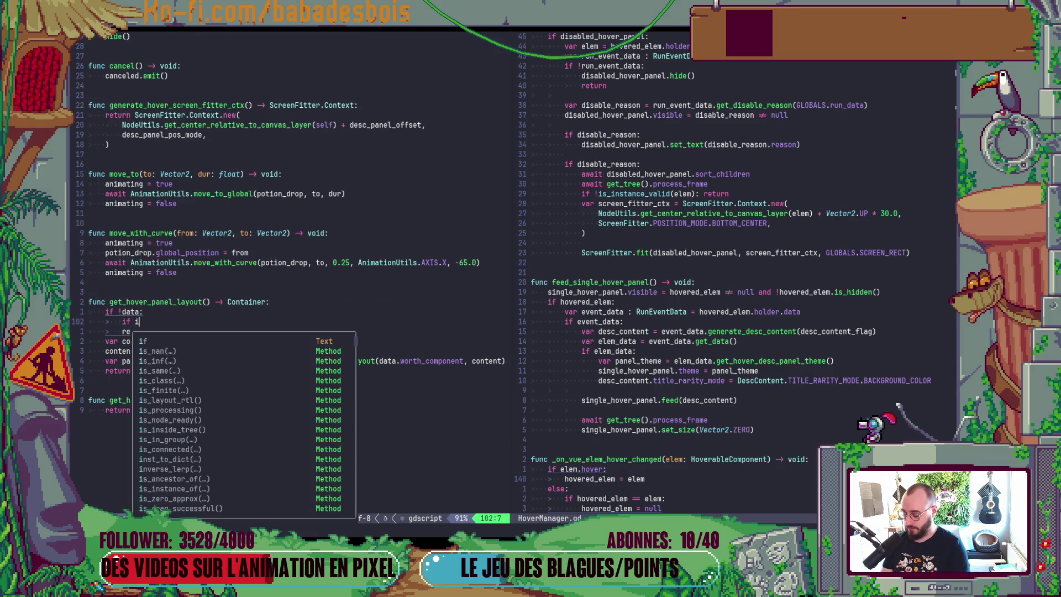
{"action": "type", "text": "n"}
{"action": "key", "text": "Down"}
{"action": "key", "text": "Down"}
{"action": "key", "text": "Down"}
{"action": "key", "text": "Return"}
{"action": "type", "text": ":"}
{"action": "key", "text": "Return"}
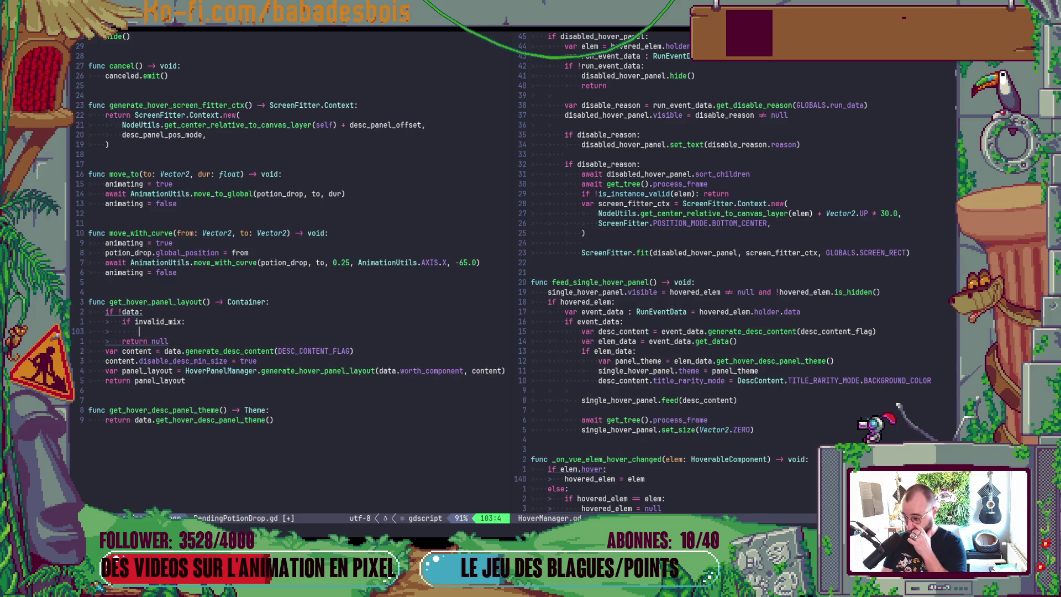
{"action": "key", "text": "Escape"}
- Inspect generate_desc_content's definition in ElemData.gd, then return to PendingPotionDrop.gd
{"action": "key", "text": "j"}
{"action": "key", "text": "j"}
{"action": "key", "text": "j"}
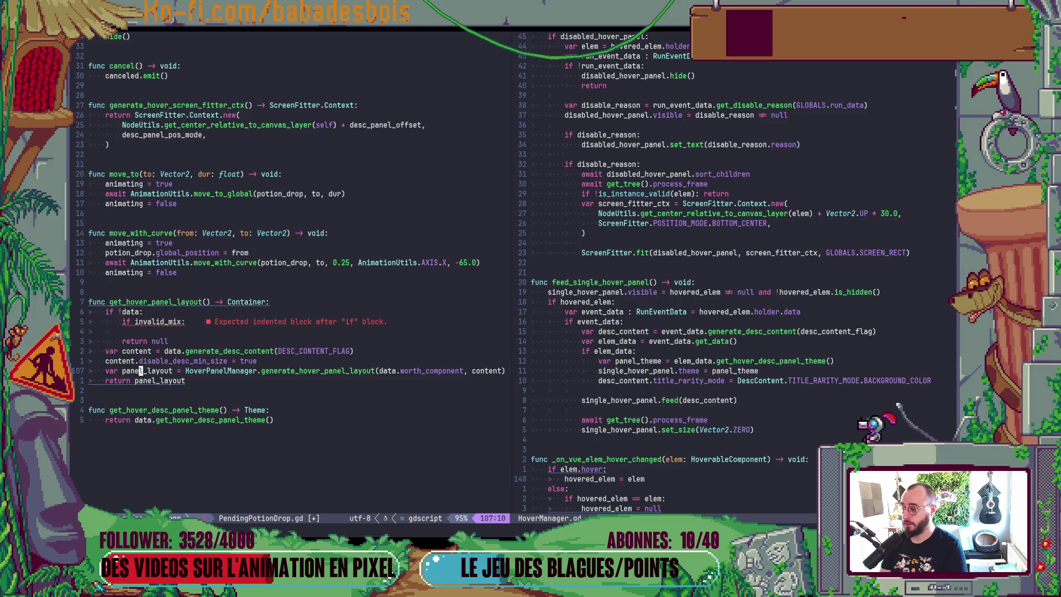
{"action": "key", "text": "k"}
{"action": "key", "text": "k"}
{"action": "key", "text": "t"}
{"action": "key", "text": "parenright"}
{"action": "key", "text": "b"}
{"action": "key", "text": "b"}
{"action": "key", "text": "b"}
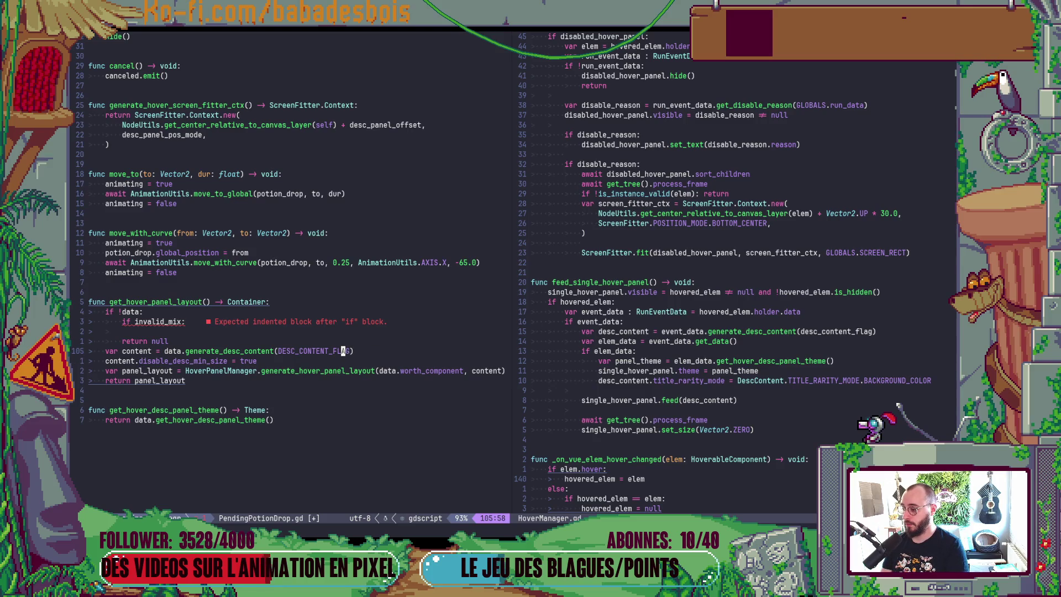
{"action": "key", "text": "g"}
{"action": "key", "text": "d"}
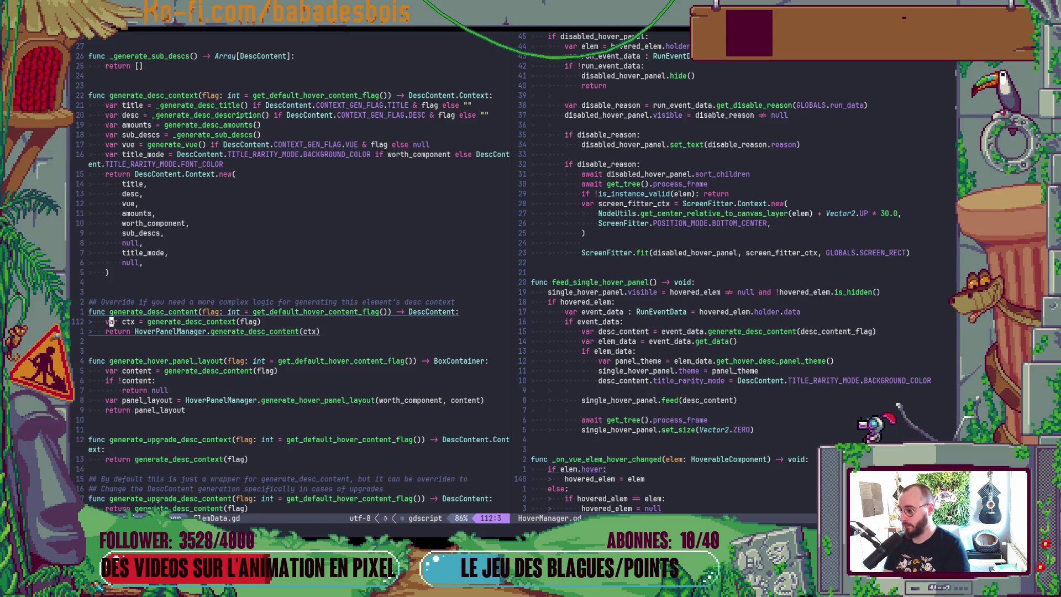
{"action": "key", "text": "2"}
{"action": "key", "text": "3"}
{"action": "key", "text": "k"}
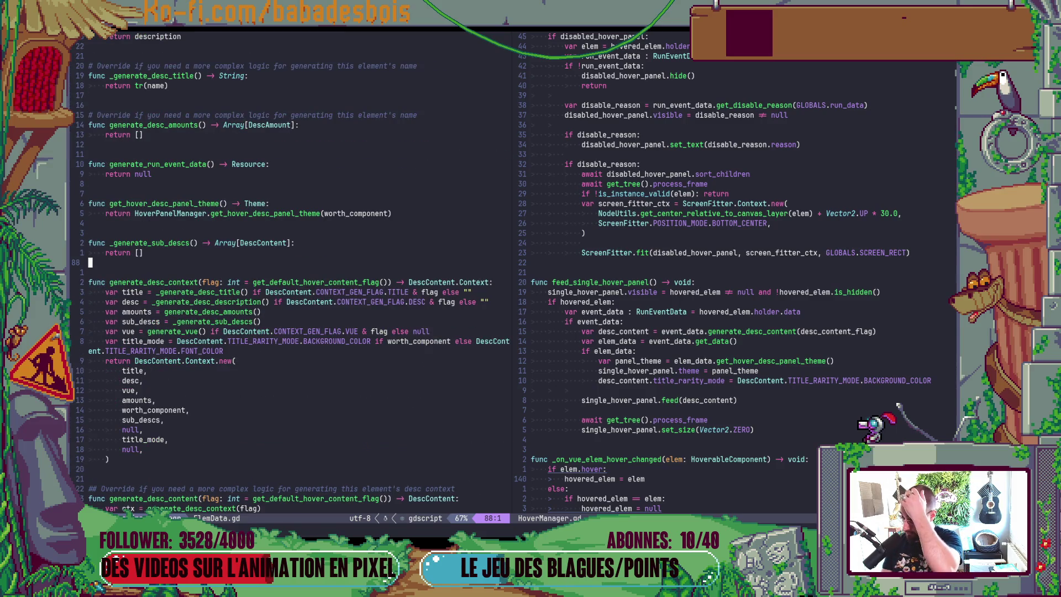
{"action": "key", "text": "ctrl+o"}
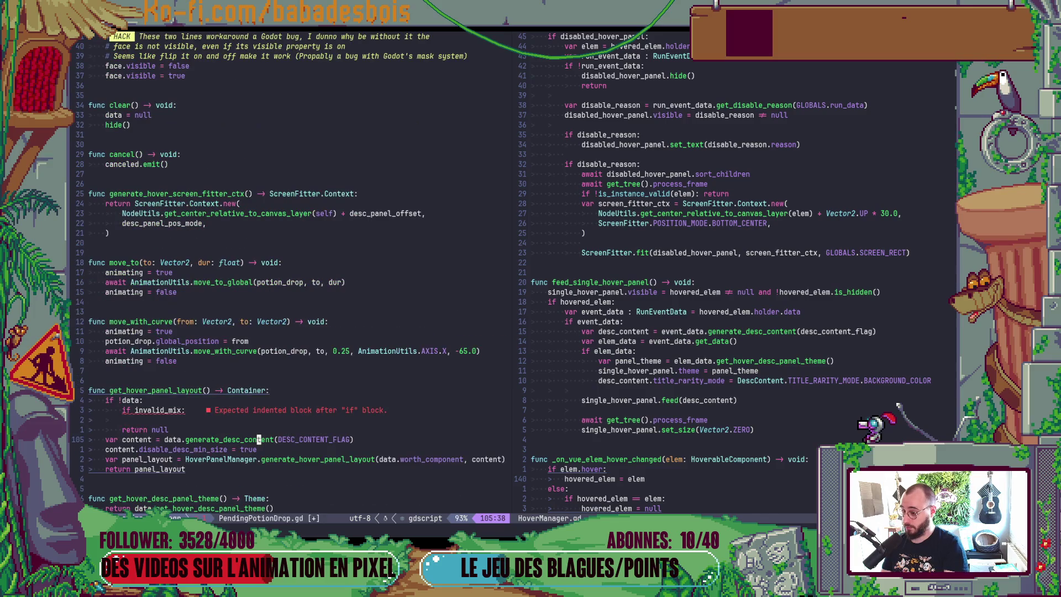
- Try an indented DescContent line under the invalid_mix check, then delete it
{"action": "type", "text": "3kA jA"}
{"action": "key", "text": "BackSpace"}
{"action": "key", "text": "BackSpace"}
{"action": "key", "text": "BackSpace"}
{"action": "key", "text": "Escape"}
{"action": "key", "text": "o"}
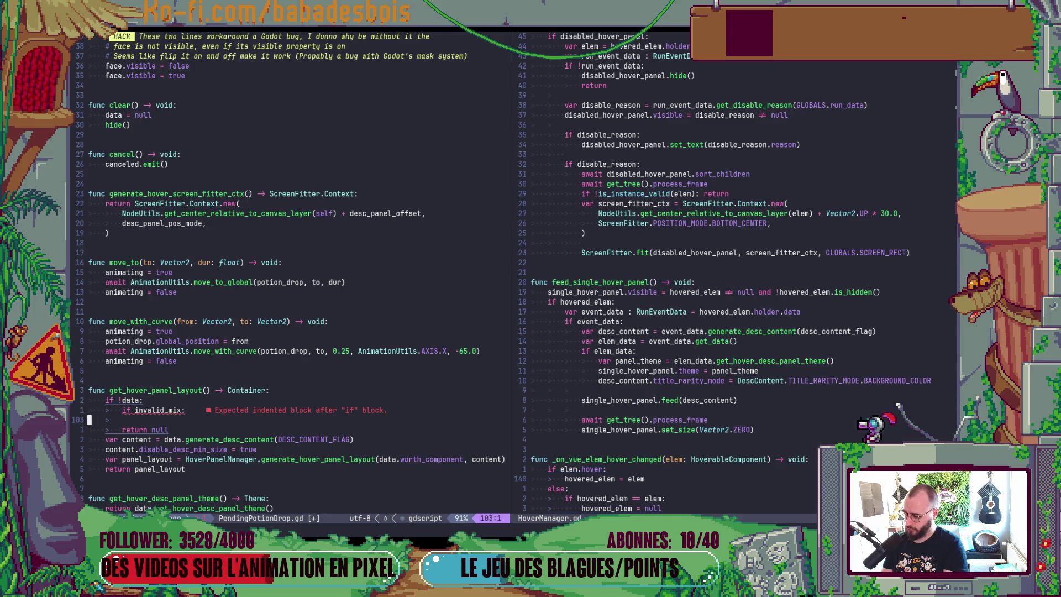
{"action": "key", "text": "Tab"}
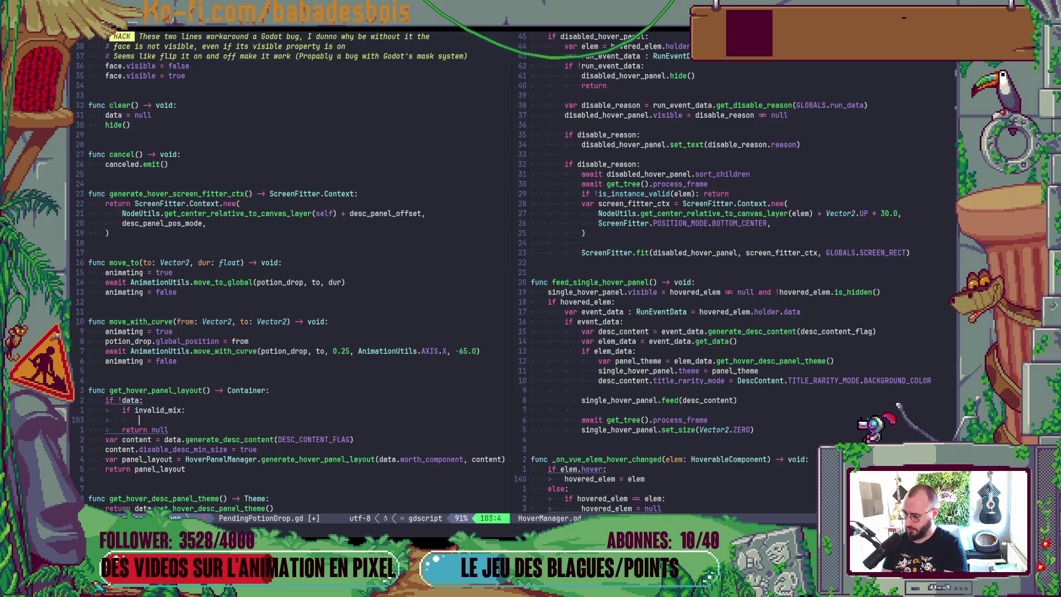
{"action": "type", "text": "DescContent"}
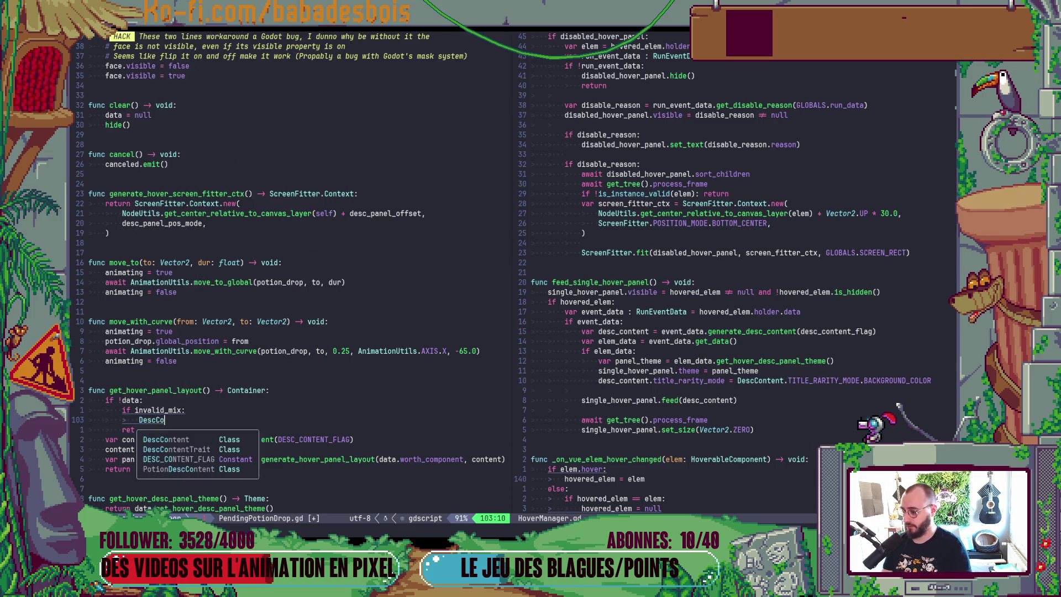
{"action": "key", "text": "Escape"}
{"action": "key", "text": "d"}
{"action": "key", "text": "d"}
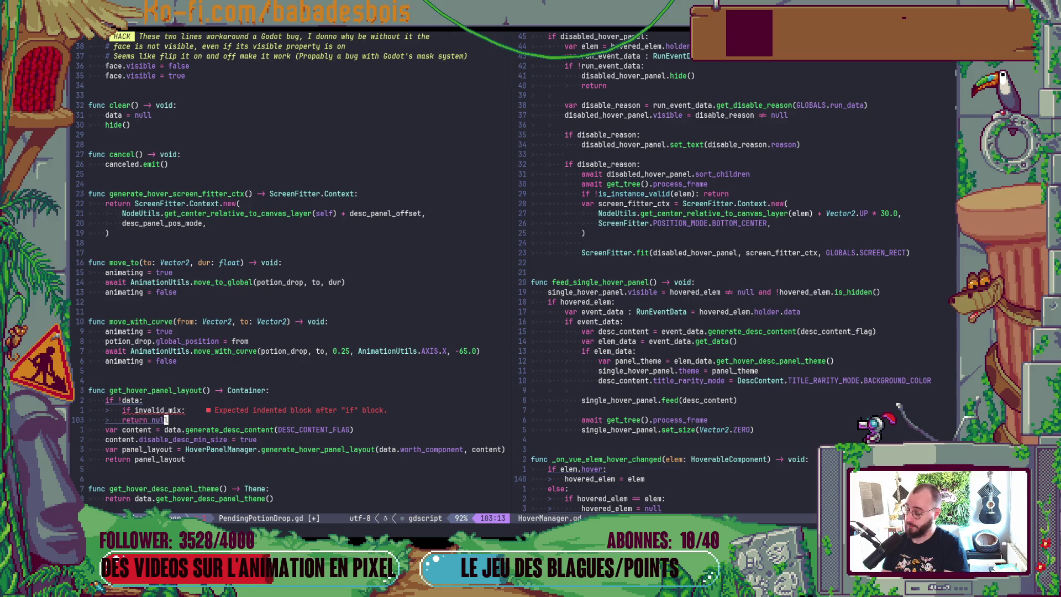
{"action": "key", "text": "k"}
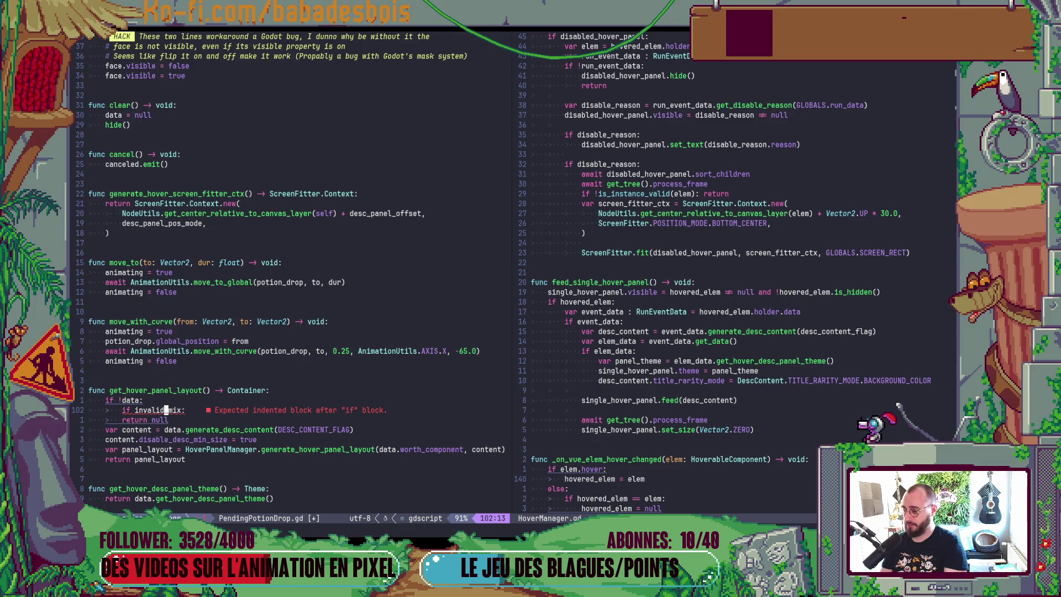
- Add 'pass' as the invalid_mix body and search project files for HoverPanelMan
{"action": "type", "text": "opass"}
{"action": "key", "text": "Escape"}
{"action": "key", "text": "ctrl+w"}
{"action": "key", "text": "l"}
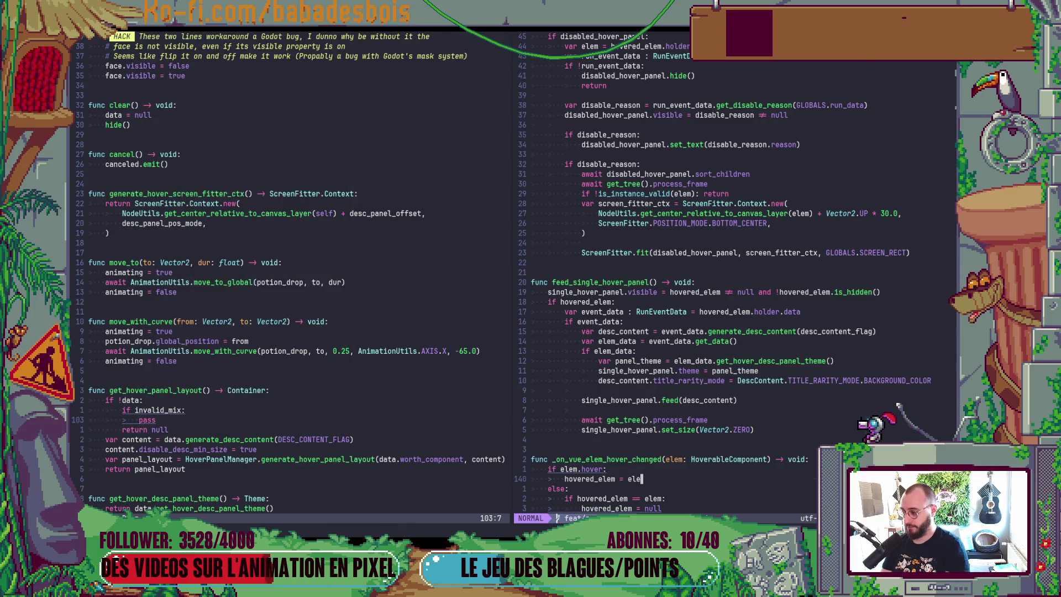
{"action": "key", "text": "space"}
{"action": "key", "text": "f"}
{"action": "key", "text": "f"}
{"action": "type", "text": "Hove"}
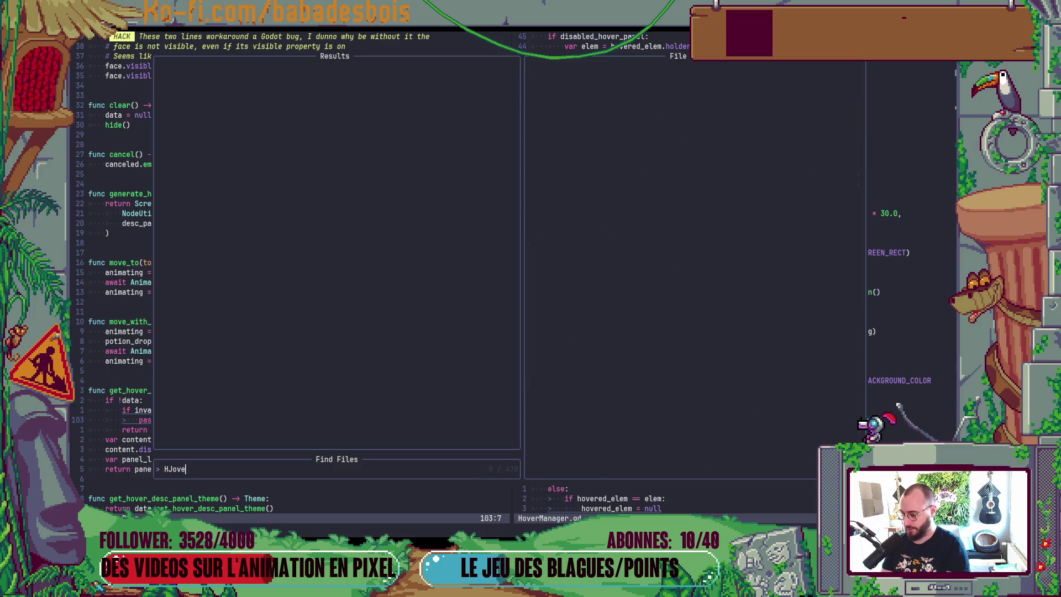
{"action": "type", "text": "rPanelMan"}
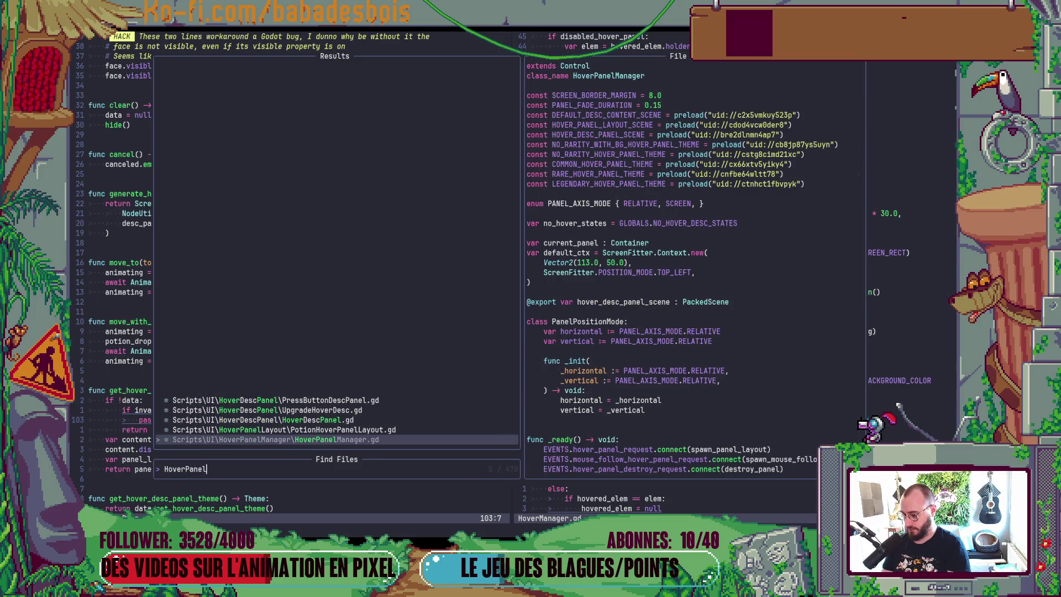
- Open HoverPanelManager.gd and preview its symbols, like generate_hover_panel and create_hover_panel
{"action": "key", "text": "Return"}
{"action": "key", "text": "ctrl+d"}
{"action": "key", "text": "ctrl+d"}
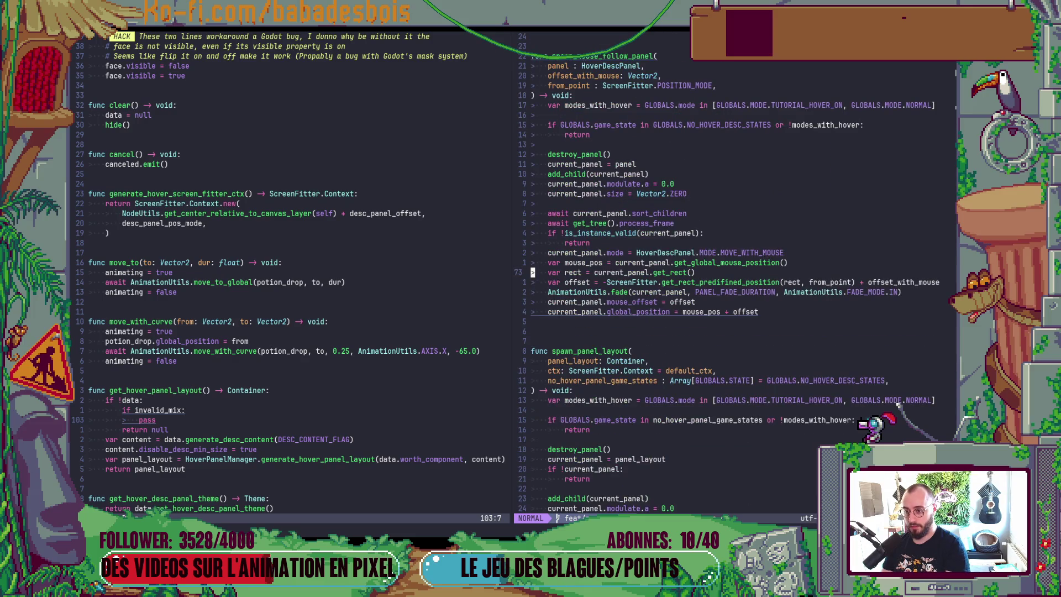
{"action": "key", "text": "space"}
{"action": "key", "text": "s"}
{"action": "key", "text": "Up"}
{"action": "key", "text": "Up"}
{"action": "key", "text": "Up"}
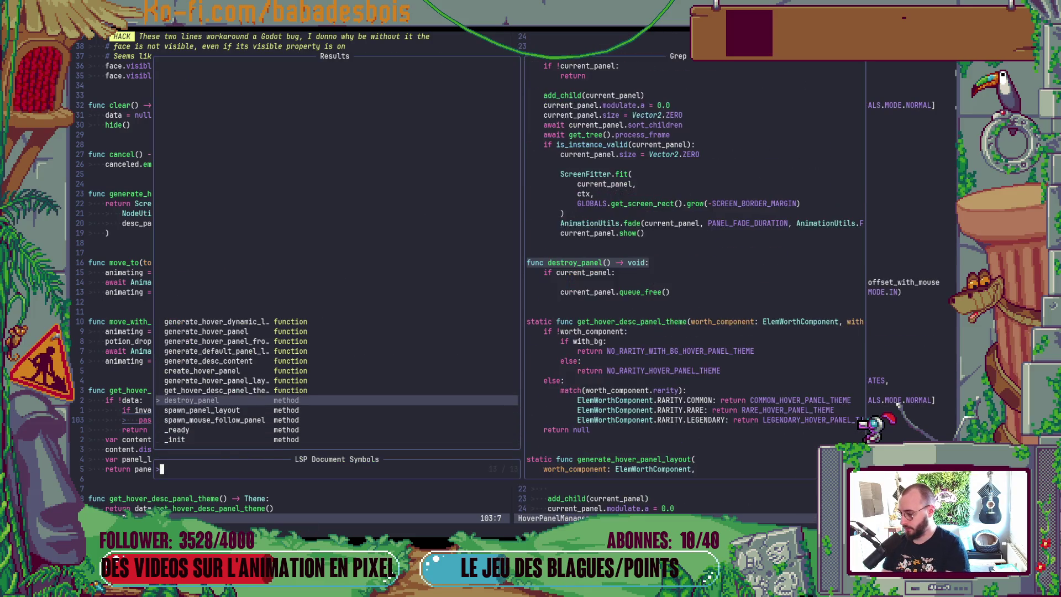
{"action": "key", "text": "Up"}
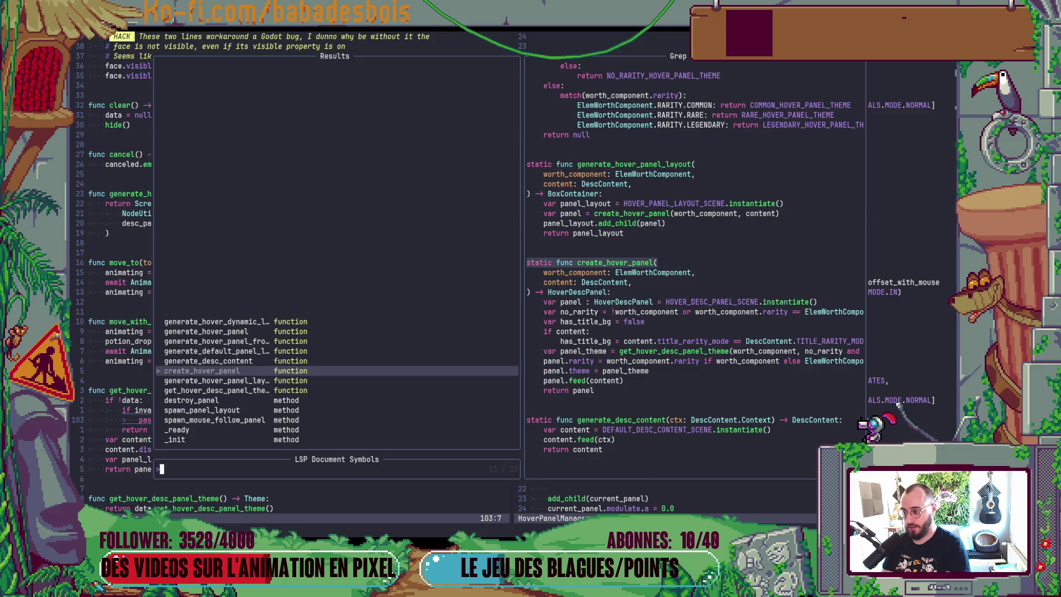
{"action": "key", "text": "Up"}
{"action": "key", "text": "Up"}
{"action": "key", "text": "Up"}
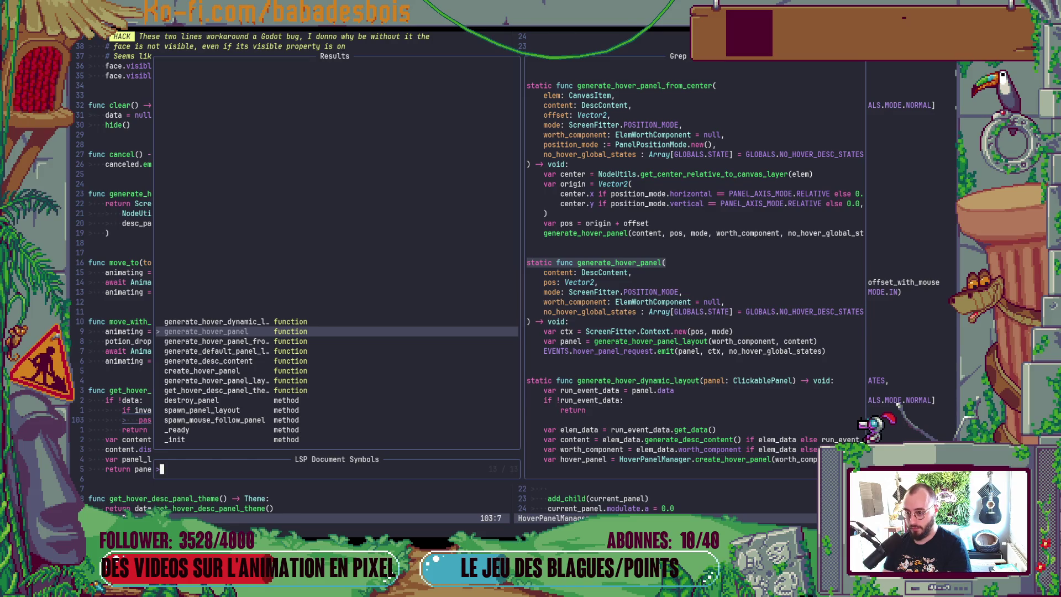
{"action": "key", "text": "Down"}
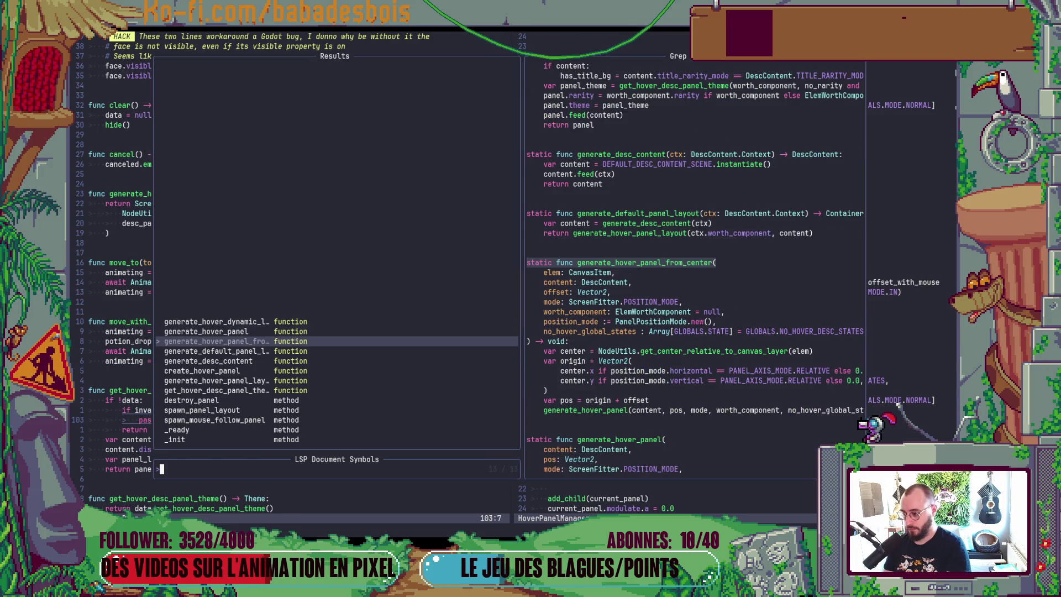
{"action": "key", "text": "Down"}
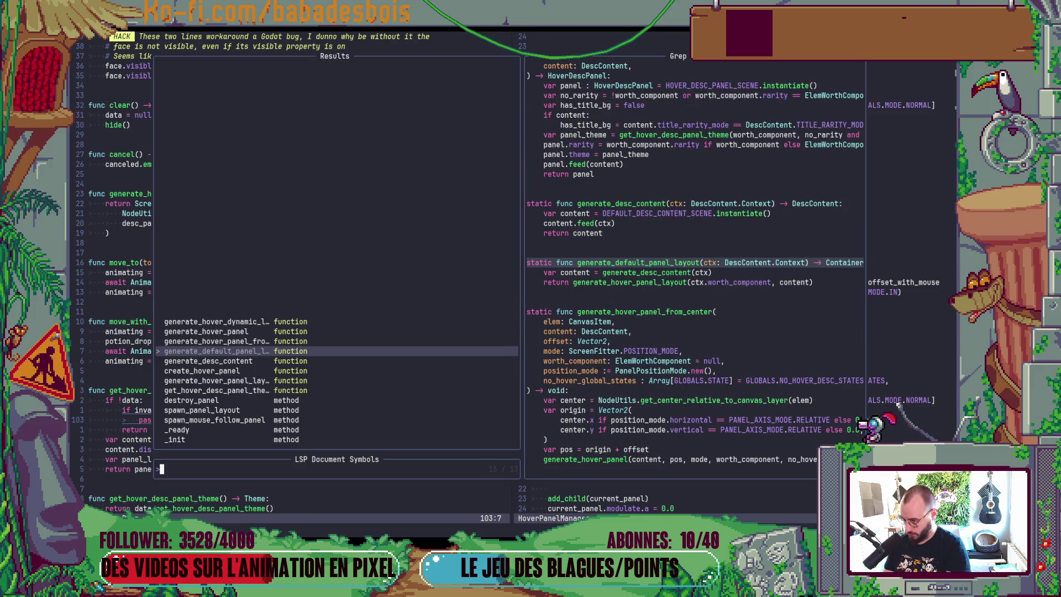
{"action": "key", "text": "Down"}
{"action": "key", "text": "Down"}
{"action": "key", "text": "Down"}
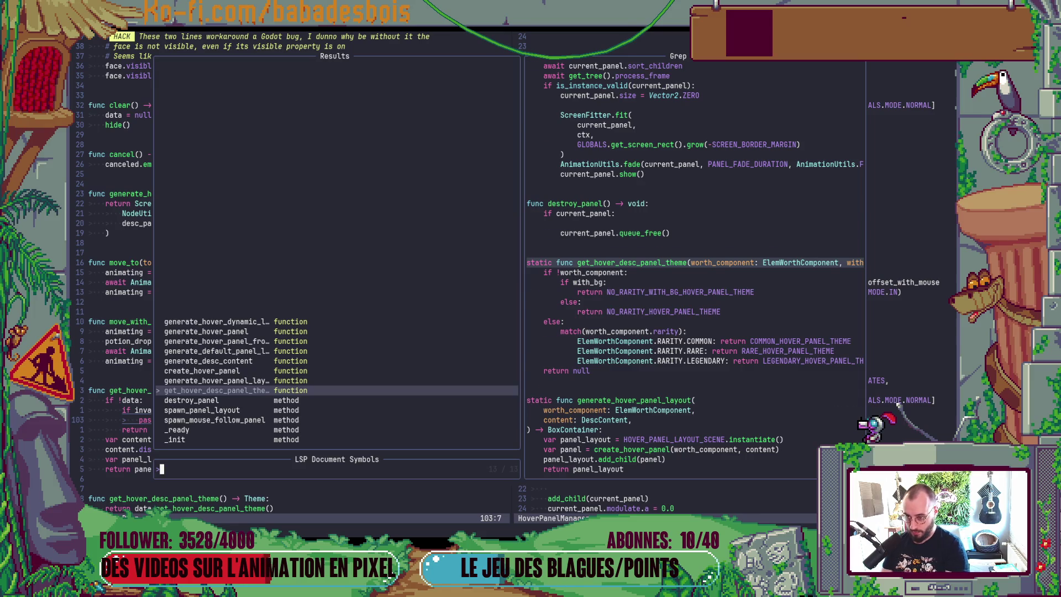
- Preview destroy_panel, _init and generate_hover_dynamic_layout, then close the symbol list
{"action": "key", "text": "Up"}
{"action": "key", "text": "Down"}
{"action": "key", "text": "Down"}
{"action": "key", "text": "Down"}
{"action": "key", "text": "Down"}
{"action": "key", "text": "Down"}
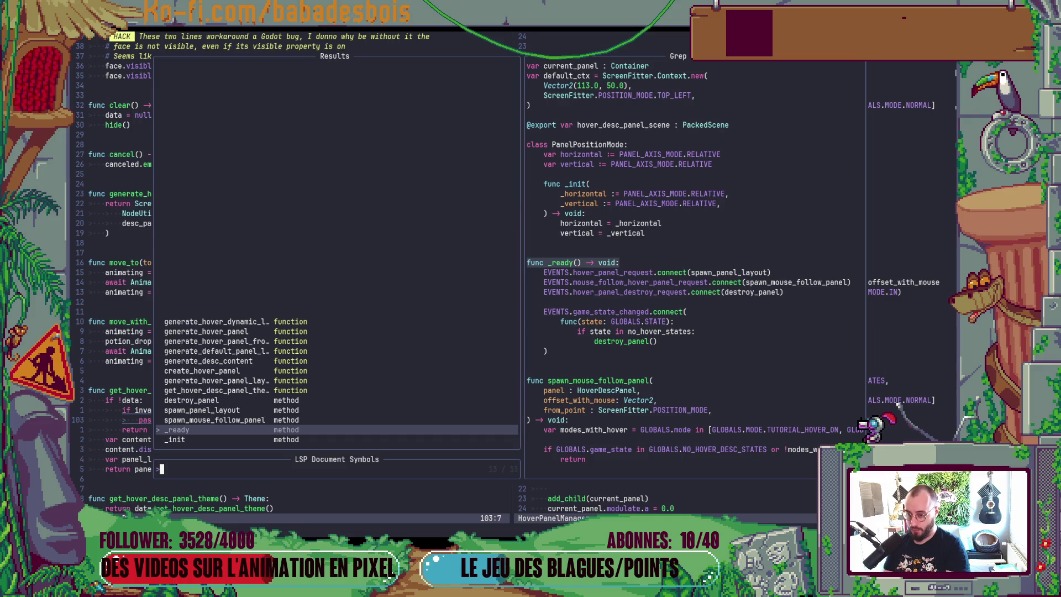
{"action": "key", "text": "Down"}
{"action": "key", "text": "Up"}
{"action": "key", "text": "Up"}
{"action": "key", "text": "Up"}
{"action": "key", "text": "Down"}
{"action": "key", "text": "Down"}
{"action": "key", "text": "Down"}
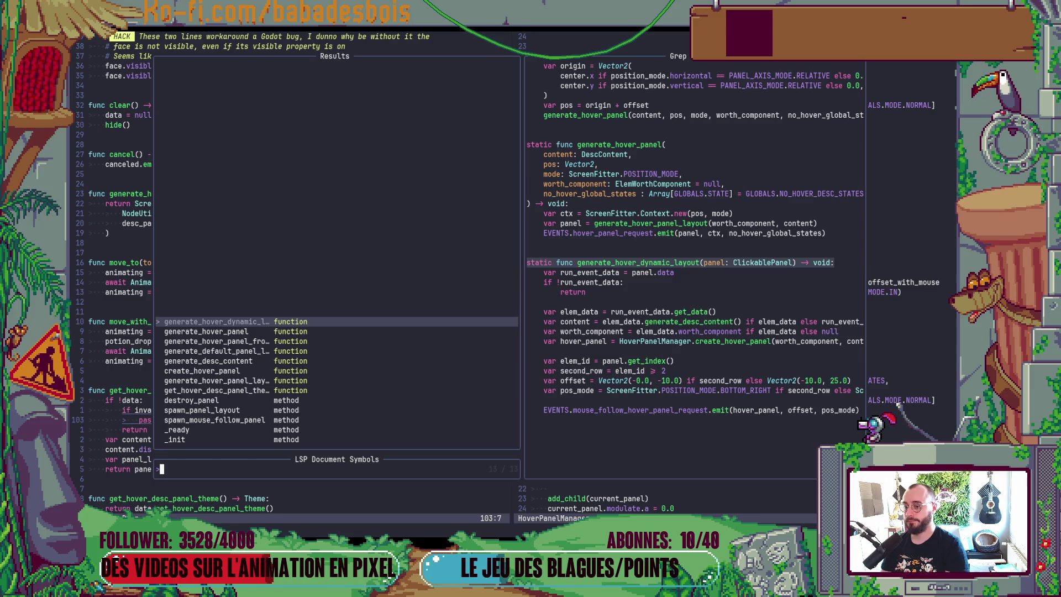
{"action": "key", "text": "Down"}
{"action": "key", "text": "Down"}
{"action": "key", "text": "Up"}
{"action": "key", "text": "Up"}
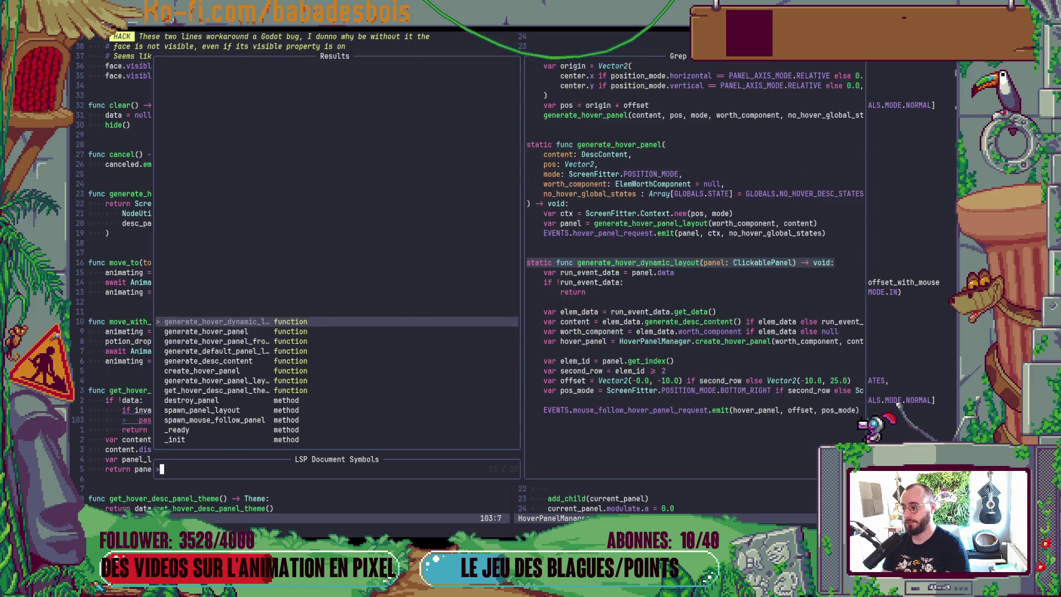
{"action": "key", "text": "Escape"}
- Save PendingPotionDrop.gd with :w and move onto the generate_hover_panel_layout call
{"action": "type", "text": ":w"}
{"action": "key", "text": "Return"}
{"action": "key", "text": "j"}
{"action": "key", "text": "j"}
{"action": "key", "text": "j"}
{"action": "key", "text": "e"}
{"action": "key", "text": "e"}
{"action": "key", "text": "F"}
{"action": "key", "text": "="}
{"action": "key", "text": "w"}
{"action": "key", "text": "w"}
{"action": "key", "text": "w"}
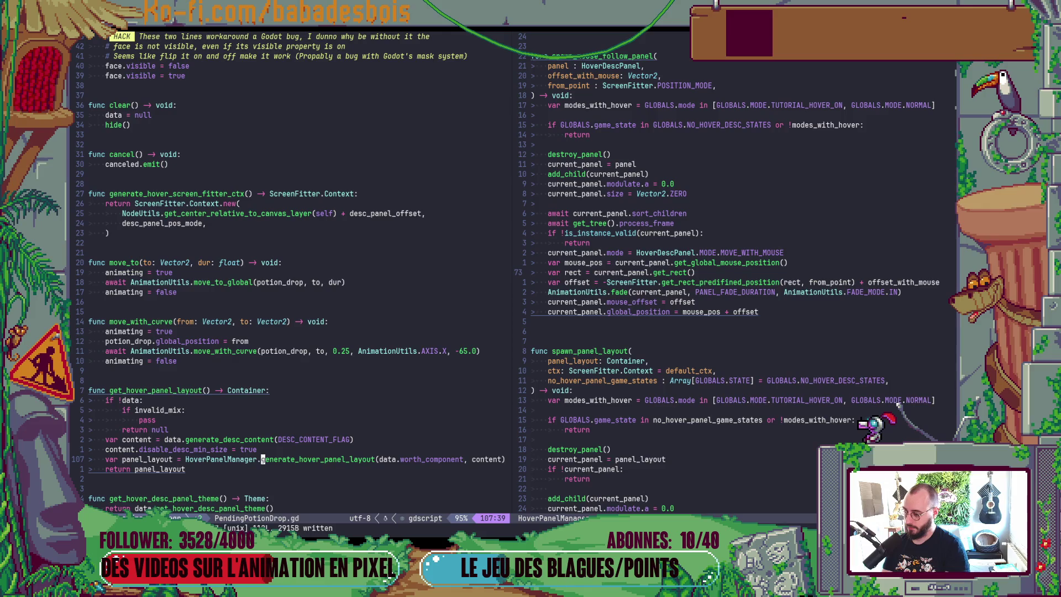
{"action": "key", "text": "g"}
{"action": "key", "text": "d"}
{"action": "key", "text": "j"}
{"action": "key", "text": "j"}
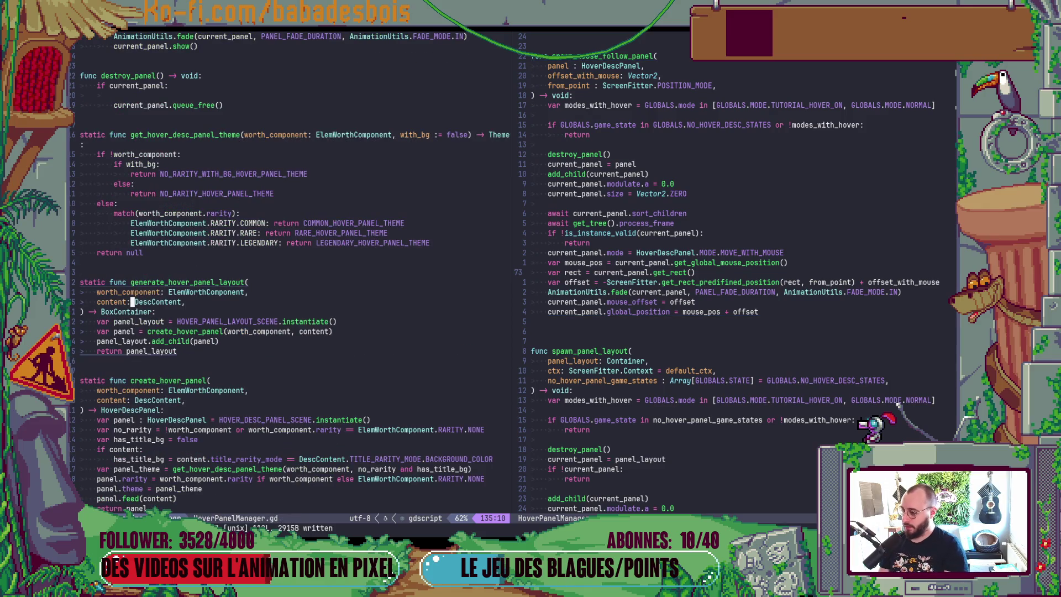
{"action": "key", "text": "j"}
{"action": "key", "text": "j"}
{"action": "key", "text": "j"}
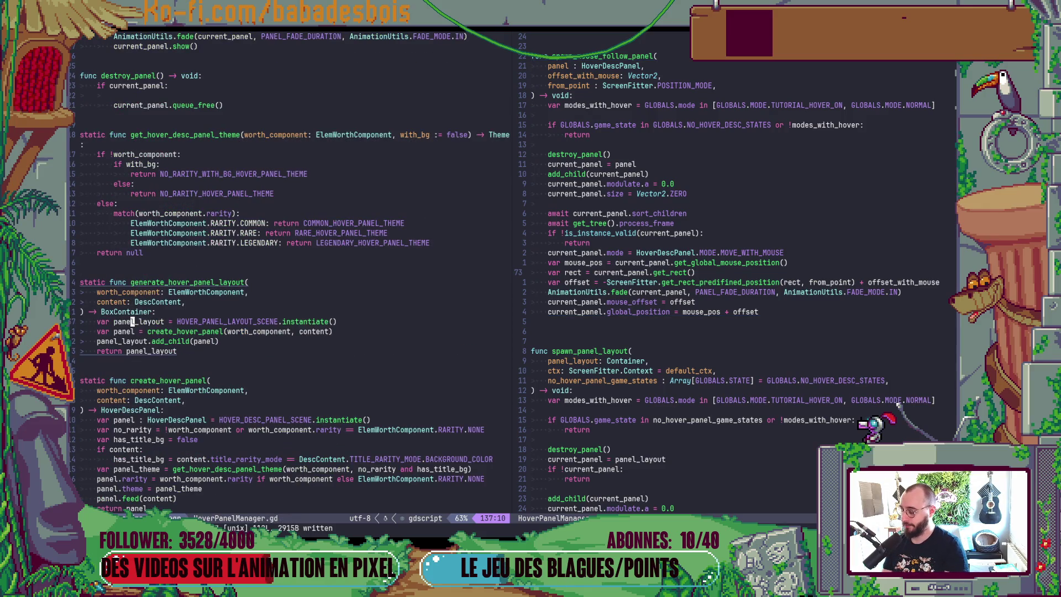
{"action": "key", "text": "k"}
{"action": "key", "text": "l"}
{"action": "key", "text": "w"}
{"action": "key", "text": "w"}
{"action": "key", "text": "g"}
{"action": "key", "text": "d"}
{"action": "key", "text": "j"}
{"action": "key", "text": "j"}
{"action": "key", "text": "j"}
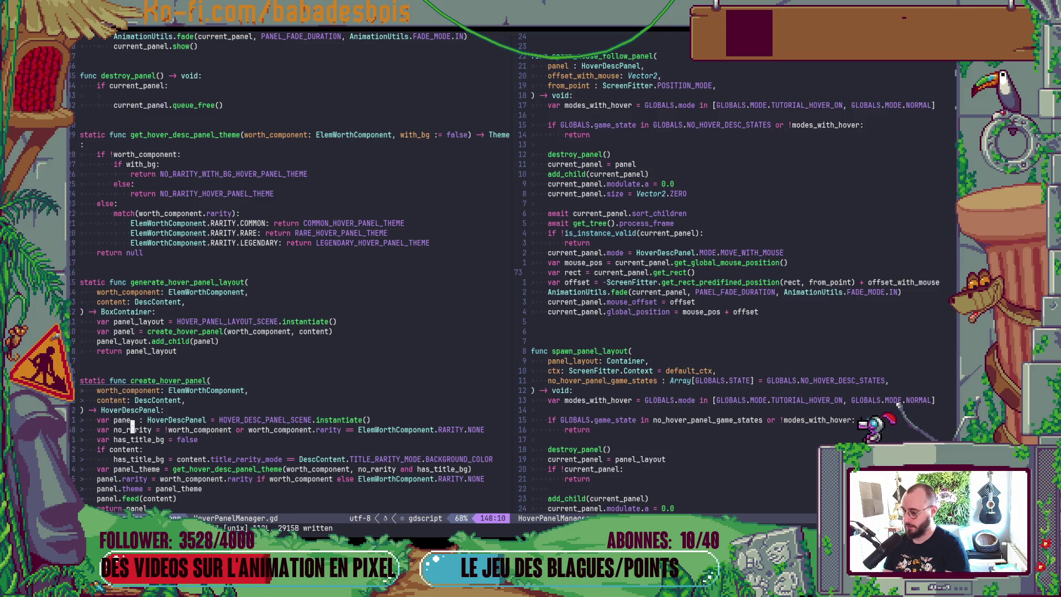
{"action": "key", "text": "z"}
{"action": "key", "text": "z"}
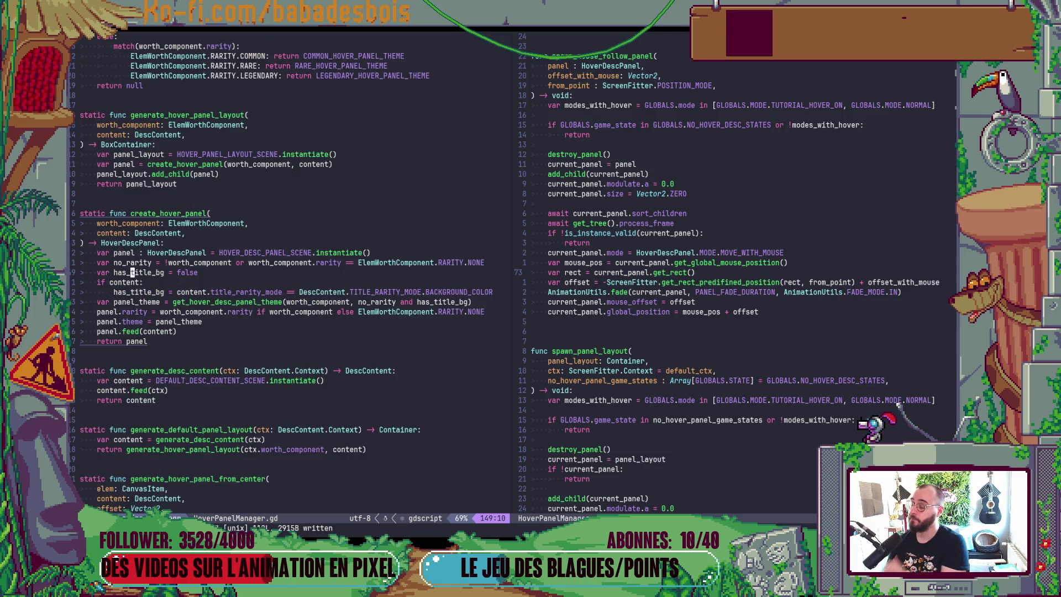
{"action": "key", "text": "k"}
{"action": "key", "text": "k"}
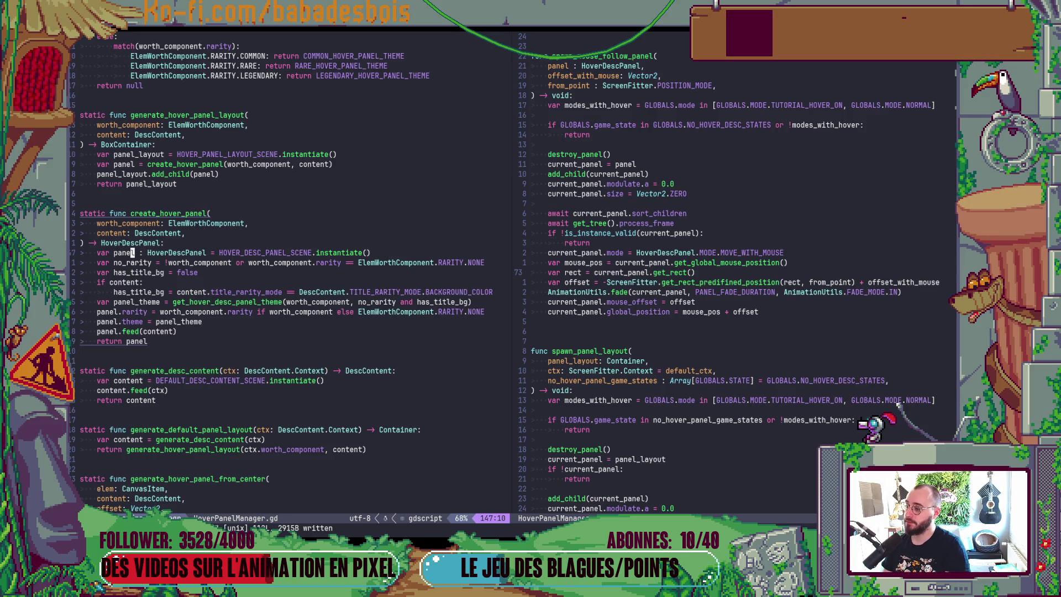
{"action": "key", "text": "k"}
{"action": "key", "text": "k"}
{"action": "key", "text": "k"}
{"action": "key", "text": "j"}
{"action": "key", "text": "j"}
{"action": "key", "text": "l"}
{"action": "key", "text": "g"}
{"action": "key", "text": "d"}
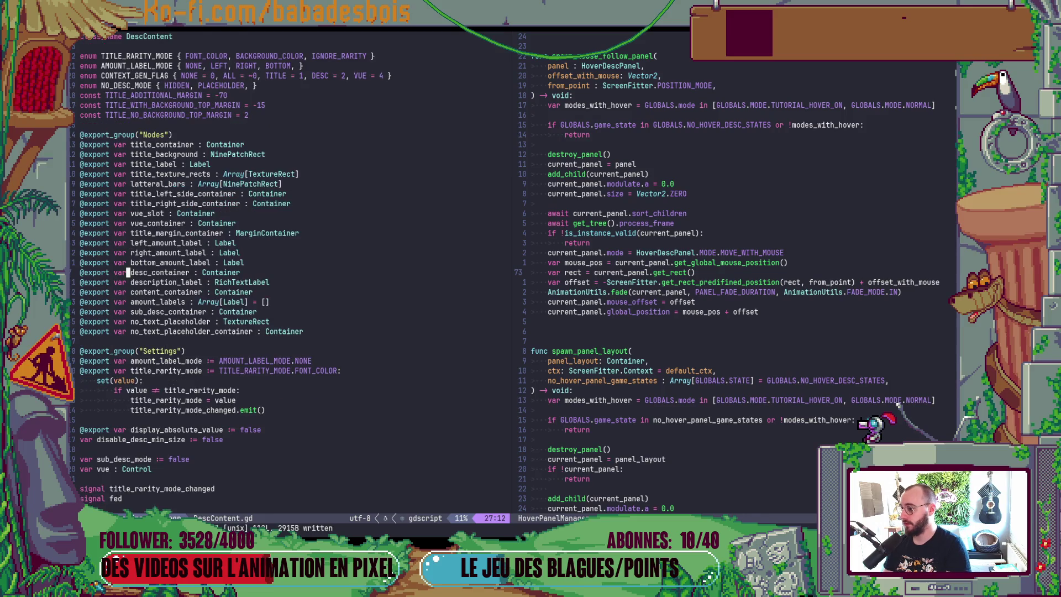
{"action": "key", "text": "ctrl+d"}
{"action": "key", "text": "ctrl+d"}
{"action": "key", "text": "ctrl+u"}
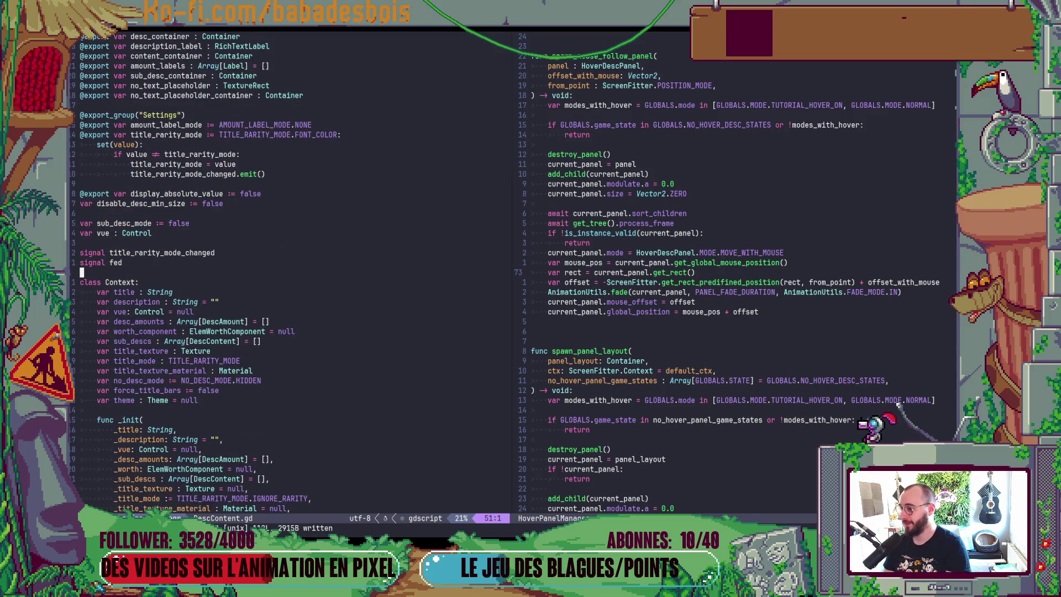
{"action": "key", "text": "ctrl+o"}
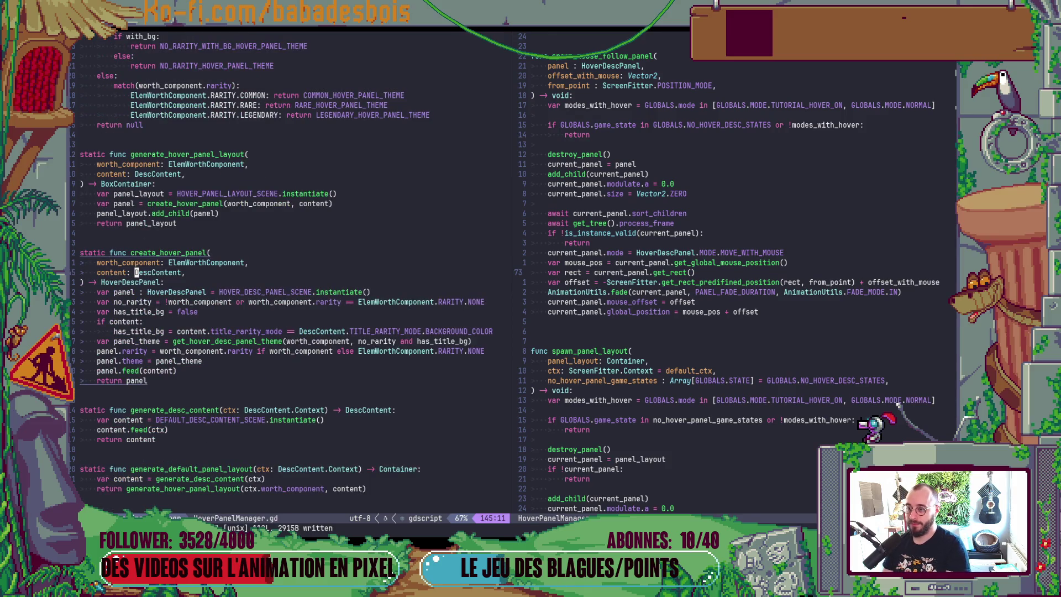
{"action": "key", "text": "ctrl+w"}
{"action": "key", "text": "l"}
{"action": "key", "text": "j"}
{"action": "key", "text": "j"}
{"action": "key", "text": "j"}
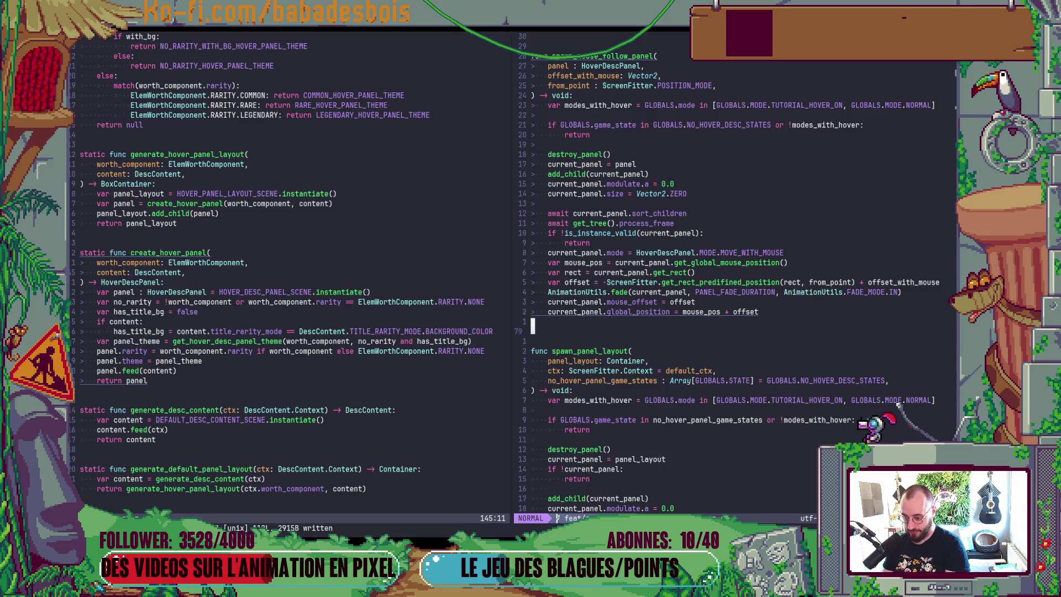
{"action": "key", "text": "j"}
{"action": "key", "text": "j"}
{"action": "key", "text": "j"}
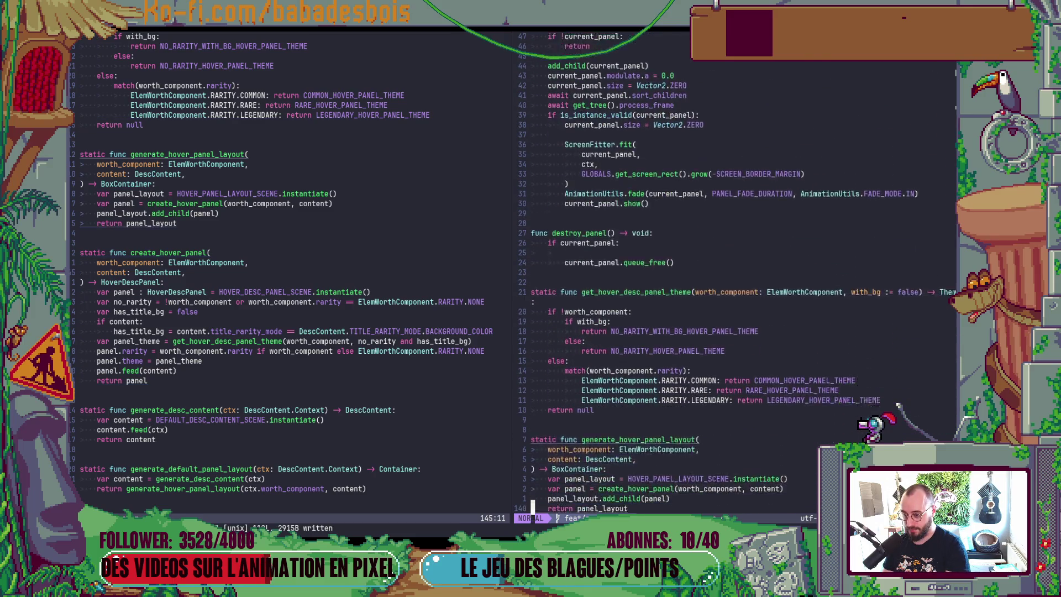
{"action": "key", "text": "j"}
{"action": "key", "text": "j"}
{"action": "key", "text": "j"}
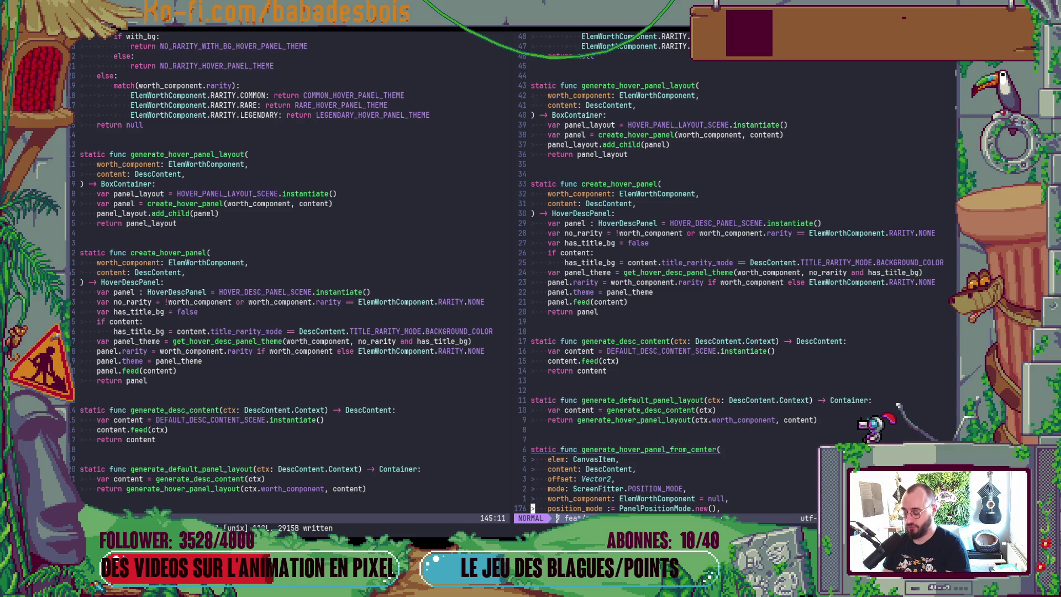
{"action": "key", "text": "j"}
{"action": "key", "text": "j"}
{"action": "key", "text": "j"}
{"action": "key", "text": "j"}
{"action": "key", "text": "j"}
{"action": "key", "text": "j"}
{"action": "key", "text": "o"}
{"action": "key", "text": "Return"}
{"action": "key", "text": "Return"}
{"action": "type", "text": "stat"}
{"action": "type", "text": "ic f"}
{"action": "type", "text": "ui"}
{"action": "type", "text": "generate"}
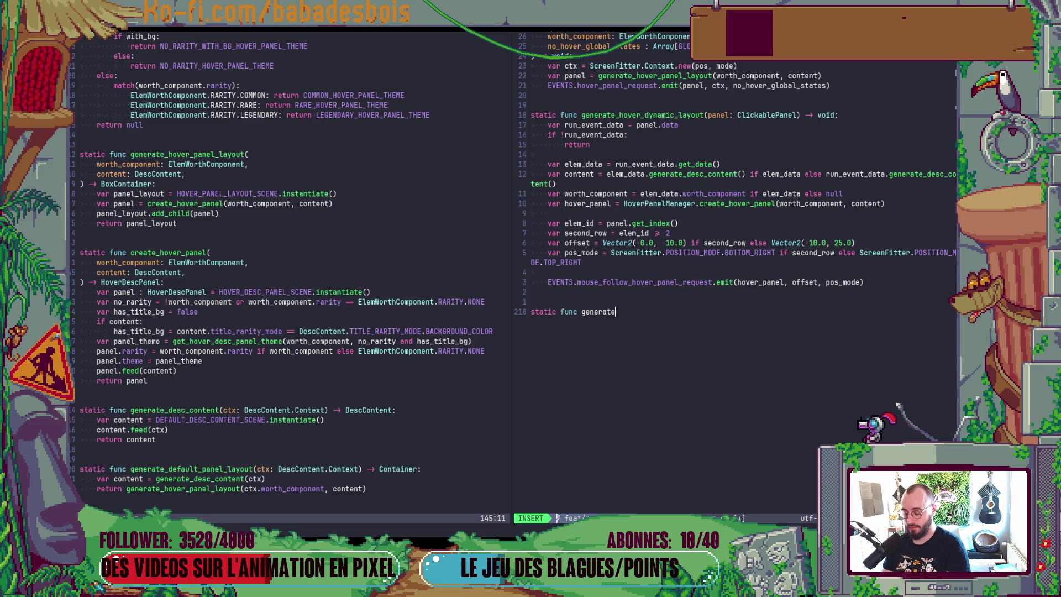
{"action": "key", "text": "Escape"}
{"action": "key", "text": "d"}
{"action": "key", "text": "d"}
{"action": "key", "text": "d"}
{"action": "key", "text": "d"}
- Save all files and quit with :wqa, then relaunch Neovim on the project folder
{"action": "key", "text": "colon"}
{"action": "type", "text": "wqa"}
{"action": "key", "text": "Return"}
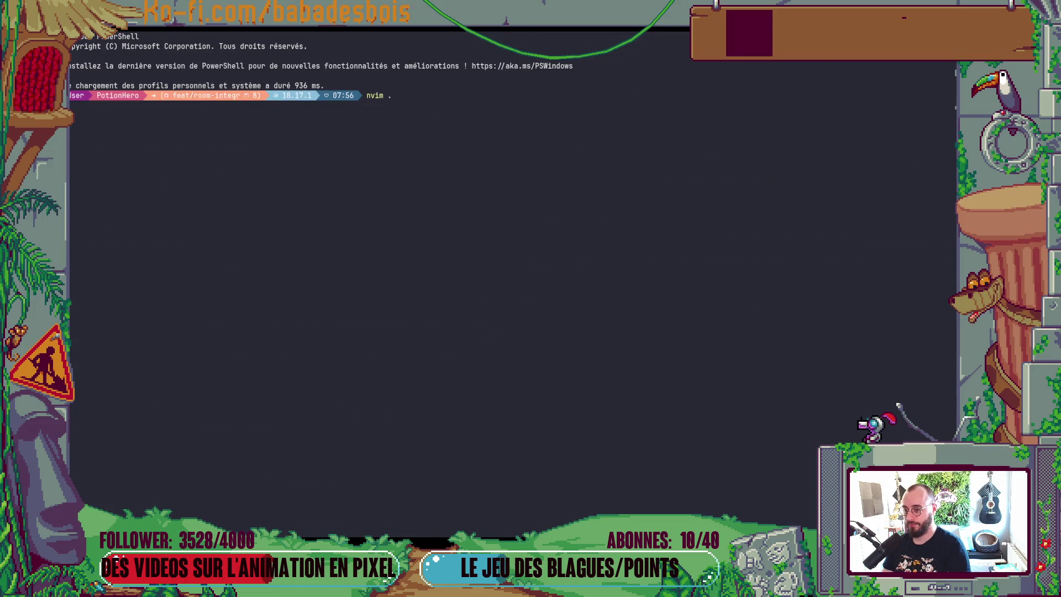
{"action": "key", "text": "Return"}
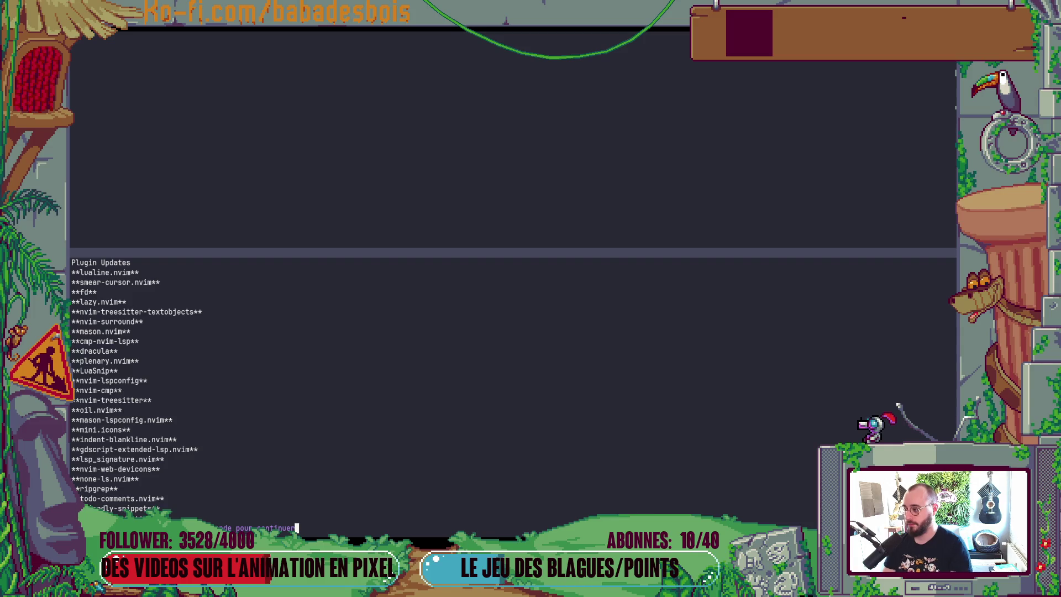
- Glance at Godot and the Miro mockup's Oups note, then start a project file search
{"action": "key", "text": "alt+Tab"}
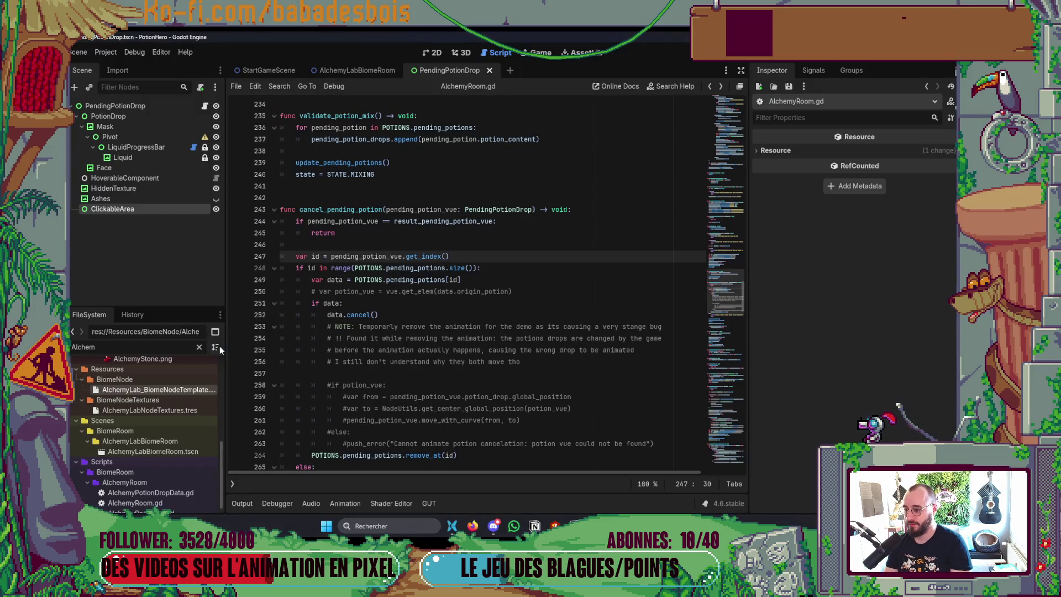
{"action": "key", "text": "alt+Tab"}
{"action": "key", "text": "Tab"}
{"action": "key", "text": "Tab"}
{"action": "key", "text": "Tab"}
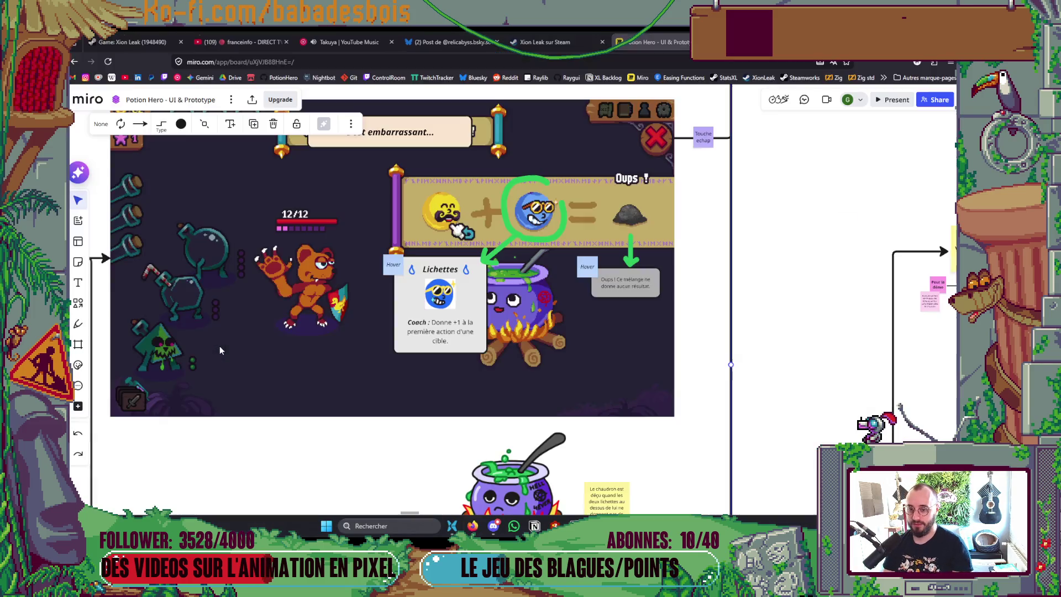
{"action": "left_click", "coordinate": [643, 282]}
{"action": "key", "text": "alt+Tab"}
{"action": "key", "text": "alt+Tab"}
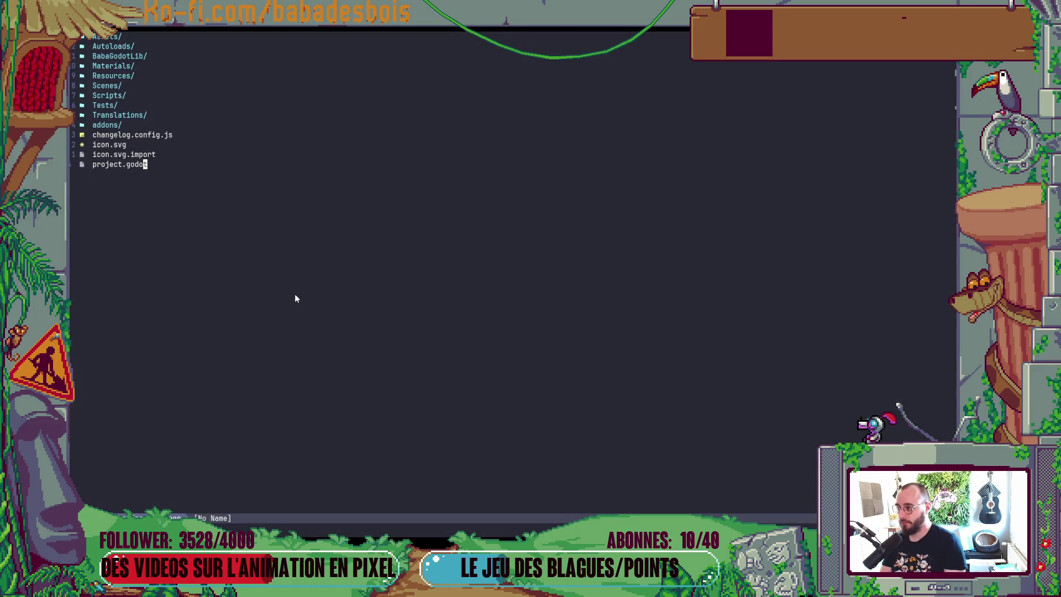
{"action": "key", "text": "Return"}
{"action": "key", "text": "minus"}
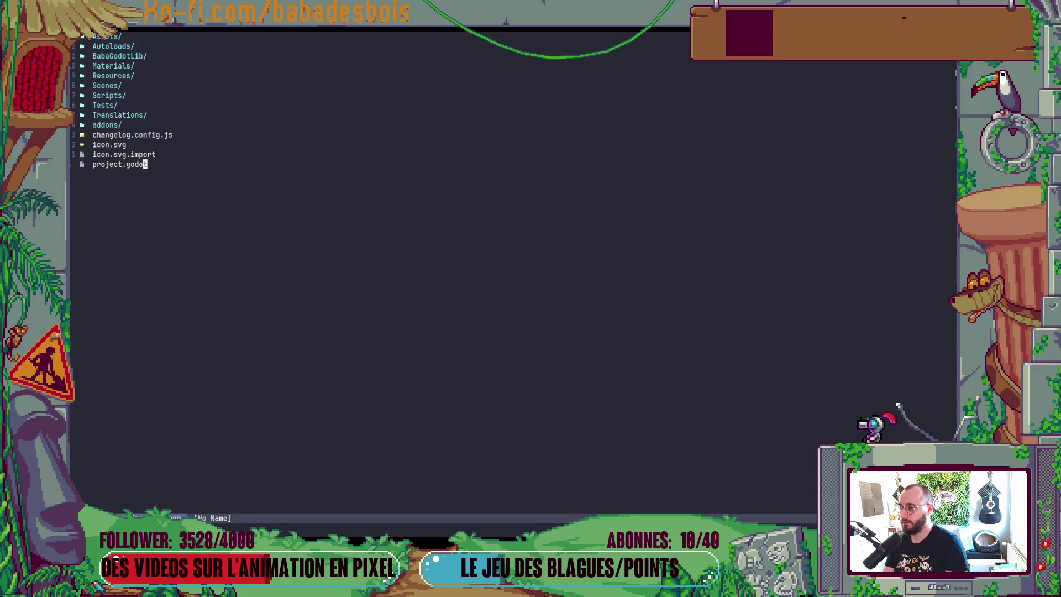
{"action": "key", "text": "space"}
- Open AlchemyRoom.gd, then open PendingPotionDrop.gd beside it in a vertical split via Telescope
{"action": "key", "text": "f"}
{"action": "key", "text": "f"}
{"action": "type", "text": "Alchem"}
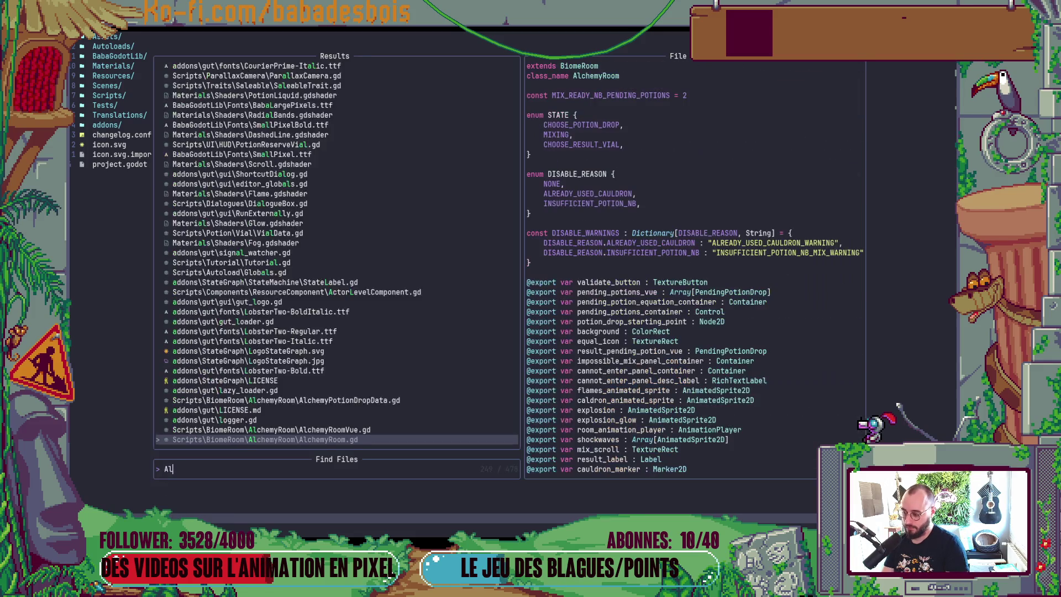
{"action": "key", "text": "Return"}
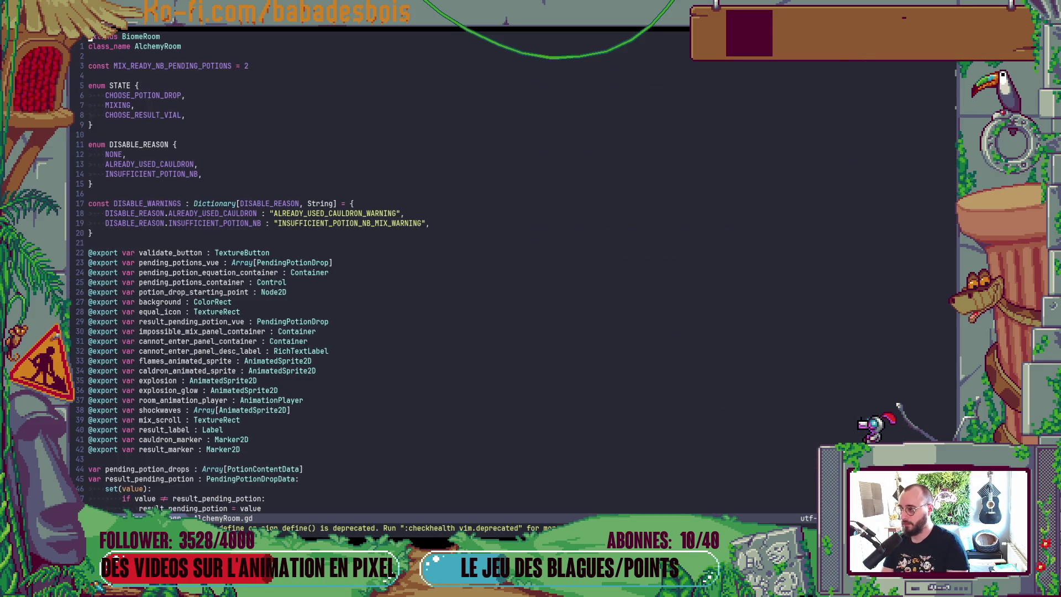
{"action": "key", "text": "alt+Tab"}
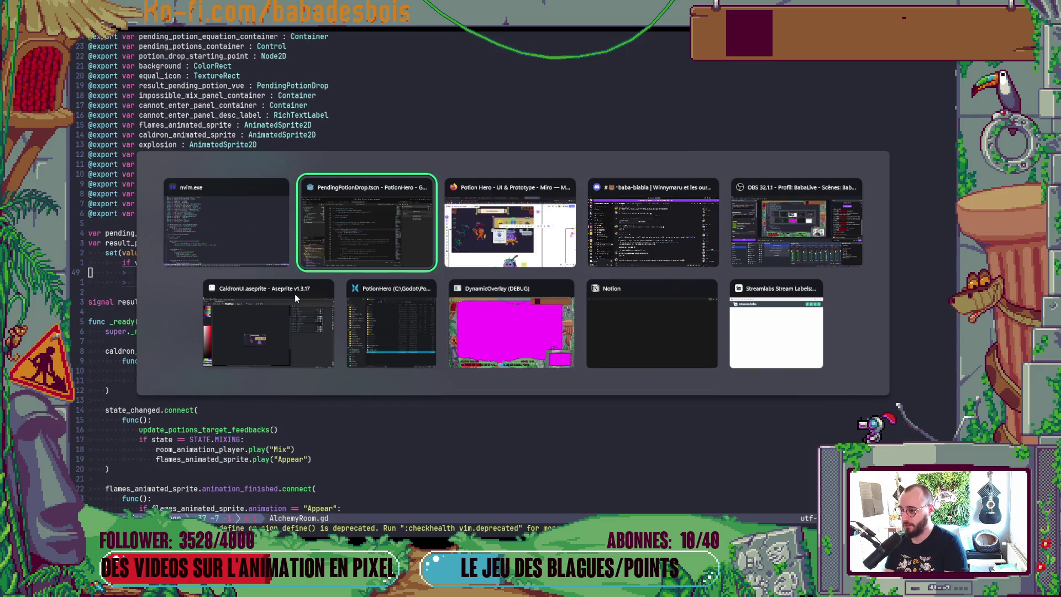
{"action": "key", "text": "space"}
{"action": "key", "text": "f"}
{"action": "key", "text": "f"}
{"action": "type", "text": "Pend"}
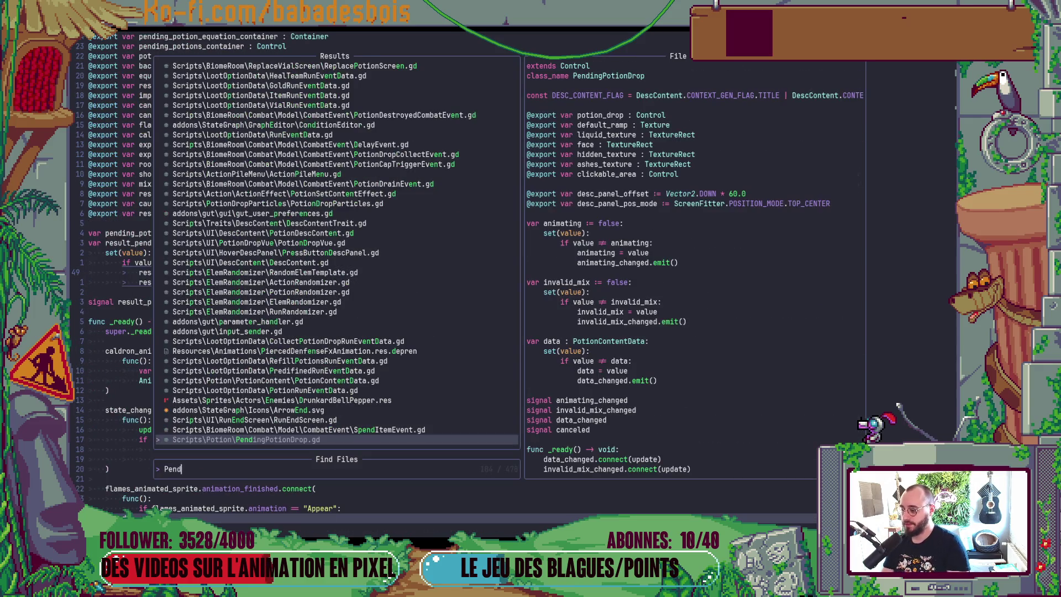
{"action": "key", "text": "ctrl+v"}
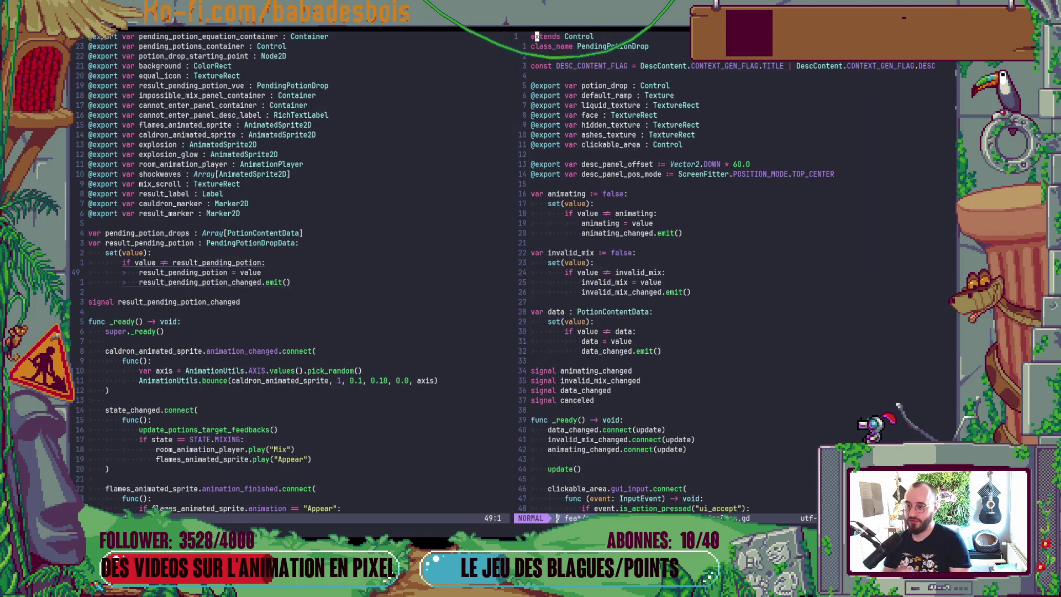
- Delete the empty 'if invalid_mix: pass' check at the end of PendingPotionDrop.gd and save
{"action": "key", "text": "G"}
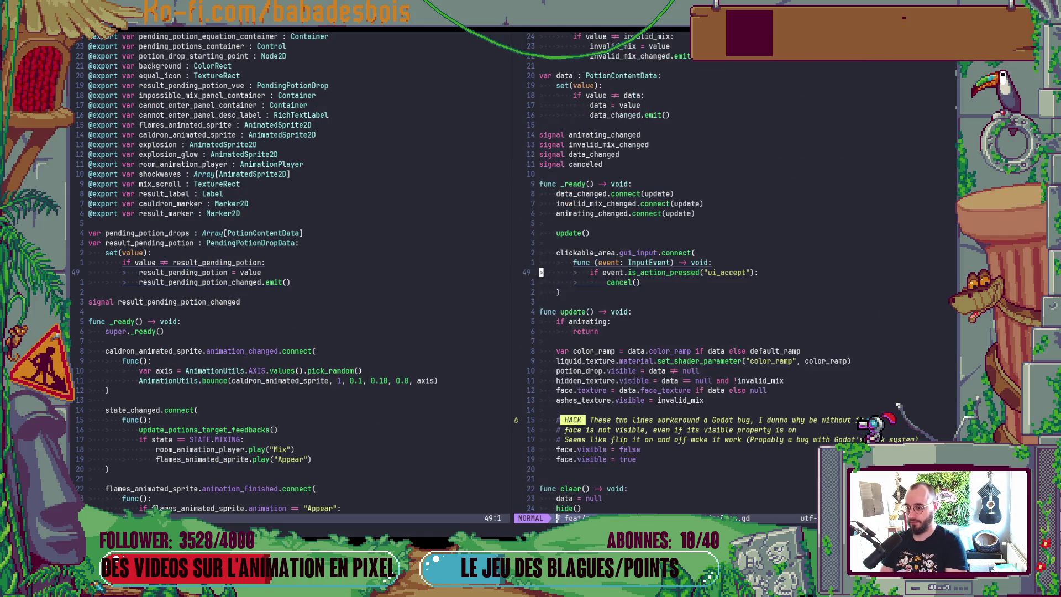
{"action": "key", "text": "k"}
{"action": "key", "text": "9"}
{"action": "key", "text": "k"}
{"action": "key", "text": "shift+v"}
{"action": "type", "text": "jd:w"}
{"action": "key", "text": "Return"}
{"action": "key", "text": "bracketright"}
{"action": "key", "text": "space"}
{"action": "type", "text": ":w"}
{"action": "key", "text": "Return"}
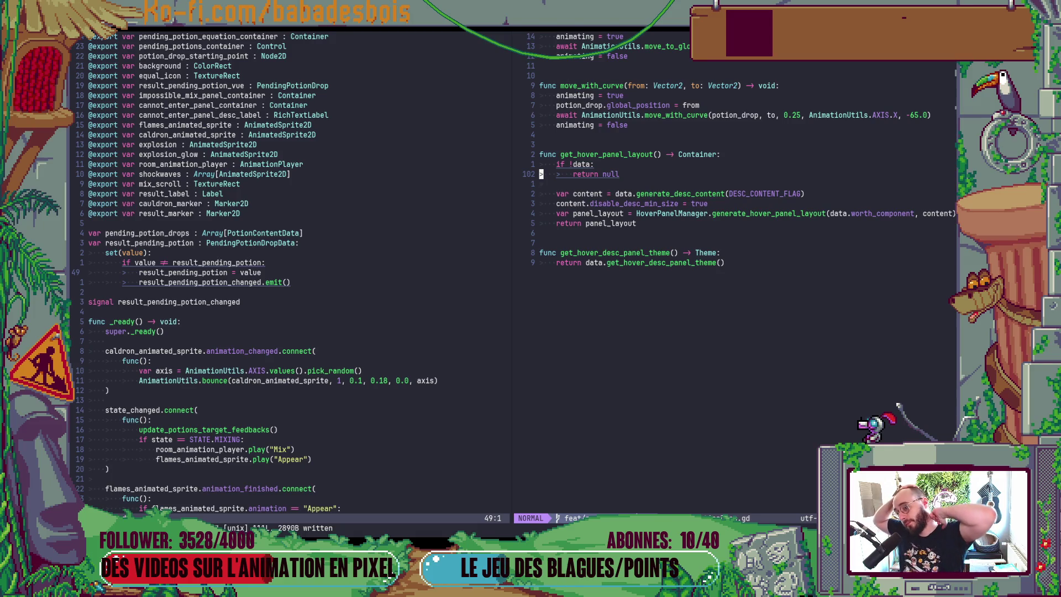
- In AlchemyRoom's _ready, add a line after the Mix connection reading result_pending_potion_vue.hover
{"action": "left_click", "coordinate": [272, 307]}
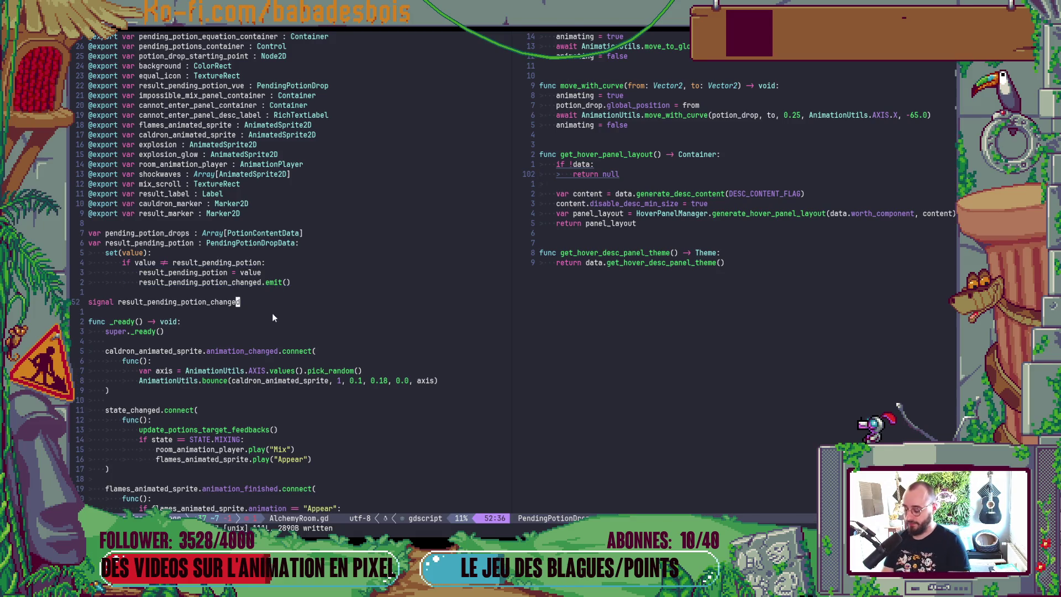
{"action": "scroll", "coordinate": [272, 307], "scroll_direction": "down", "scroll_amount": 15}
{"action": "left_click", "coordinate": [270, 264]}
{"action": "scroll", "coordinate": [267, 264], "scroll_direction": "down", "scroll_amount": 8}
{"action": "left_click", "coordinate": [267, 272]}
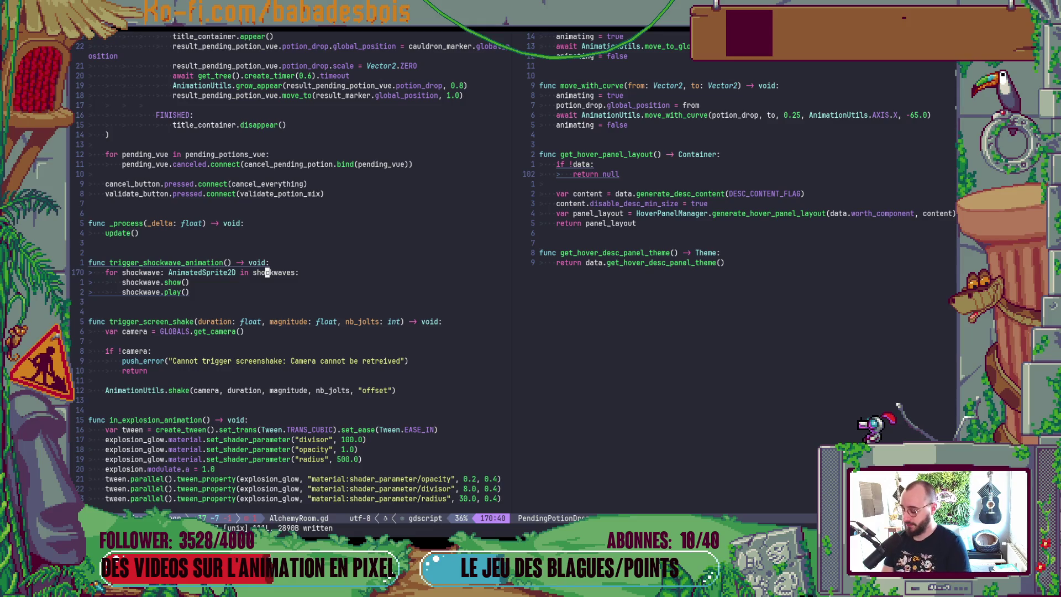
{"action": "scroll", "coordinate": [267, 273], "scroll_direction": "up", "scroll_amount": 20}
{"action": "left_click", "coordinate": [267, 272]}
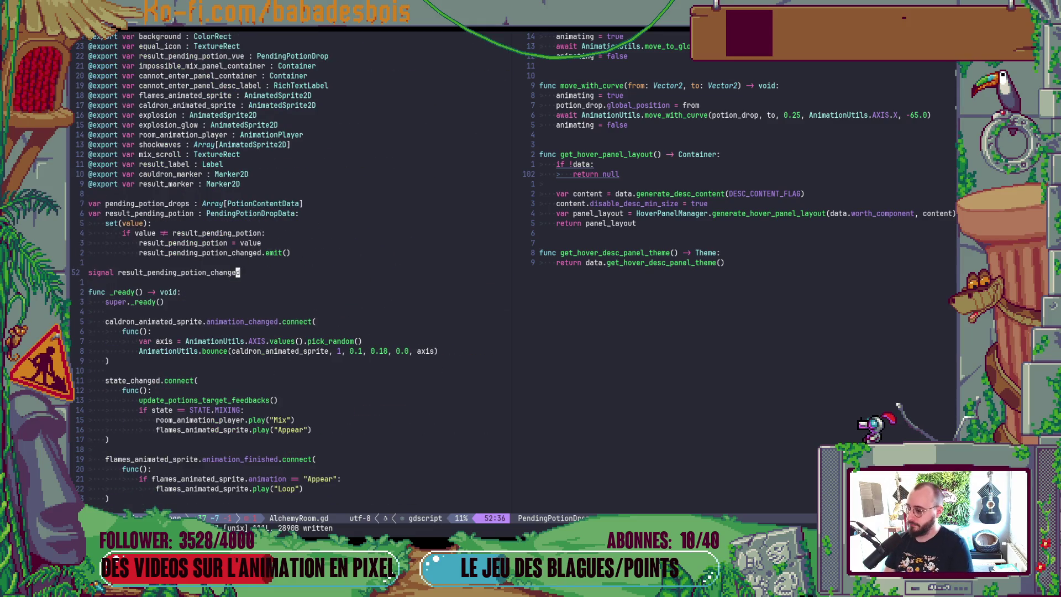
{"action": "key", "text": "ctrl+d"}
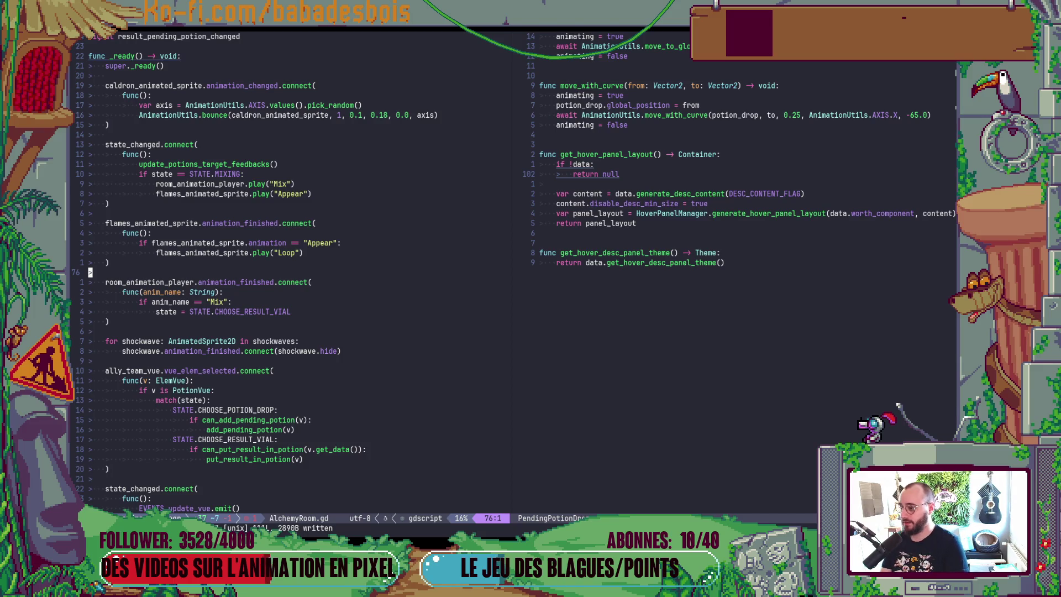
{"action": "key", "text": "j"}
{"action": "key", "text": "j"}
{"action": "key", "text": "j"}
{"action": "key", "text": "O"}
{"action": "key", "text": "Escape"}
{"action": "type", "text": "Ores"}
{"action": "key", "text": "Down"}
{"action": "key", "text": "Down"}
{"action": "key", "text": "Down"}
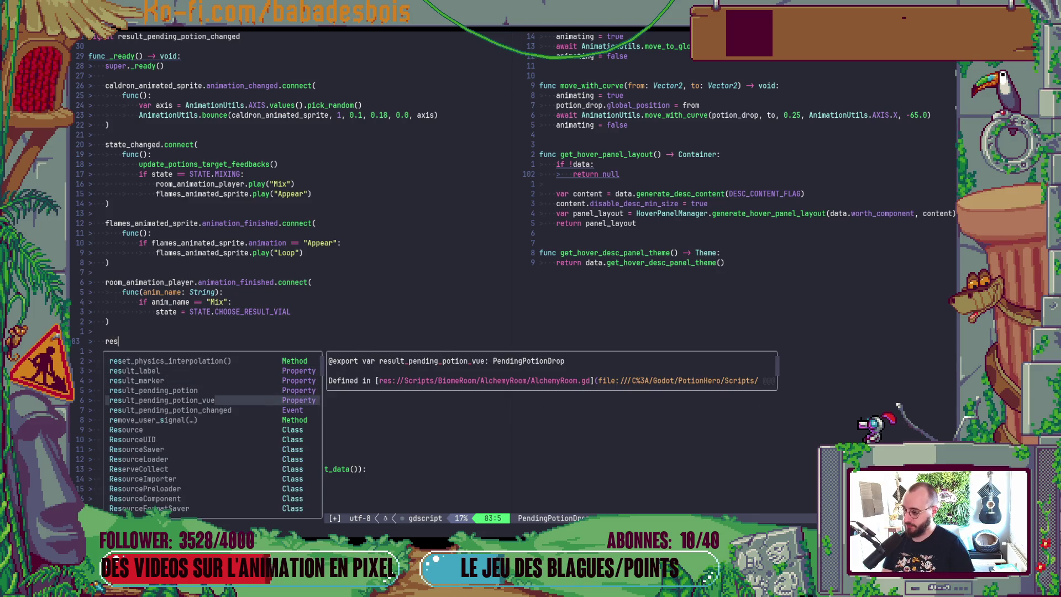
{"action": "key", "text": "Return"}
{"action": "type", "text": "."}
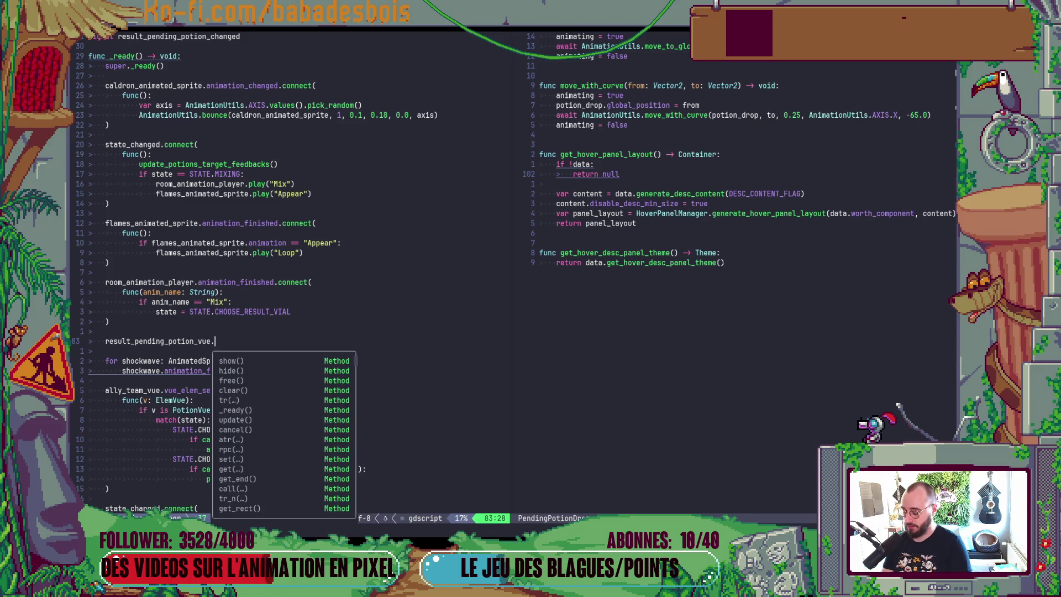
{"action": "type", "text": "hove"}
{"action": "type", "text": "r"}
{"action": "key", "text": "Escape"}
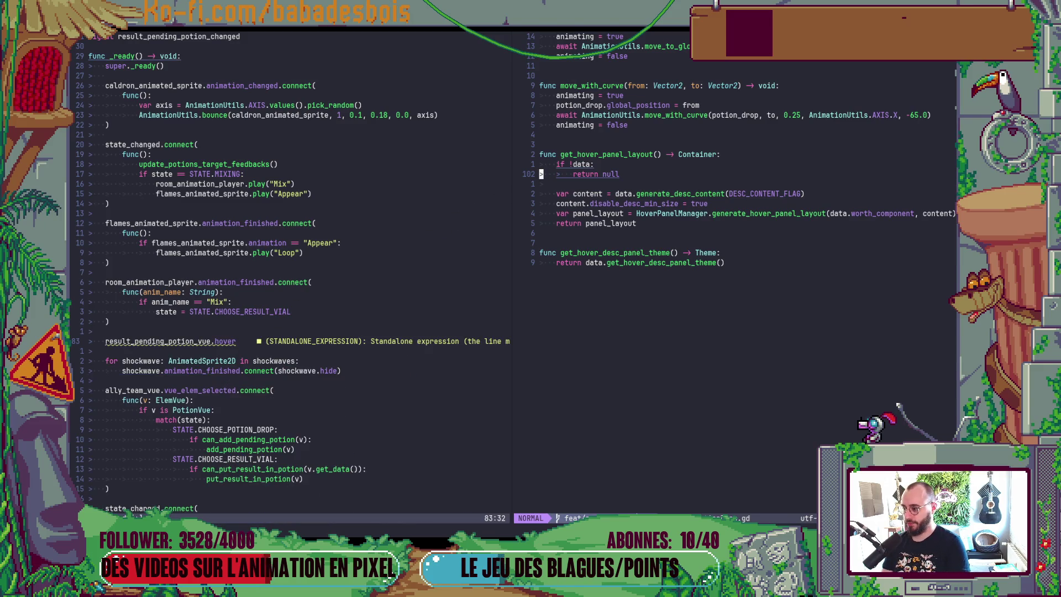
{"action": "key", "text": "j"}
{"action": "key", "text": "j"}
{"action": "key", "text": "j"}
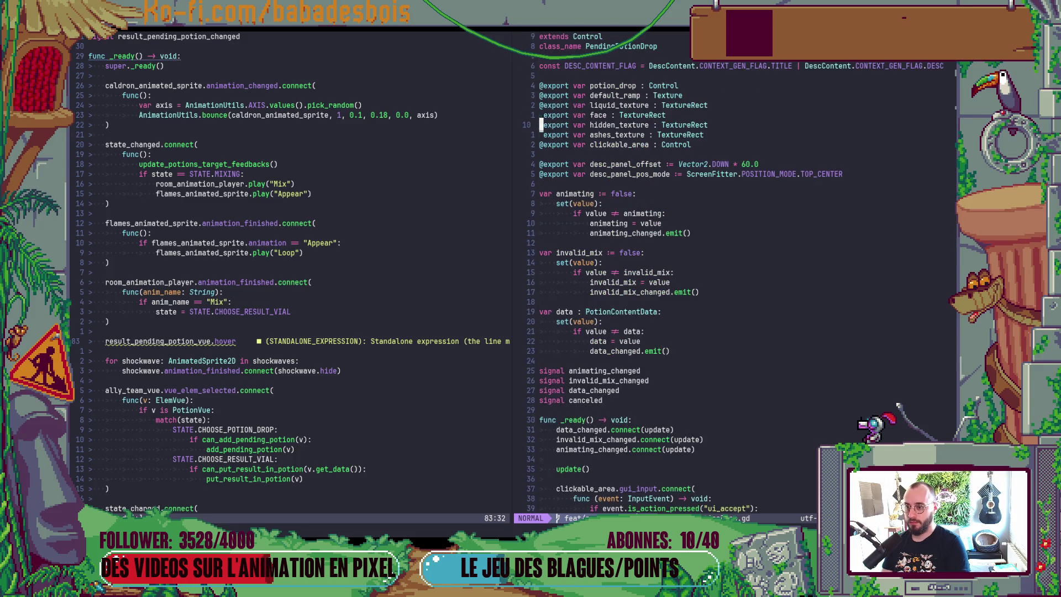
{"action": "type", "text": "o@export "}
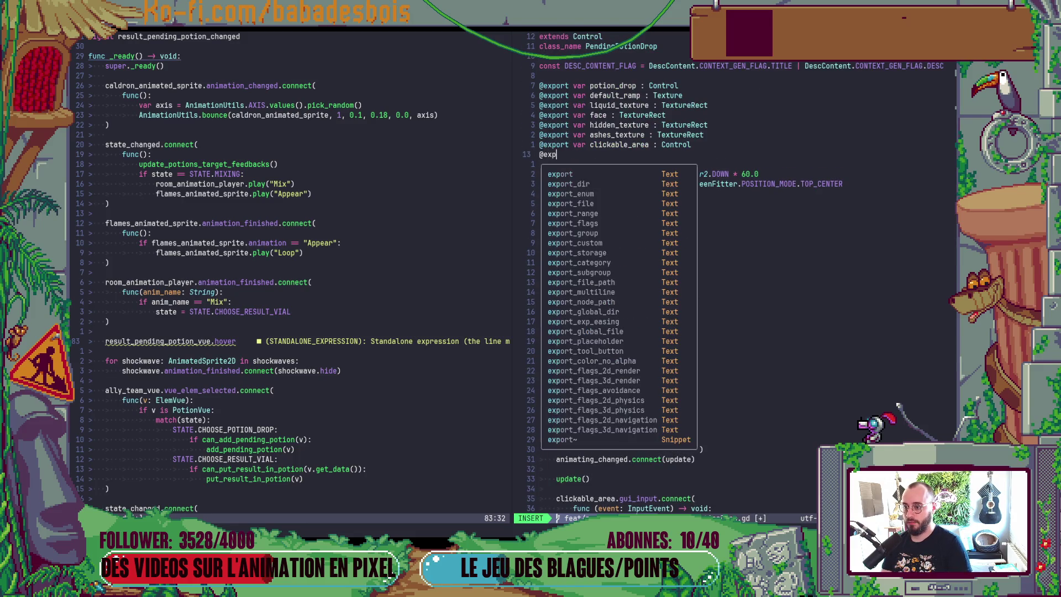
{"action": "type", "text": "var hoverable_component :  h"}
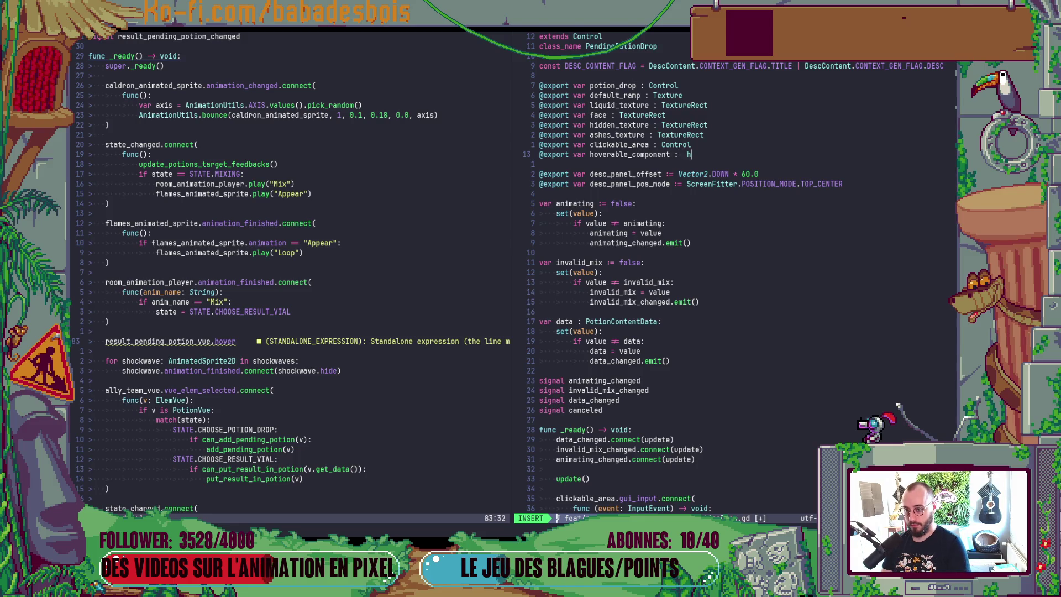
{"action": "key", "text": "BackSpace"}
{"action": "type", "text": "Hover"}
{"action": "key", "text": "Down"}
{"action": "key", "text": "Return"}
{"action": "key", "text": "Escape"}
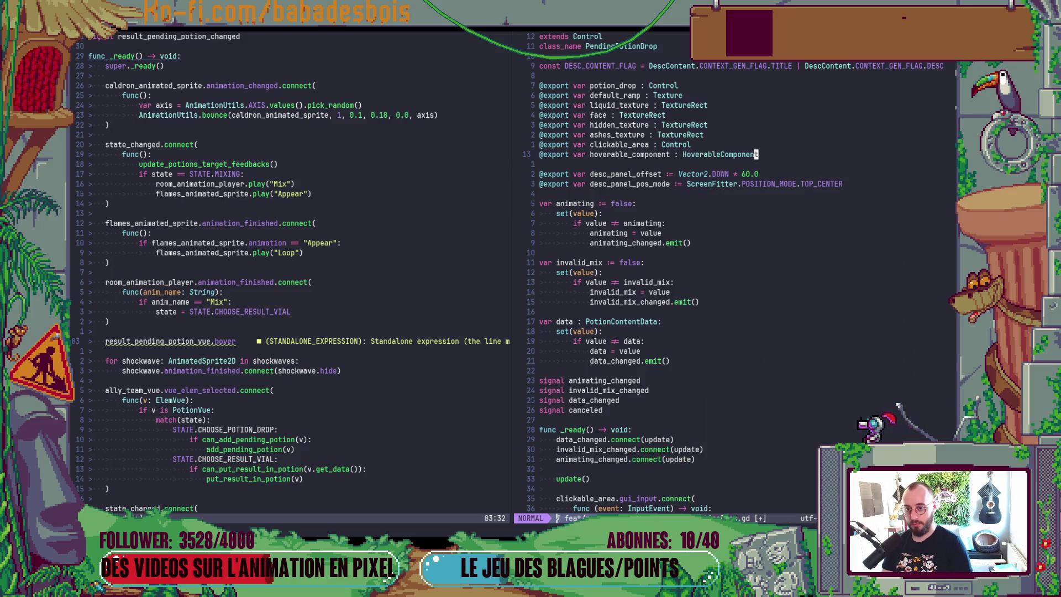
{"action": "type", "text": ":w"}
{"action": "key", "text": "Return"}
{"action": "key", "text": "ctrl+w"}
- Complete the line as result_pending_potion_vue.hoverable_component.hover_changed.connect() with its closing parenthesis on its own line
{"action": "key", "text": "h"}
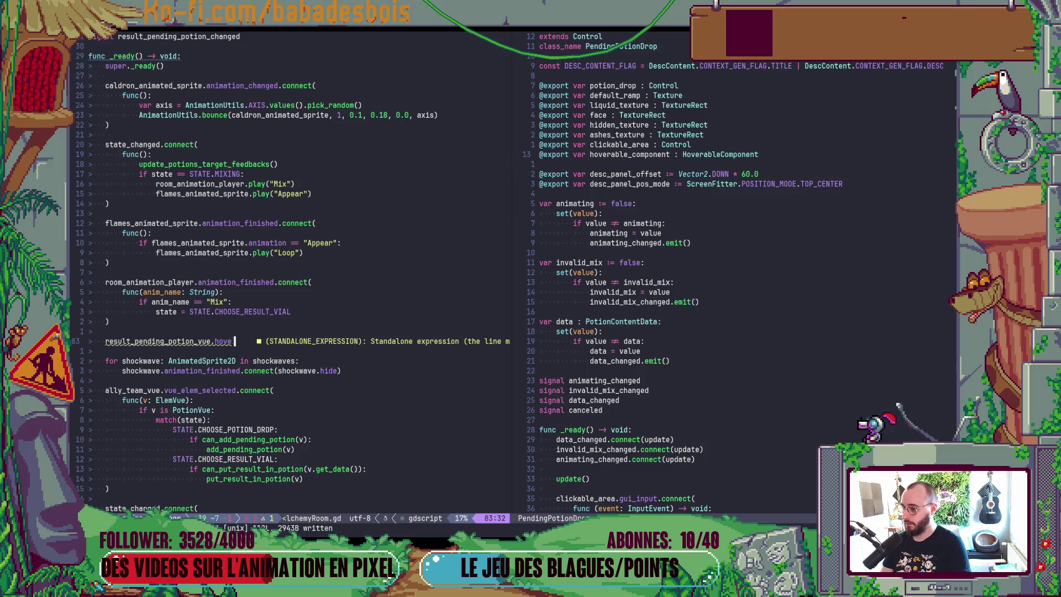
{"action": "type", "text": "xa"}
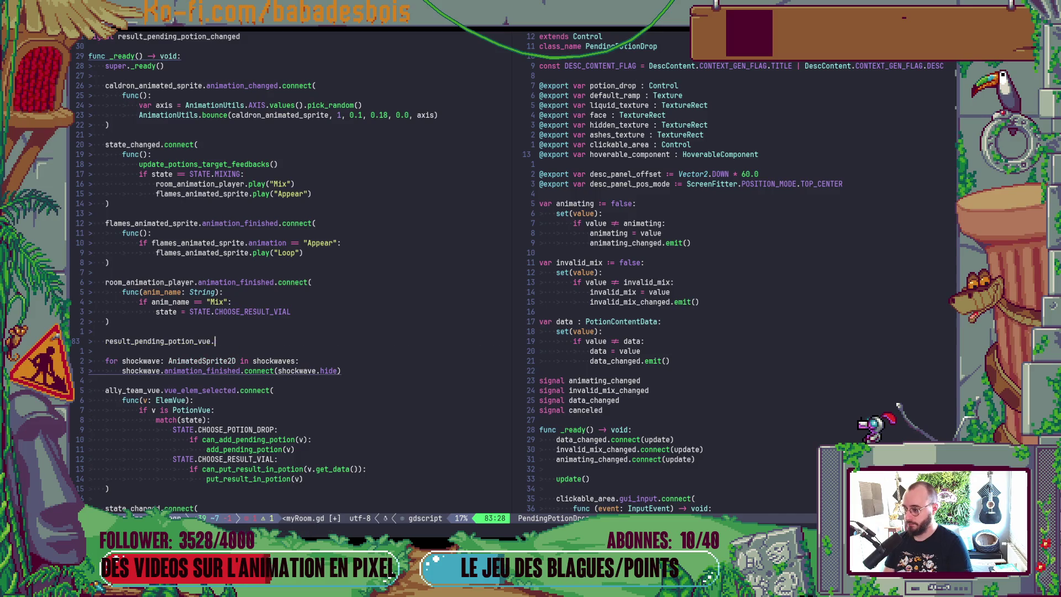
{"action": "type", "text": "r"}
{"action": "key", "text": "Return"}
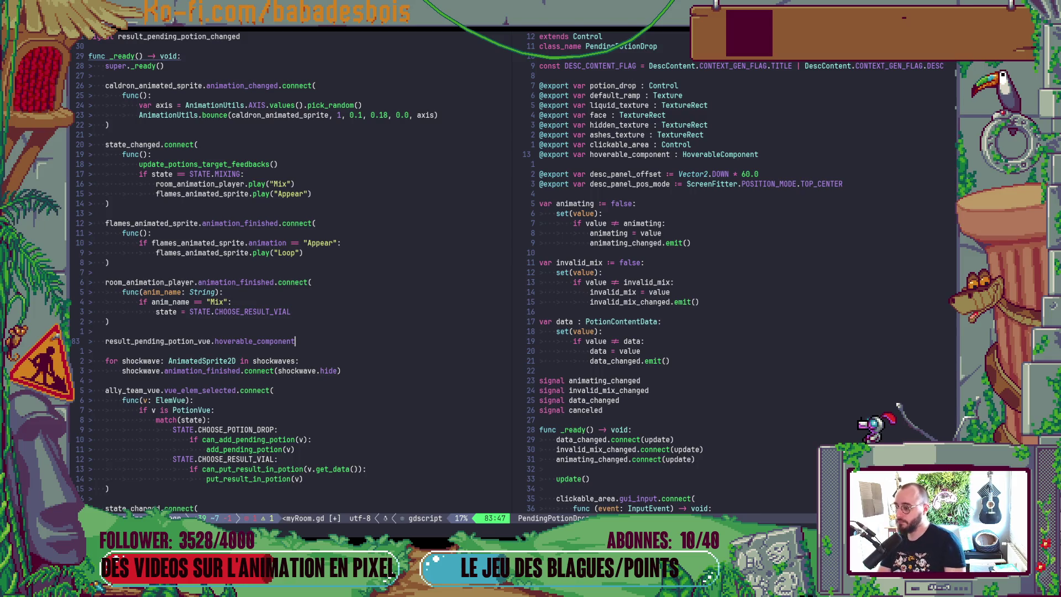
{"action": "type", "text": ".hove"}
{"action": "key", "text": "Down"}
{"action": "key", "text": "Return"}
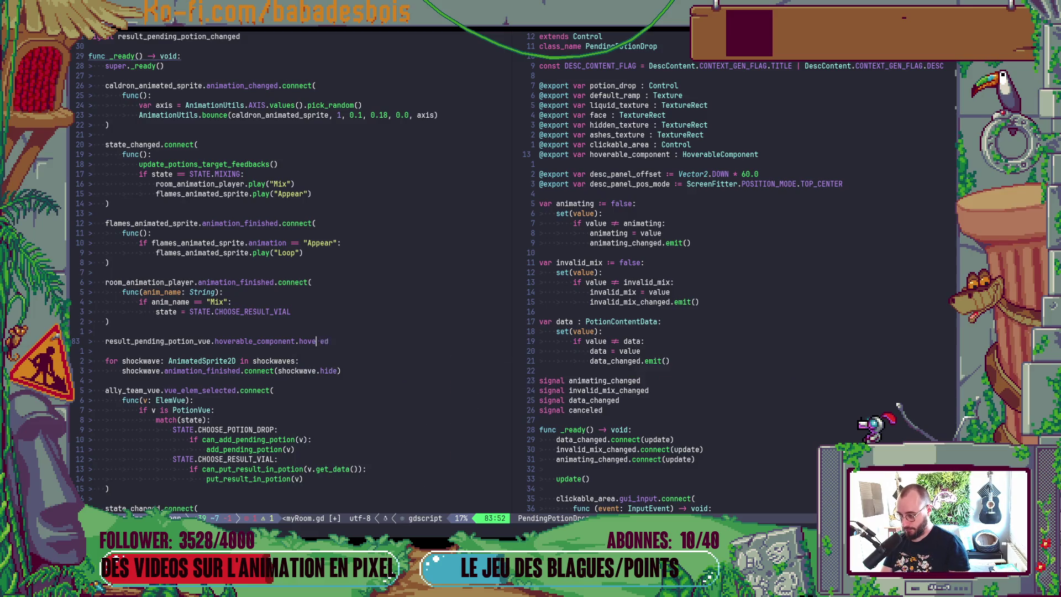
{"action": "key", "text": "BackSpace"}
{"action": "key", "text": "BackSpace"}
{"action": "key", "text": "Down"}
{"action": "key", "text": "Down"}
{"action": "key", "text": "Return"}
{"action": "type", "text": ".con"}
{"action": "key", "text": "Return"}
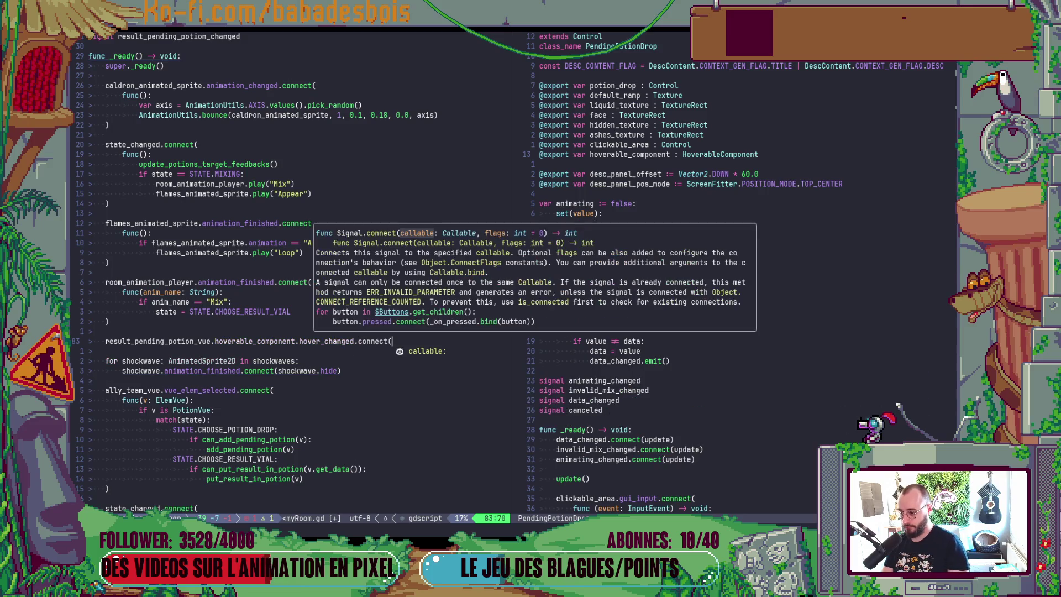
{"action": "key", "text": "Return"}
{"action": "key", "text": "Escape"}
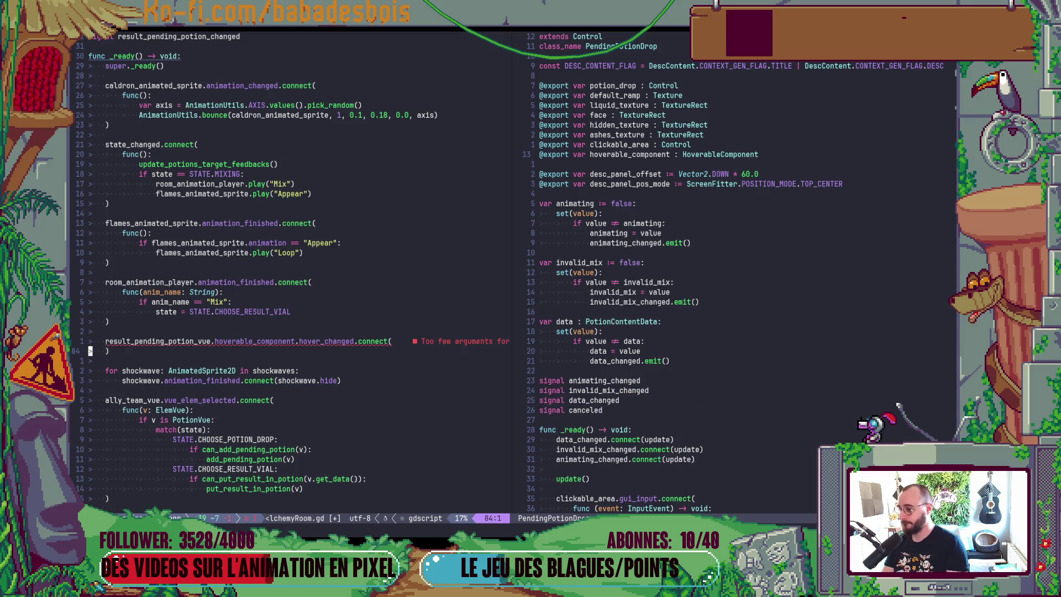
- Pass a func(): callback to the connect call, checking result_pending_potion_vue.invalid_mix
{"action": "type", "text": "O"}
{"action": "type", "text": "unc("}
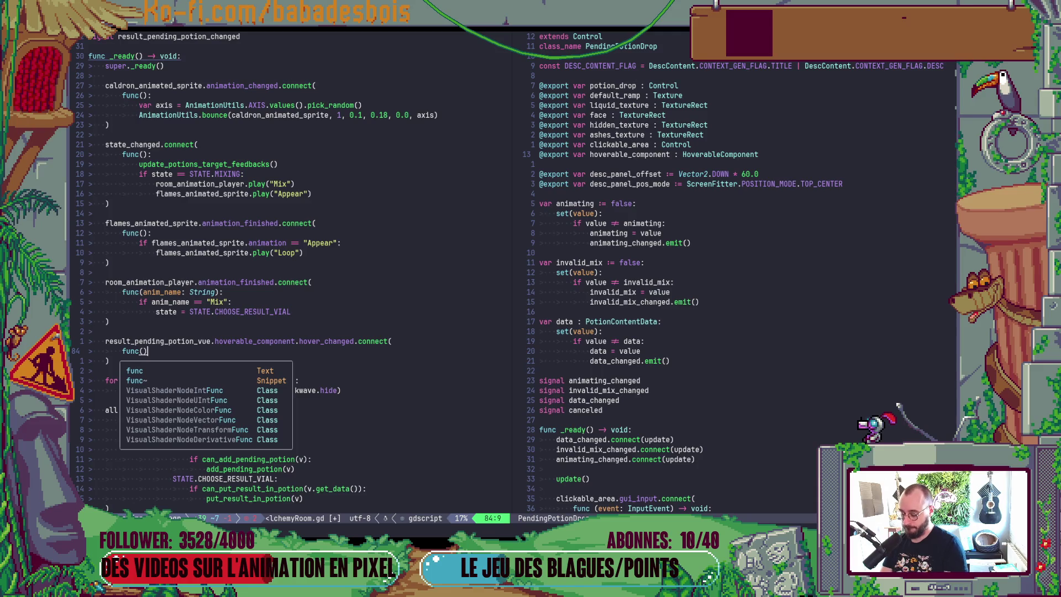
{"action": "key", "text": "Return"}
{"action": "key", "text": "Return"}
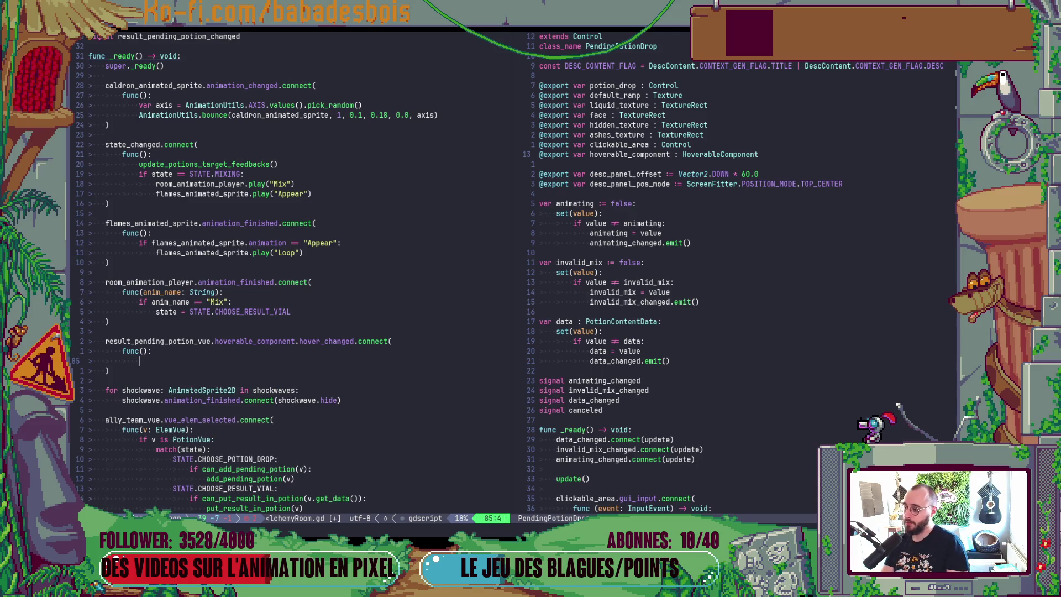
{"action": "type", "text": "result_pending_potion_vue."}
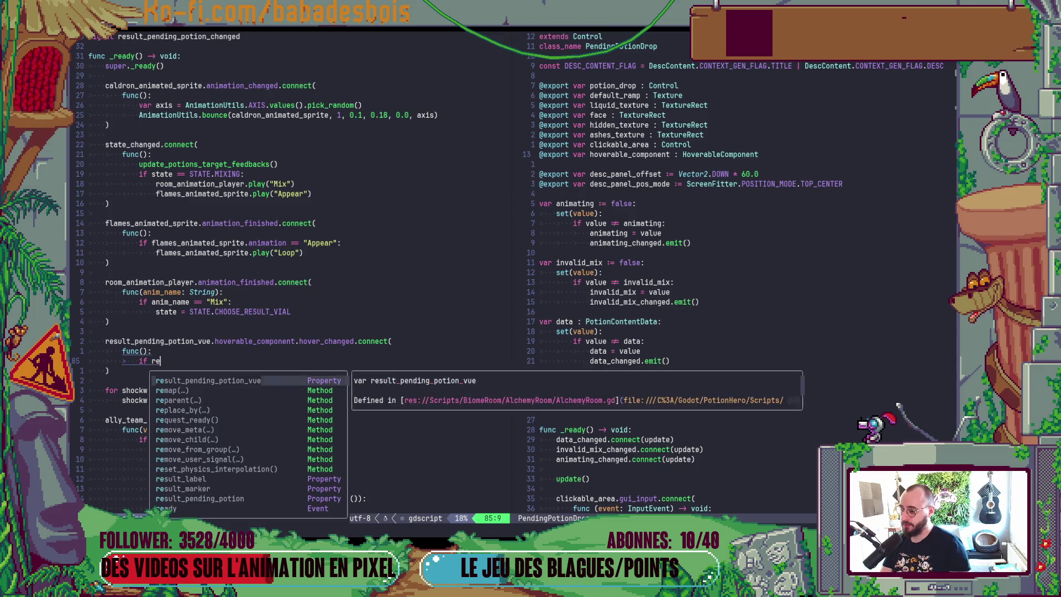
{"action": "type", "text": "inv"}
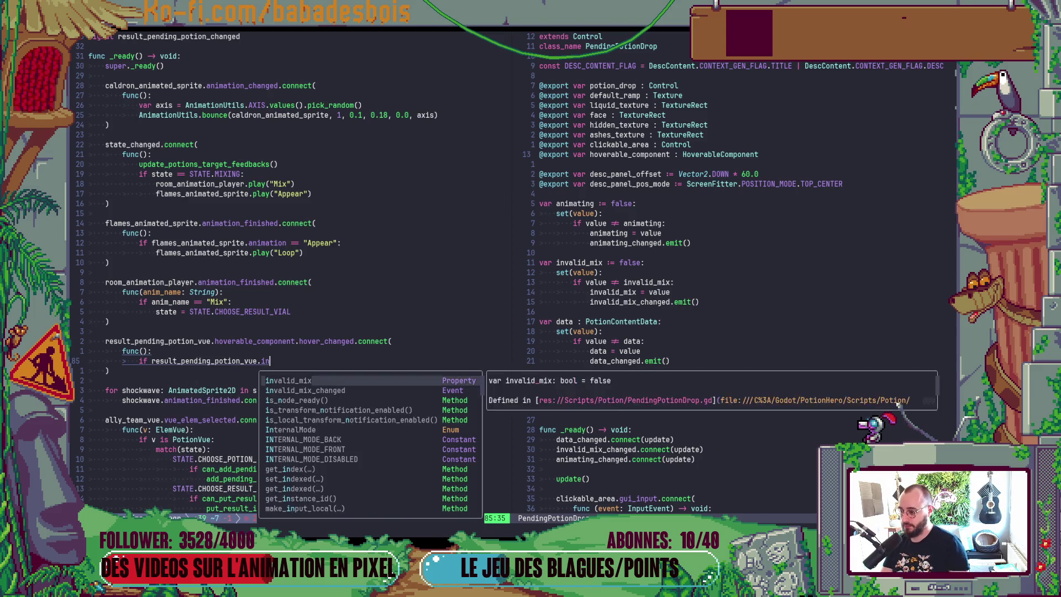
{"action": "key", "text": "Return"}
{"action": "type", "text": ":"}
{"action": "key", "text": "Return"}
{"action": "key", "text": "Escape"}
- Rewrite the callback as impossible_mix_panel_container.visible = result_pending_potion_vue.invalid_mix, remove the blank line, and save
{"action": "left_click", "coordinate": [156, 361]}
{"action": "type", "text": "cb"}
{"action": "type", "text": "i"}
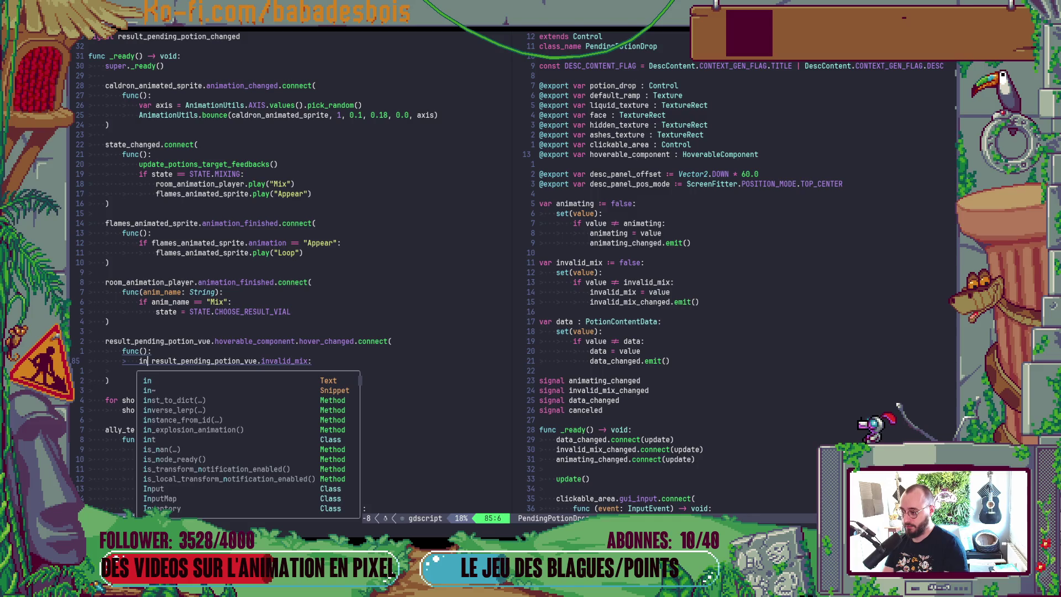
{"action": "type", "text": "mpossible_mix_panel_container."}
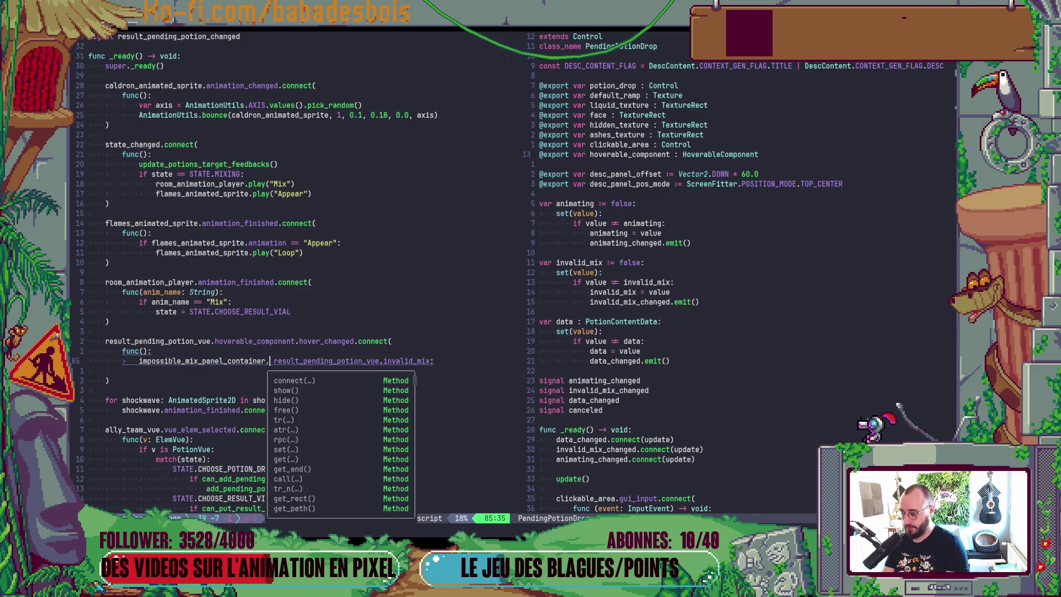
{"action": "type", "text": "vis"}
{"action": "key", "text": "Return"}
{"action": "type", "text": "="}
{"action": "key", "text": "Escape"}
{"action": "key", "text": "dollar"}
{"action": "key", "text": "j"}
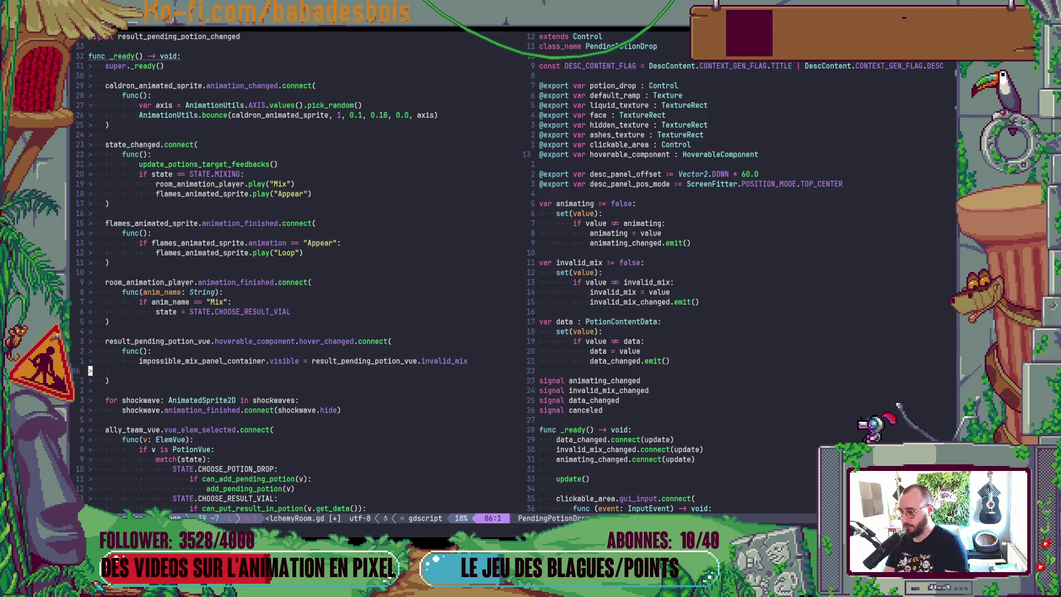
{"action": "key", "text": "d"}
{"action": "key", "text": "d"}
{"action": "type", "text": ":w"}
{"action": "key", "text": "Return"}
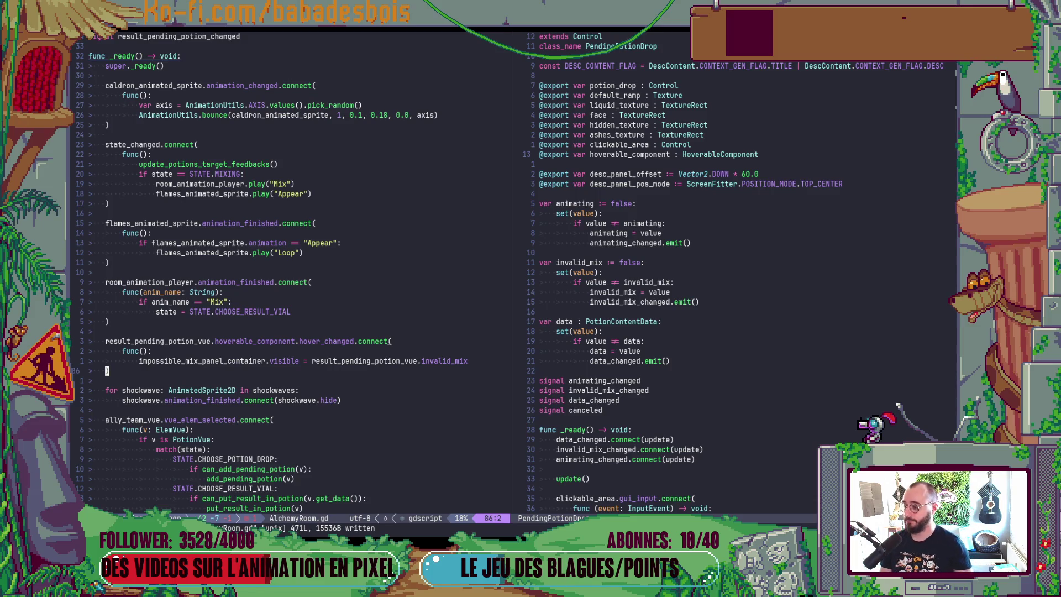
{"action": "key", "text": "alt+Tab"}
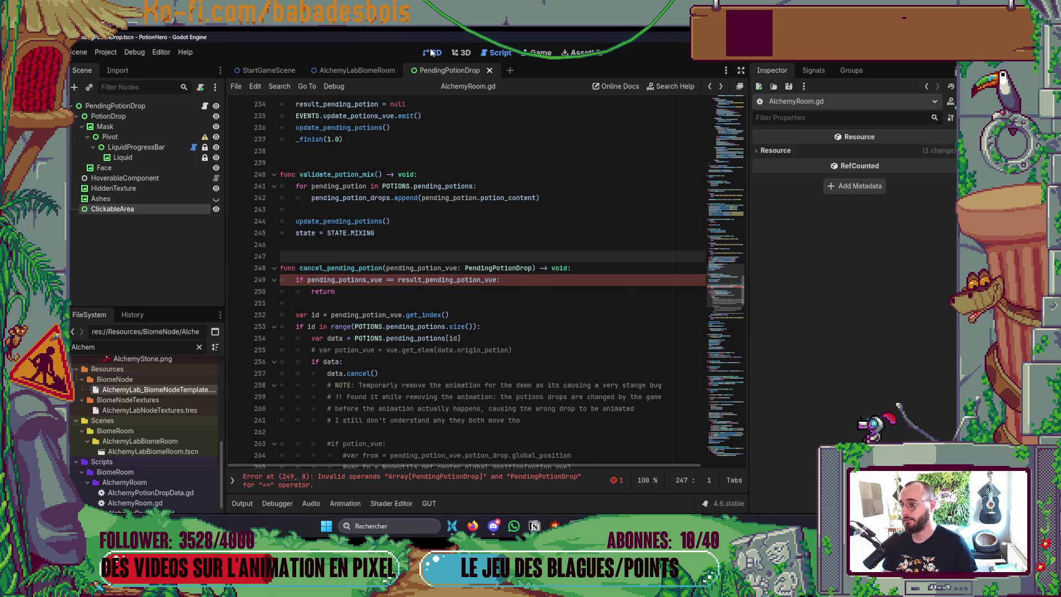
- Assign the PendingPotionDrop root's Hoverable Component property to its HoverableComponent node and save the scene
{"action": "left_click", "coordinate": [431, 52]}
{"action": "left_click", "coordinate": [132, 105]}
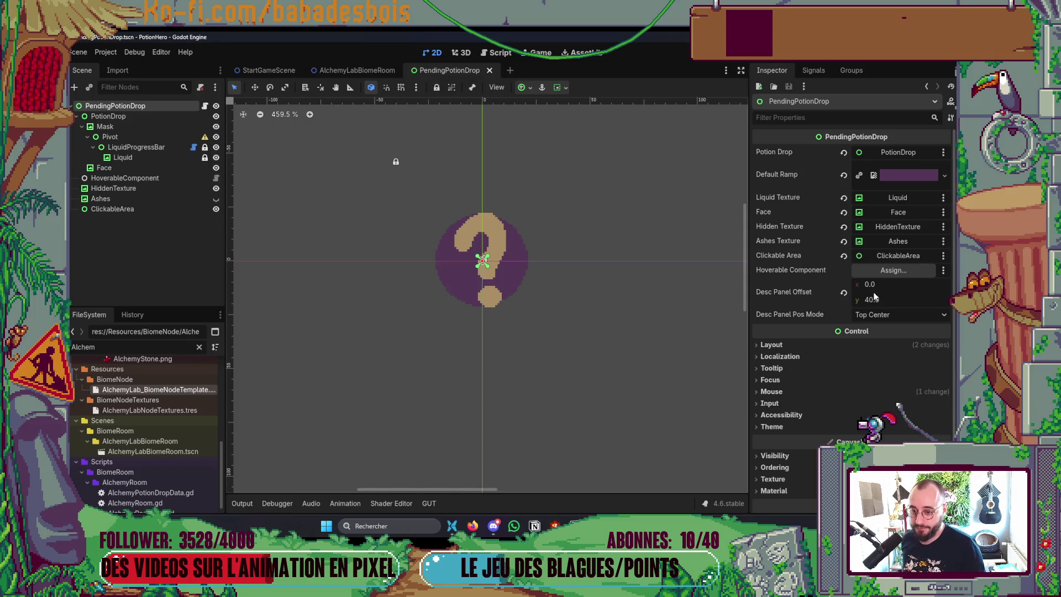
{"action": "left_click", "coordinate": [873, 273]}
{"action": "double_click", "coordinate": [517, 177]}
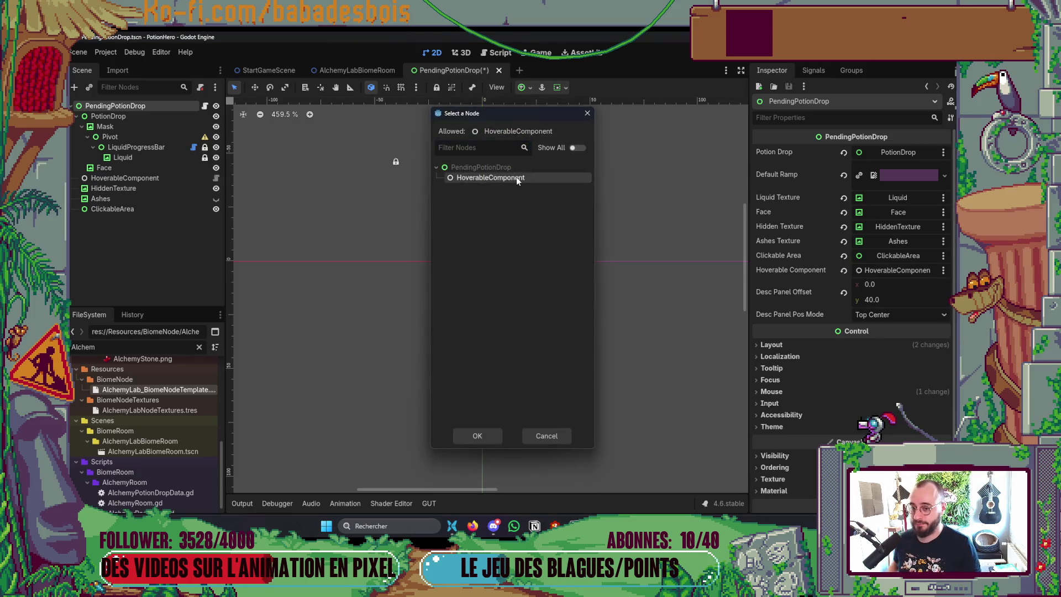
{"action": "key", "text": "ctrl+s"}
- Launch the AlchemyLabBiomeRoom scene, fix pending_potions_vue to pending_potion_vue on line 249, and rerun
{"action": "left_click", "coordinate": [354, 70]}
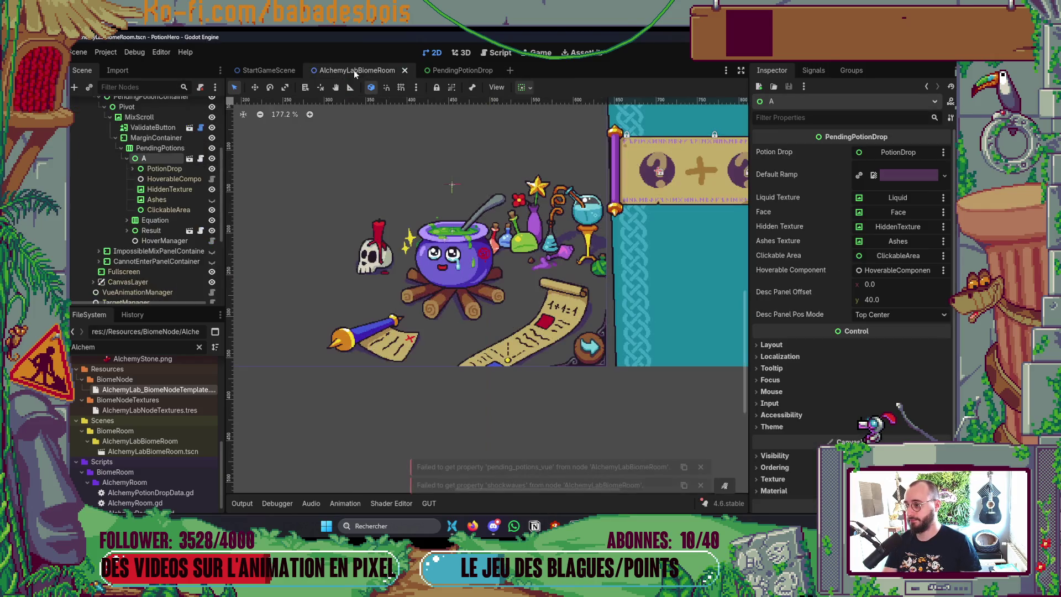
{"action": "key", "text": "F6"}
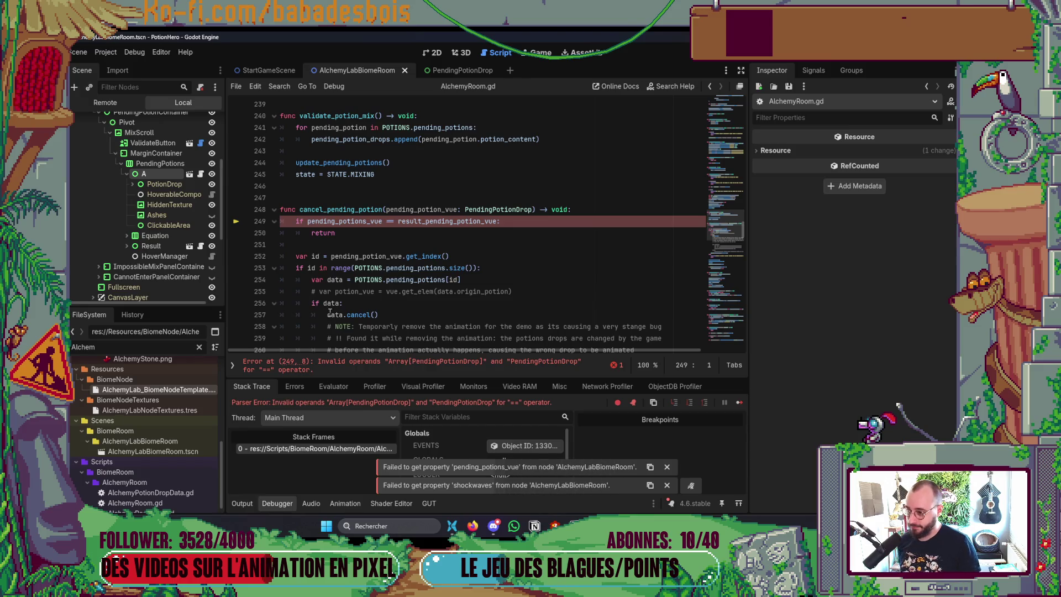
{"action": "left_click", "coordinate": [367, 222]}
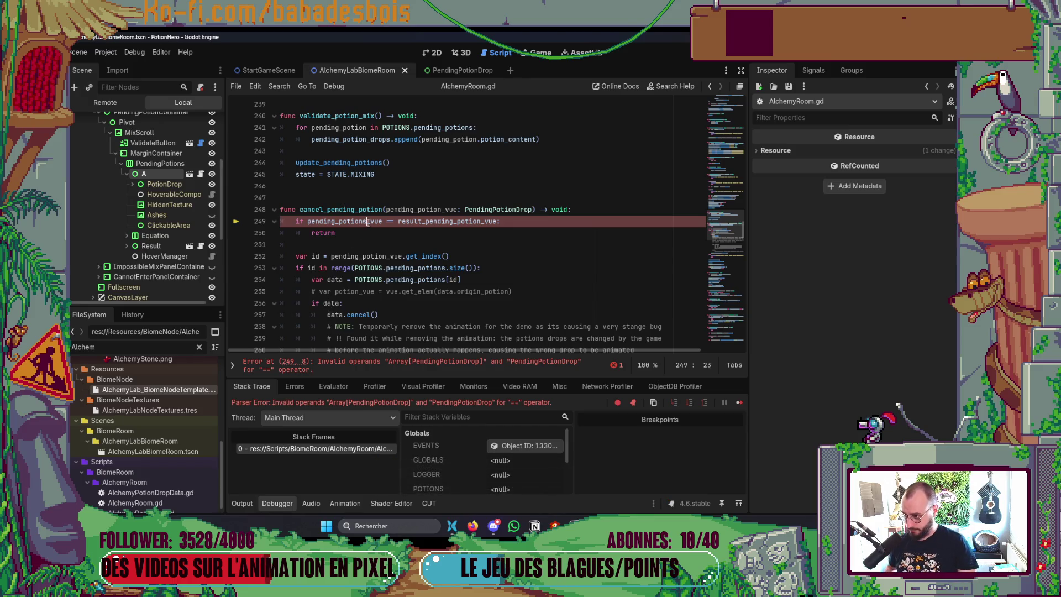
{"action": "key", "text": "BackSpace"}
{"action": "key", "text": "F5"}
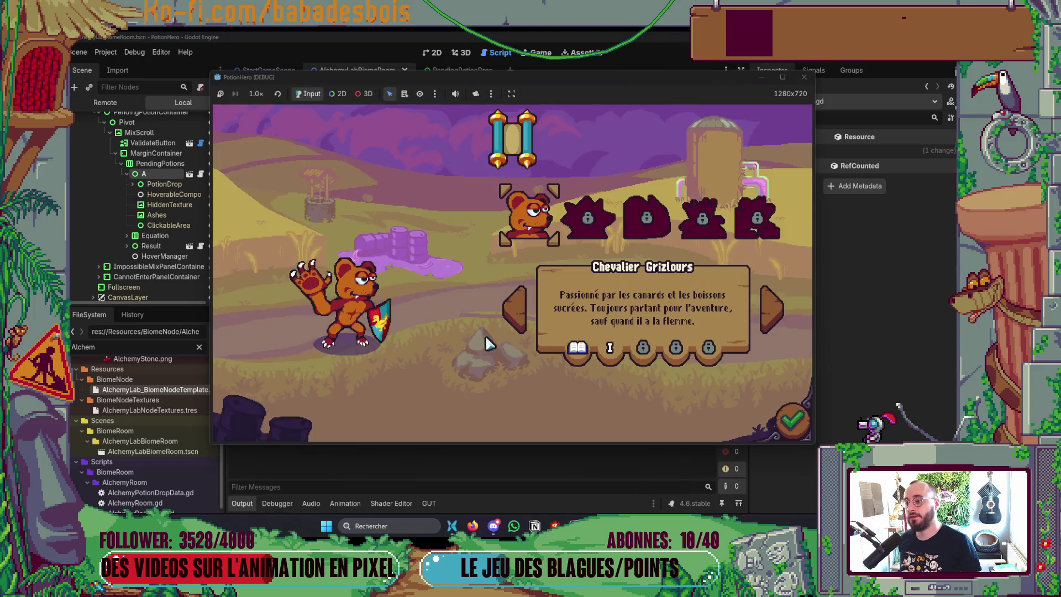
- Start the Réveil de l'ours adventure, dismiss the tutorial dialogue, and travel to the next map room
{"action": "left_click", "coordinate": [577, 221]}
{"action": "left_click", "coordinate": [599, 222]}
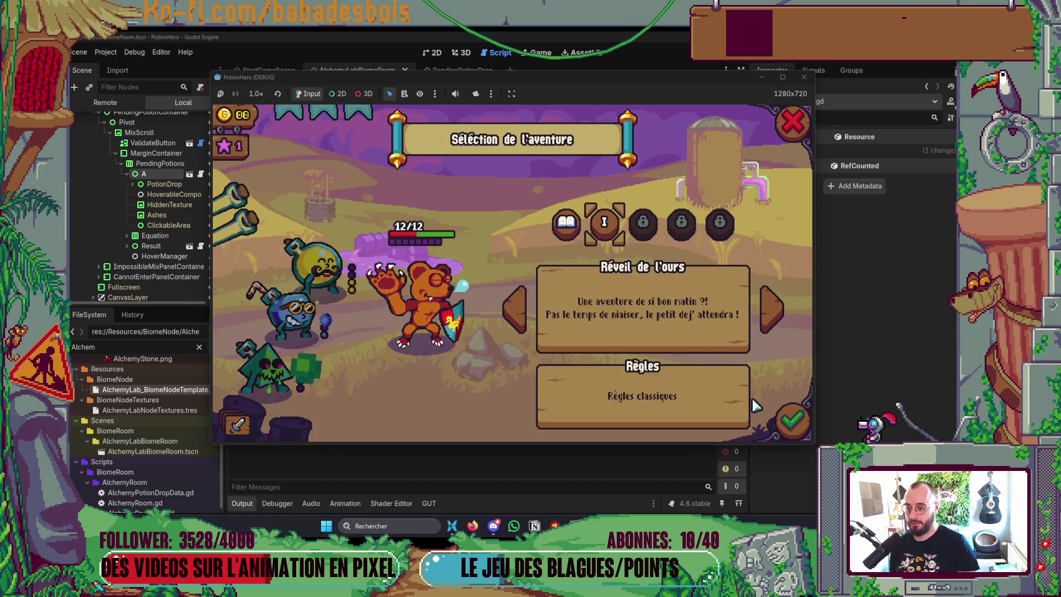
{"action": "left_click", "coordinate": [691, 421]}
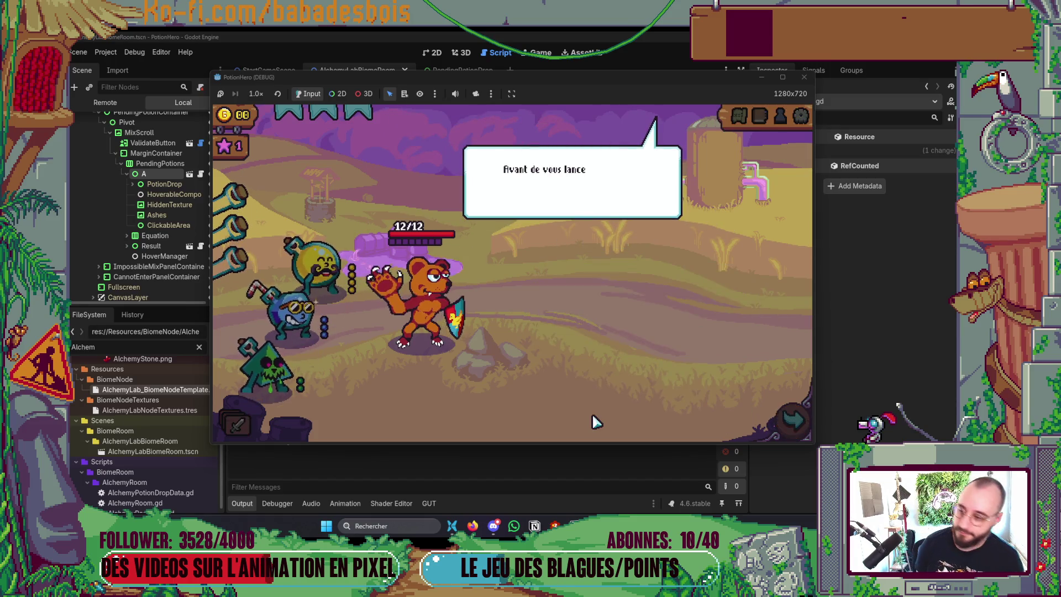
{"action": "left_click", "coordinate": [606, 398]}
{"action": "left_click", "coordinate": [606, 398]}
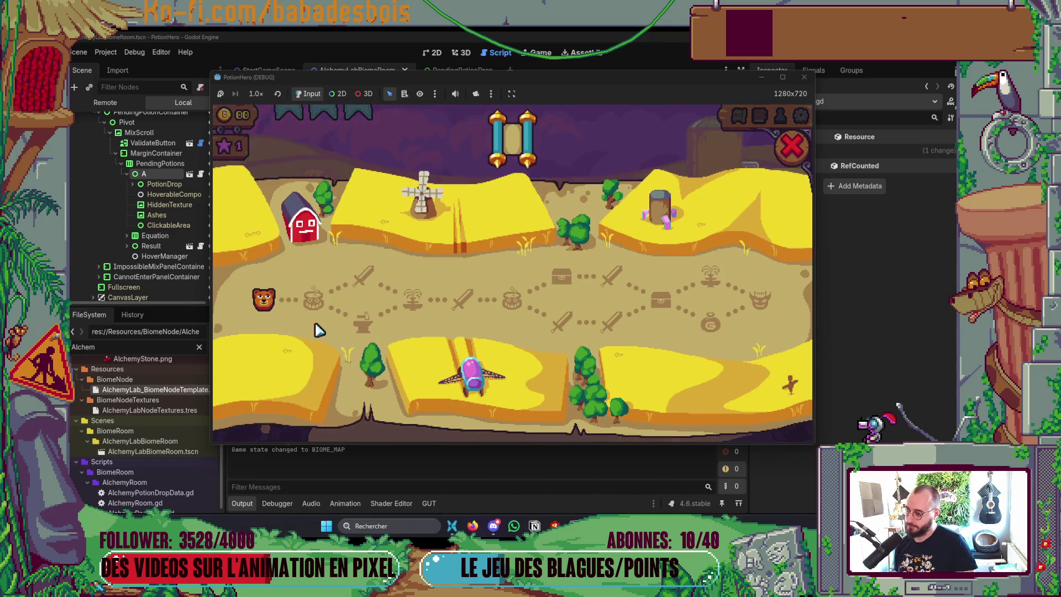
{"action": "left_click", "coordinate": [292, 299]}
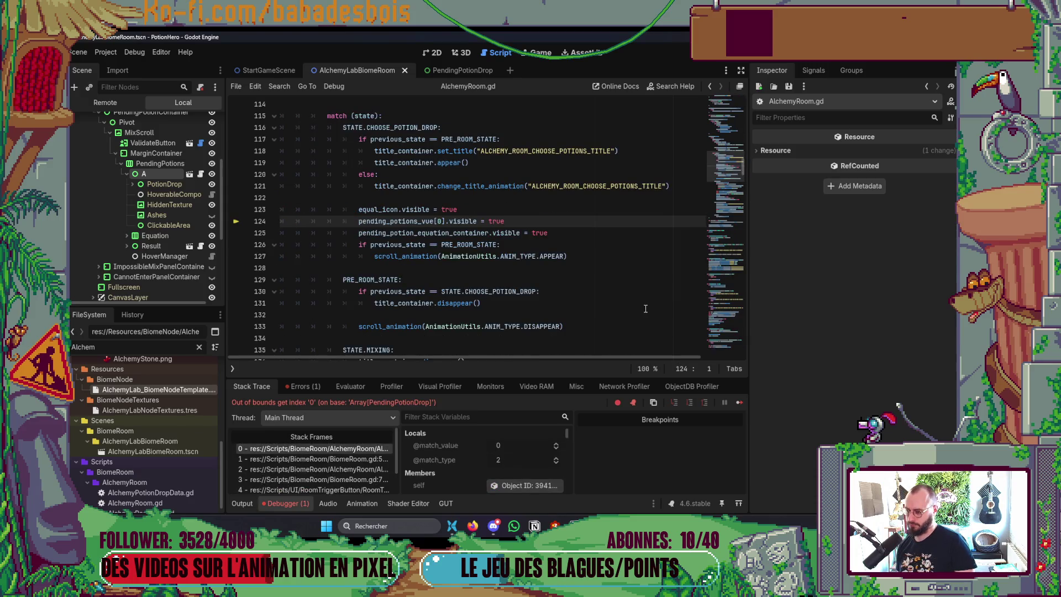
- Inspect pending_potions_vue on line 124, stop the game, and select the AlchemyLabBiomeRoom root node
{"action": "scroll", "coordinate": [612, 306], "scroll_direction": "up", "scroll_amount": 2}
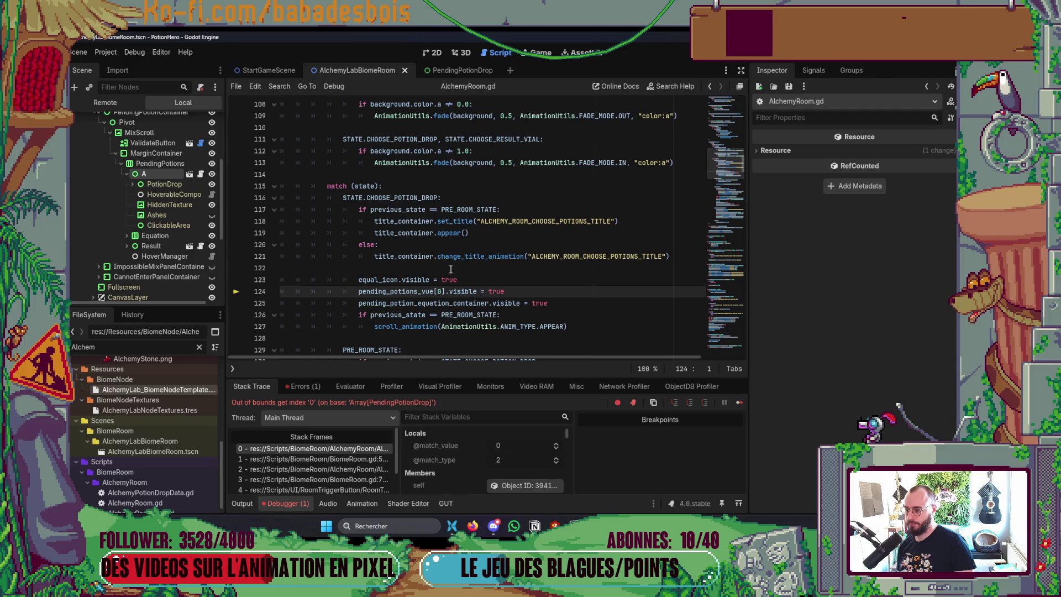
{"action": "double_click", "coordinate": [413, 293]}
{"action": "key", "text": "F8"}
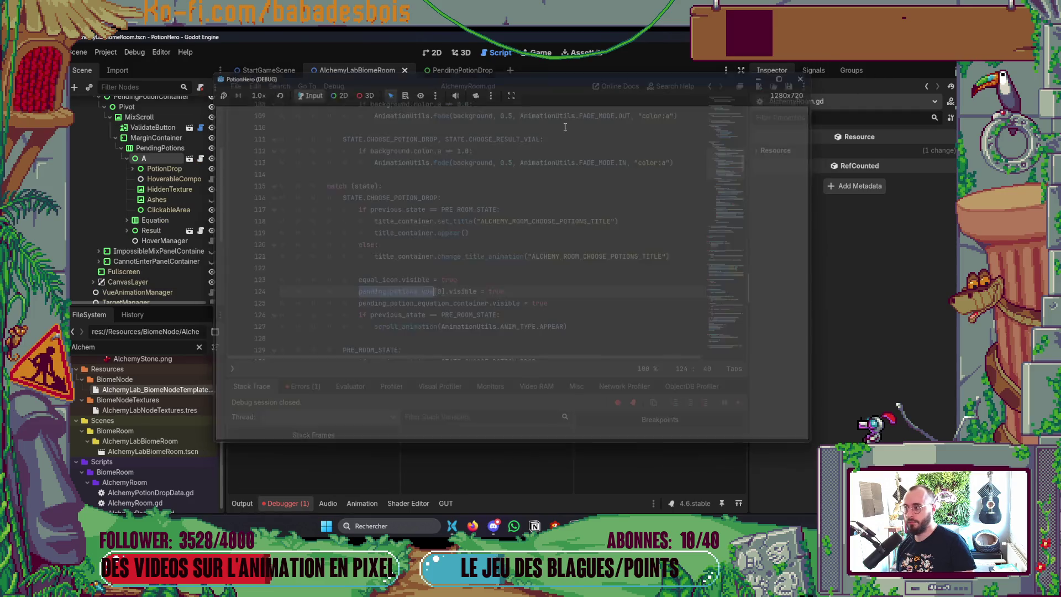
{"action": "left_click", "coordinate": [145, 106]}
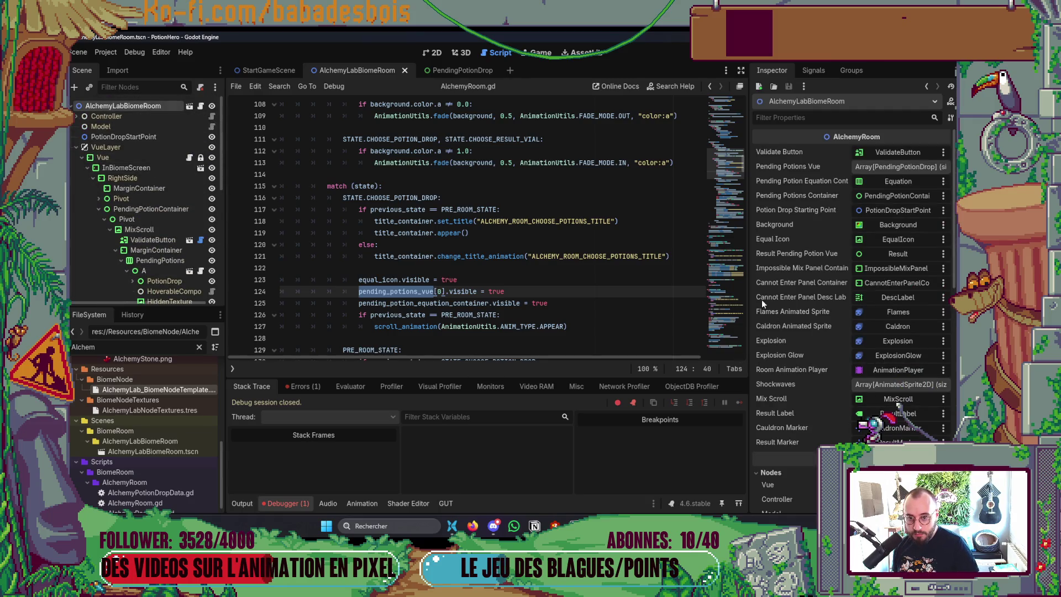
{"action": "left_click_drag", "start_coordinate": [747, 303], "coordinate": [631, 302]}
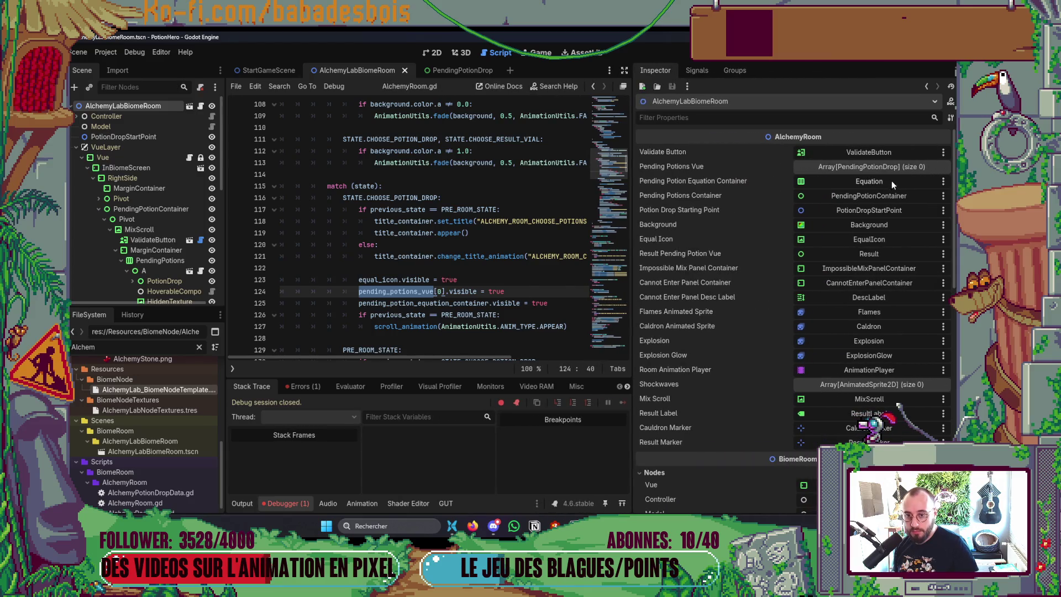
- Give Pending Potions Vue two elements, A and B, save the scene, and run the game
{"action": "left_click", "coordinate": [890, 165]}
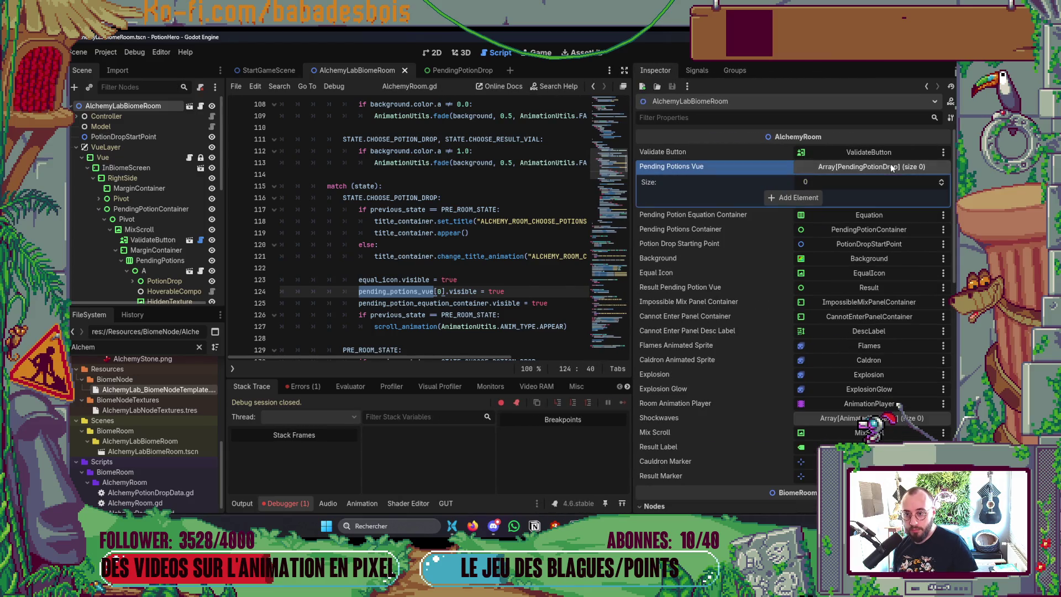
{"action": "left_click", "coordinate": [941, 181]}
{"action": "left_click", "coordinate": [941, 181]}
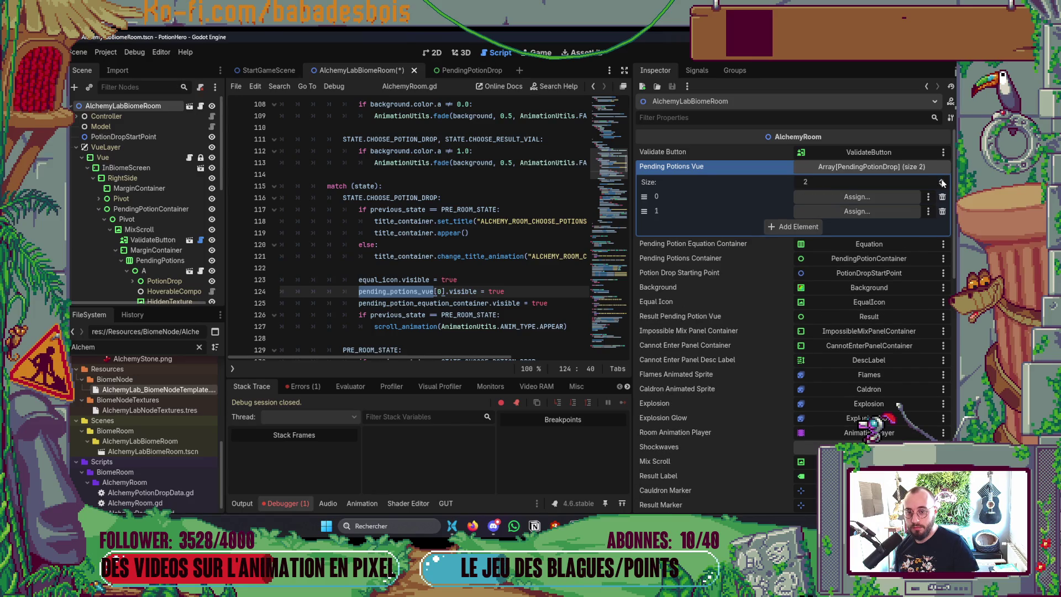
{"action": "left_click", "coordinate": [870, 197]}
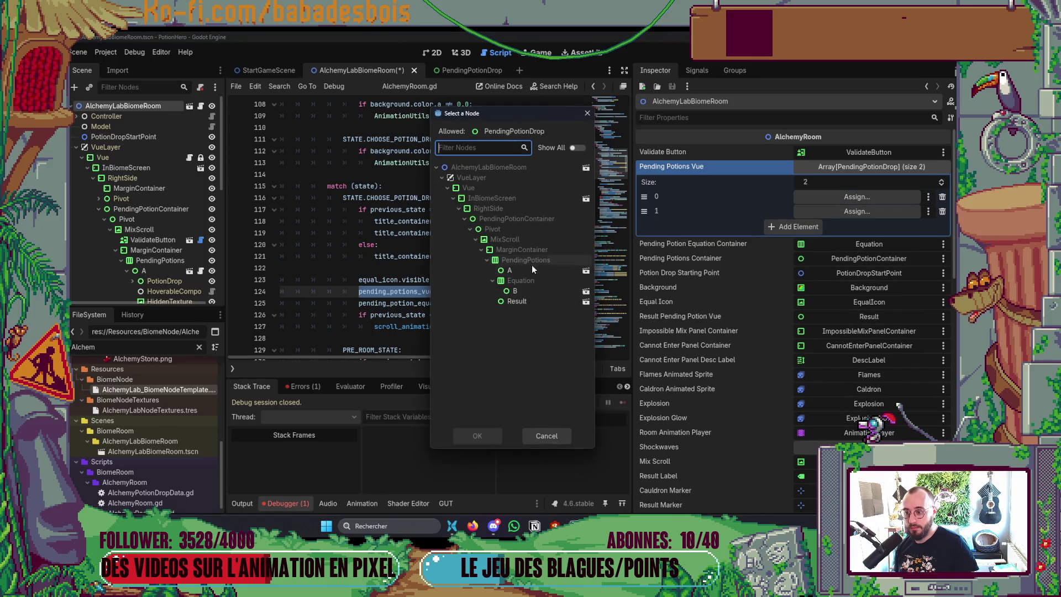
{"action": "double_click", "coordinate": [510, 270]}
{"action": "left_click", "coordinate": [891, 212]}
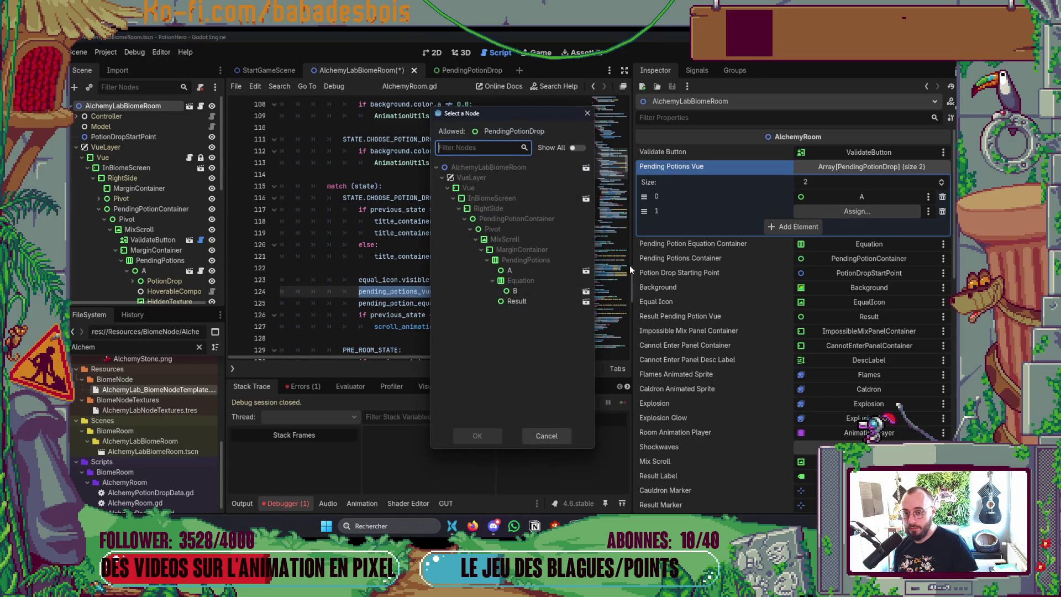
{"action": "double_click", "coordinate": [531, 289]}
{"action": "key", "text": "ctrl+s"}
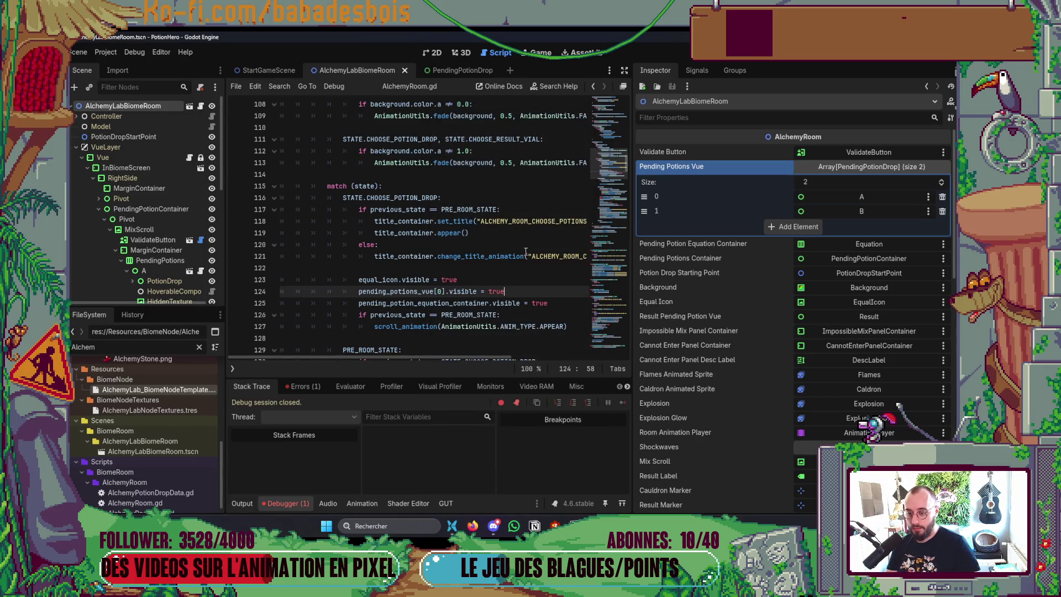
{"action": "key", "text": "F5"}
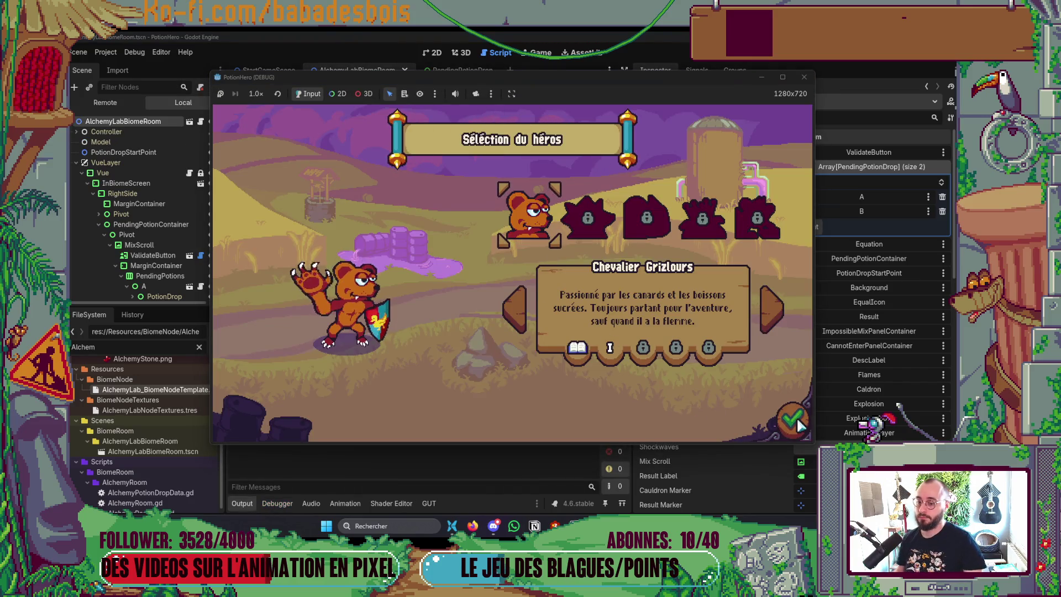
- Start the Réveil de l'ours adventure and advance into the next room, then go to YouTube Music
{"action": "left_click", "coordinate": [792, 421]}
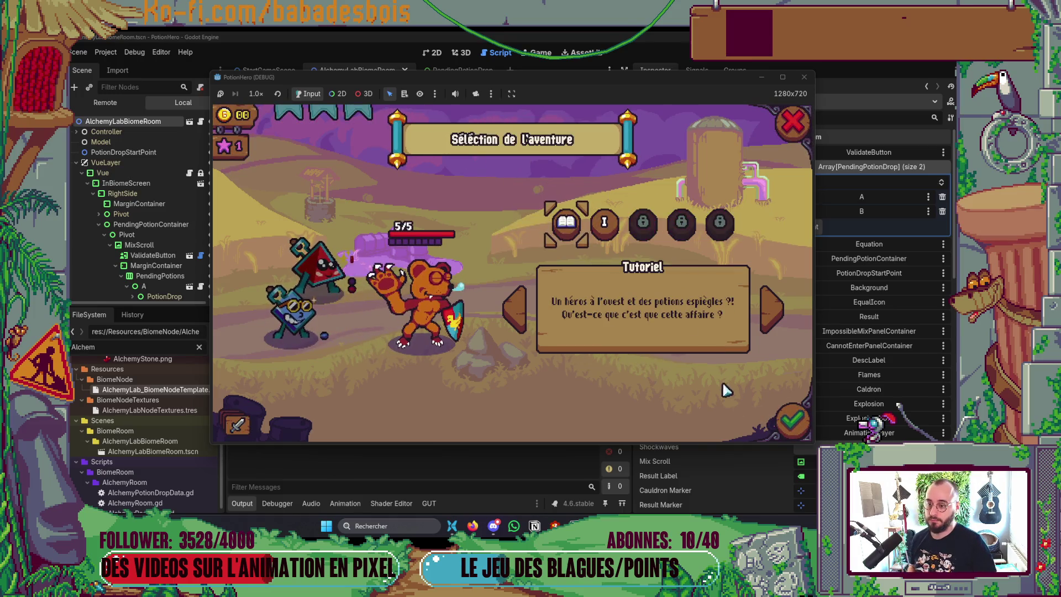
{"action": "key", "text": "Right"}
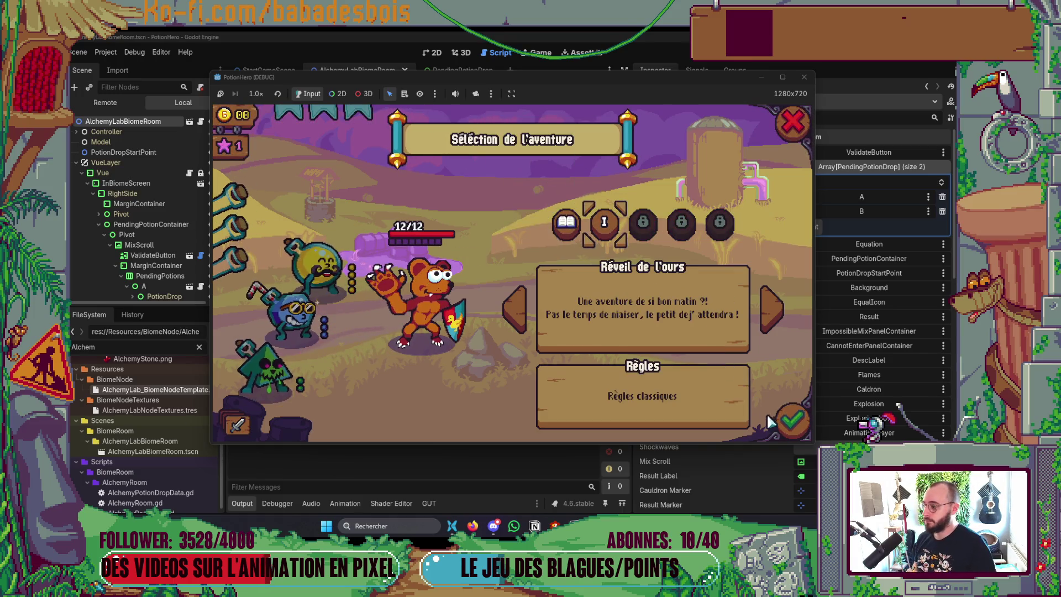
{"action": "left_click", "coordinate": [774, 421]}
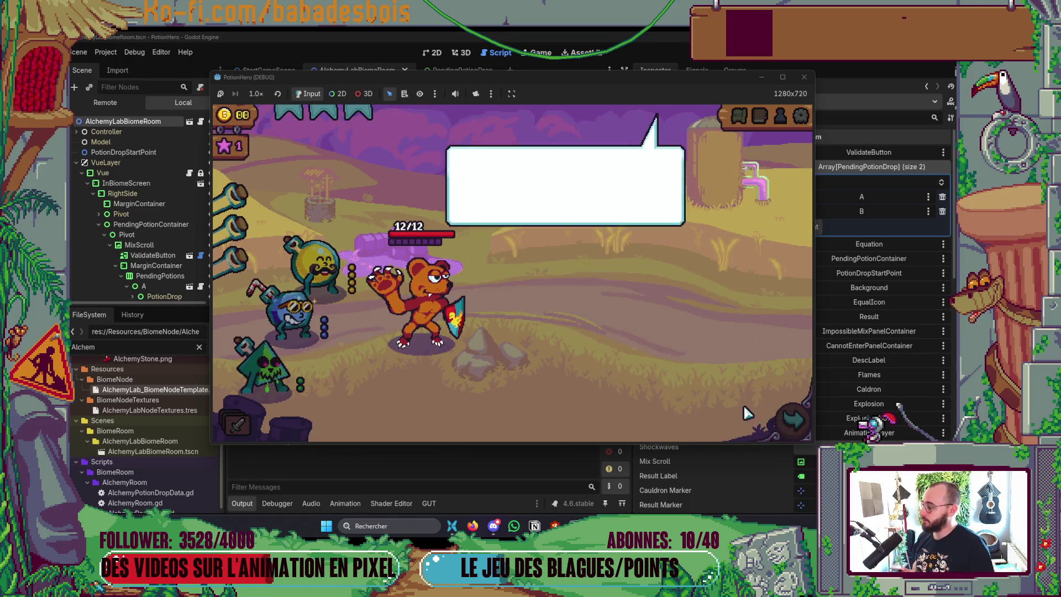
{"action": "left_click", "coordinate": [604, 298]}
{"action": "left_click", "coordinate": [784, 419]}
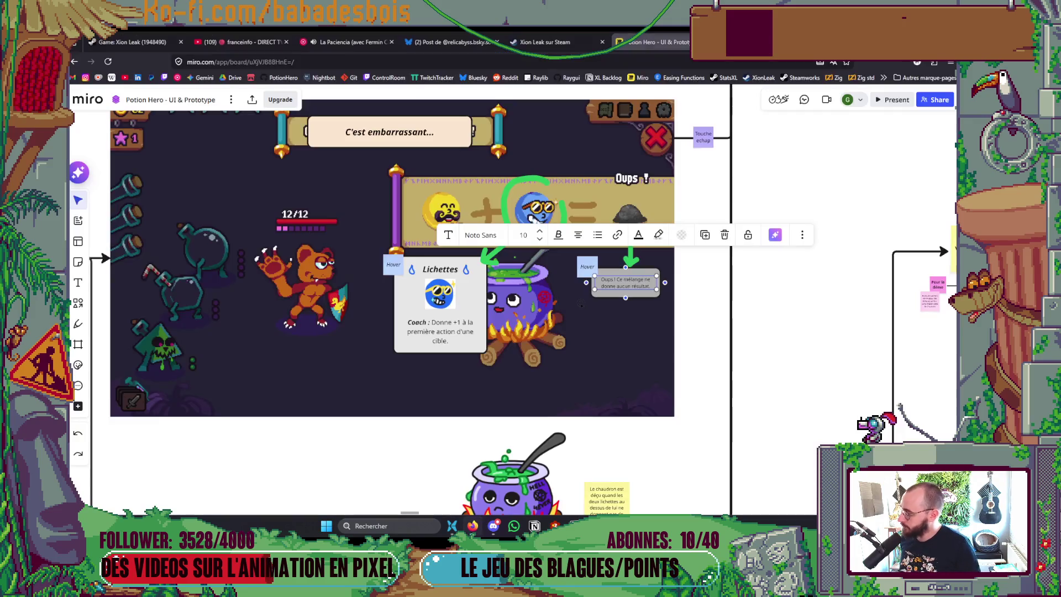
{"action": "key", "text": "alt+Tab"}
{"action": "left_click", "coordinate": [324, 36]}
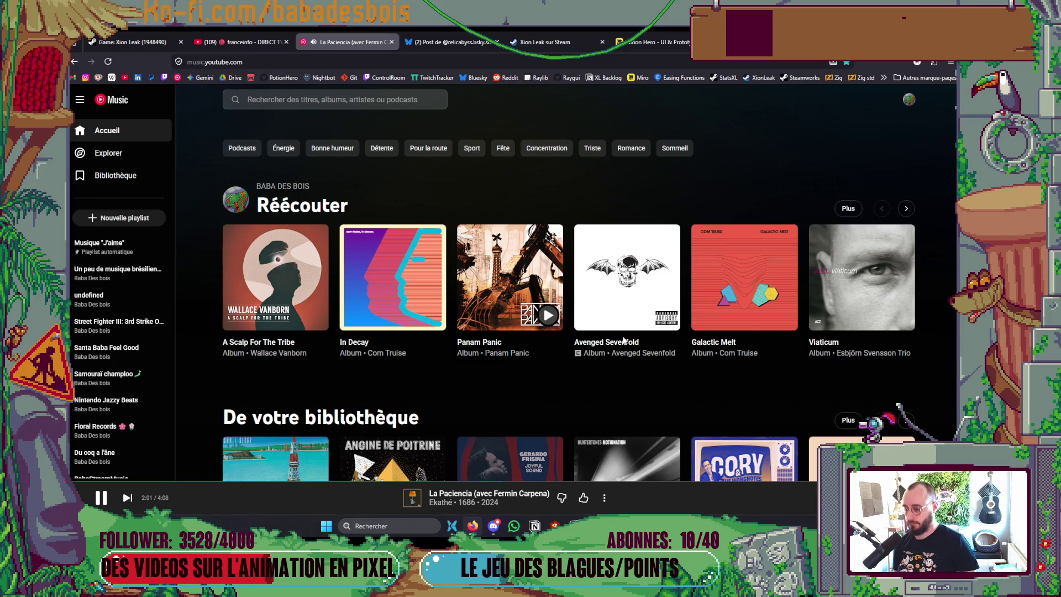
- From Ekathé's artist page, open the album 1686 and save it to the library
{"action": "left_click", "coordinate": [440, 502]}
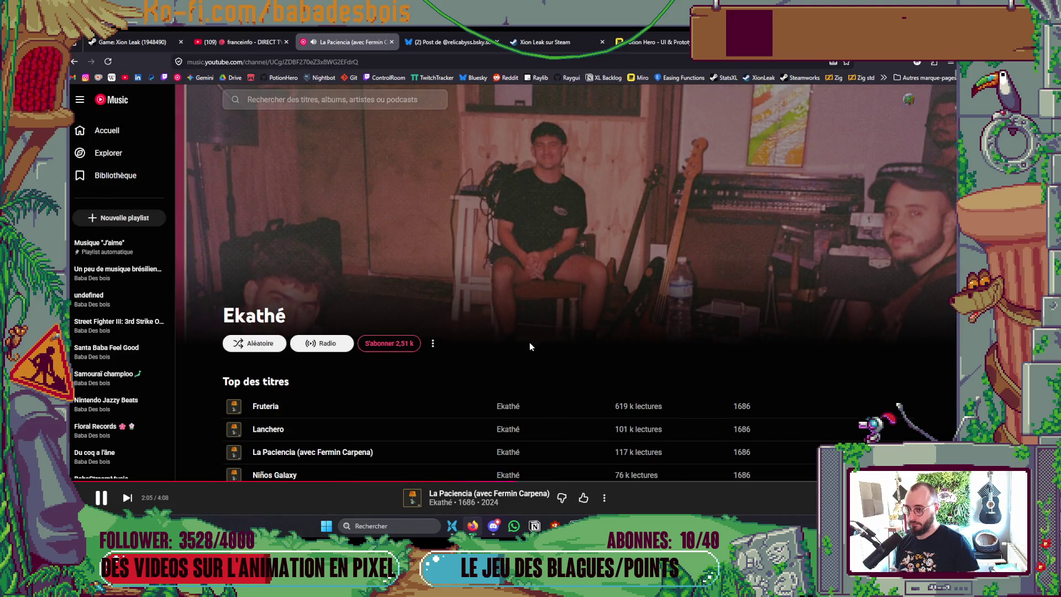
{"action": "scroll", "coordinate": [532, 337], "scroll_direction": "down", "scroll_amount": 2}
{"action": "scroll", "coordinate": [532, 336], "scroll_direction": "down", "scroll_amount": 3}
{"action": "scroll", "coordinate": [529, 332], "scroll_direction": "down", "scroll_amount": 3}
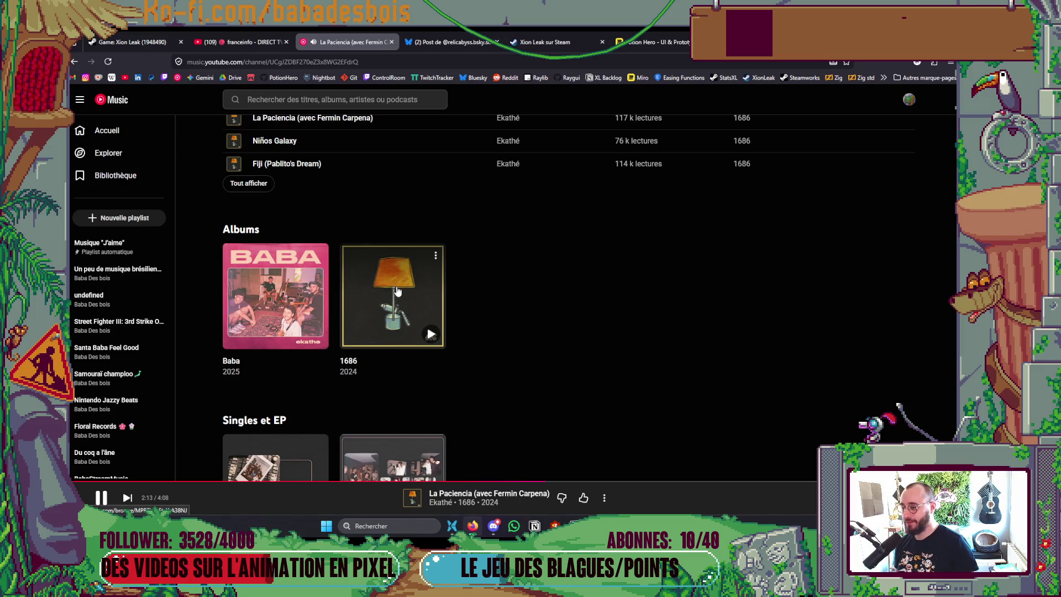
{"action": "left_click", "coordinate": [397, 291]}
{"action": "left_click", "coordinate": [317, 353]}
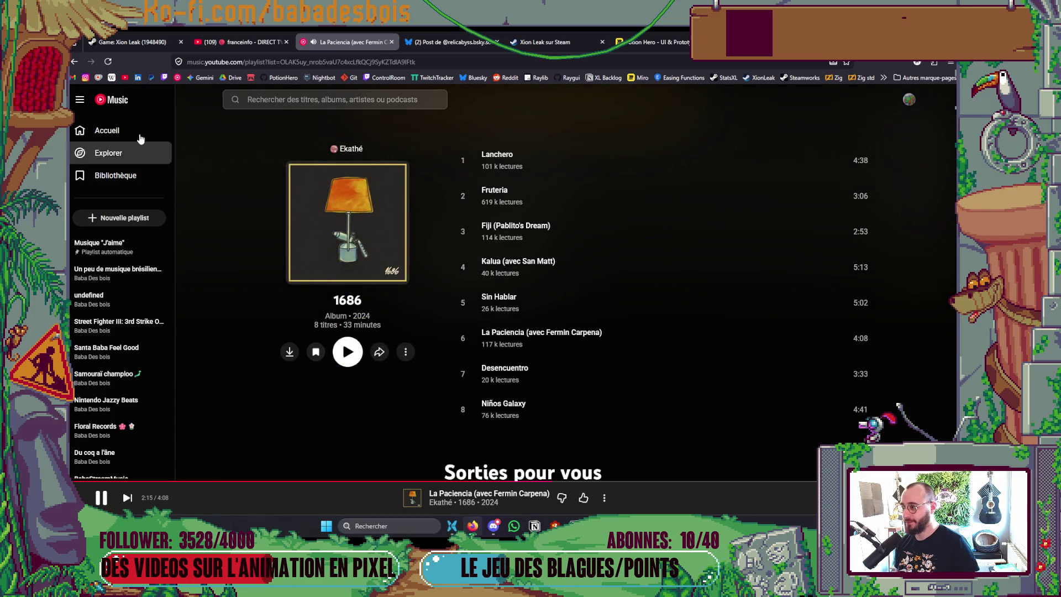
- Return to Ekathé's page, open the album Baba, and bring up its more-options menu
{"action": "left_click", "coordinate": [74, 61]}
{"action": "scroll", "coordinate": [359, 263], "scroll_direction": "down", "scroll_amount": 5}
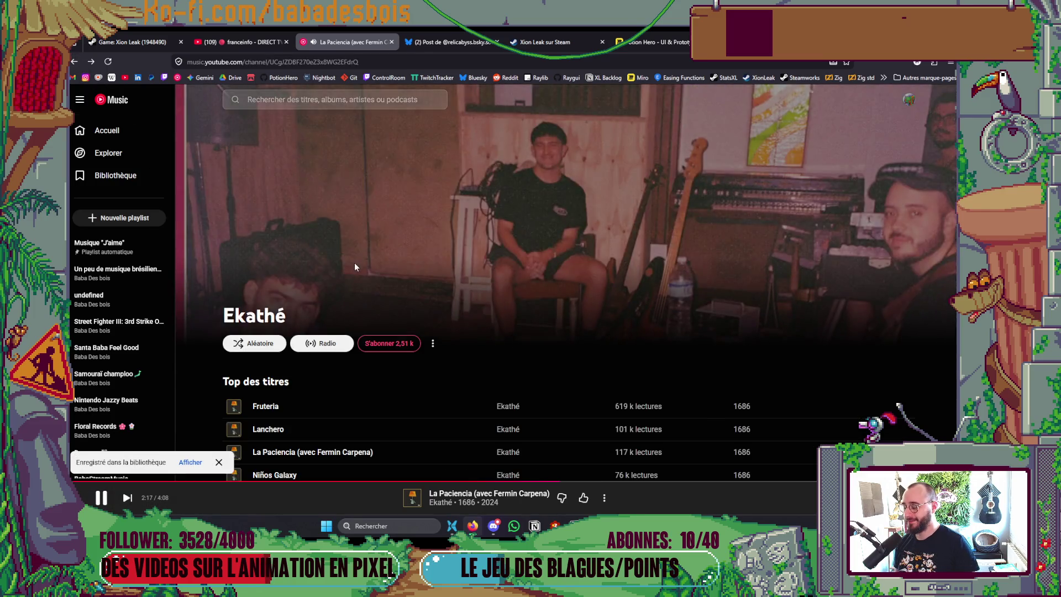
{"action": "left_click", "coordinate": [274, 315]}
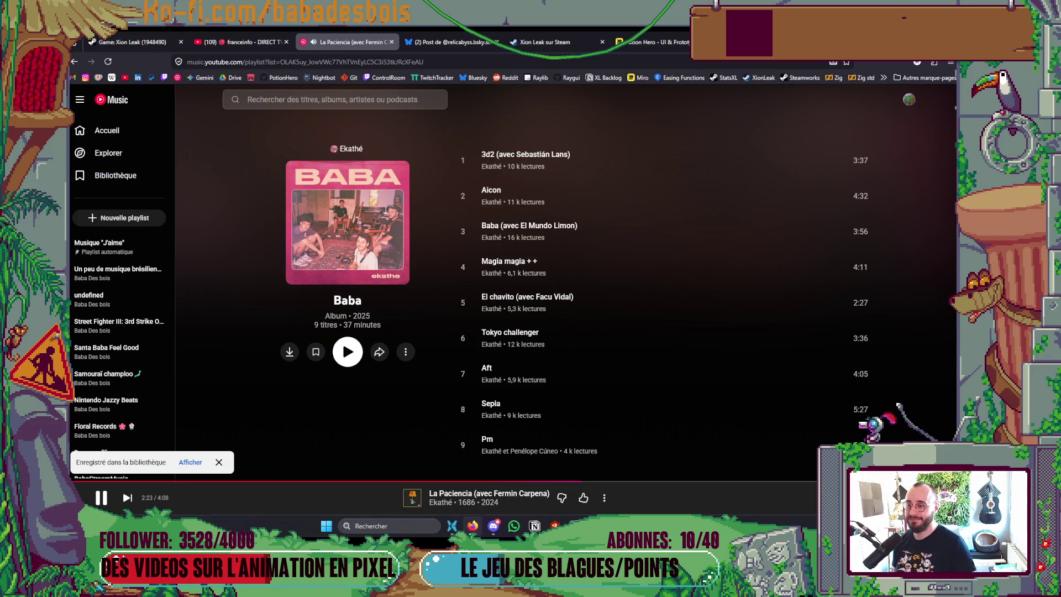
{"action": "key", "text": "alt+Tab"}
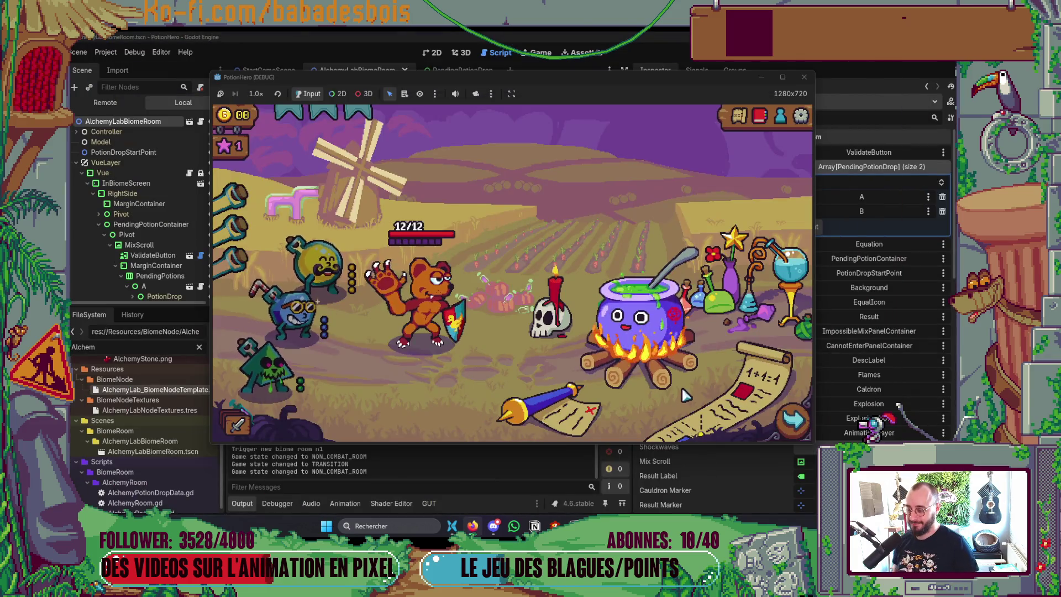
{"action": "key", "text": "alt+Tab"}
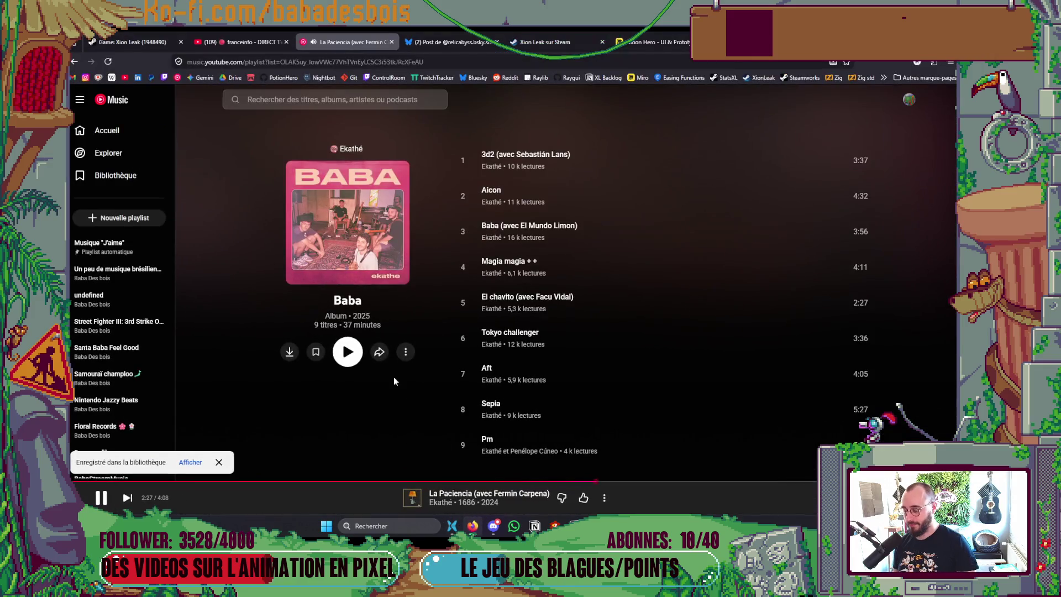
{"action": "left_click", "coordinate": [404, 353]}
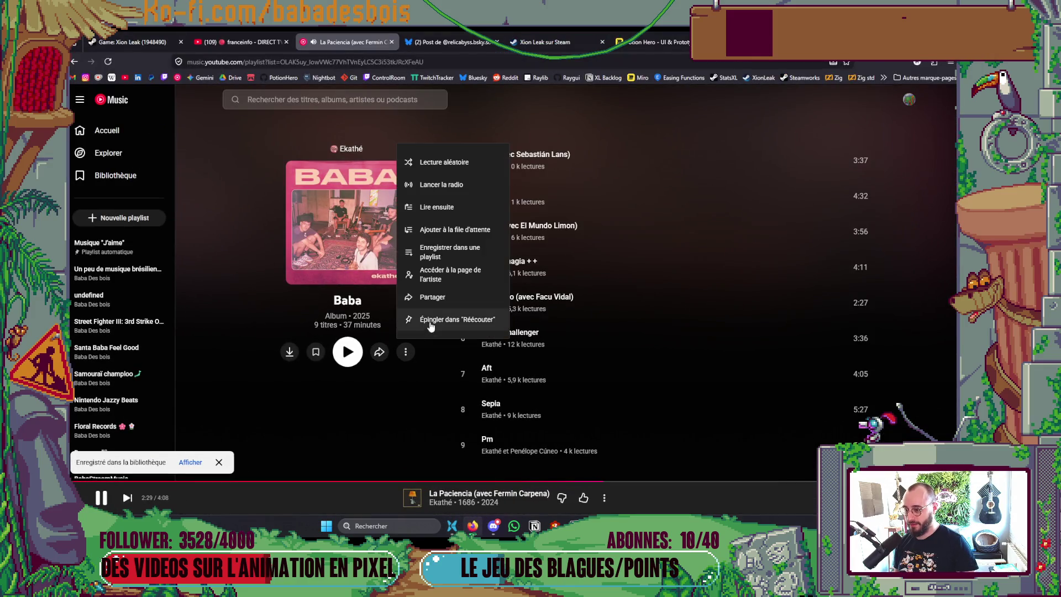
{"action": "key", "text": "alt+Tab"}
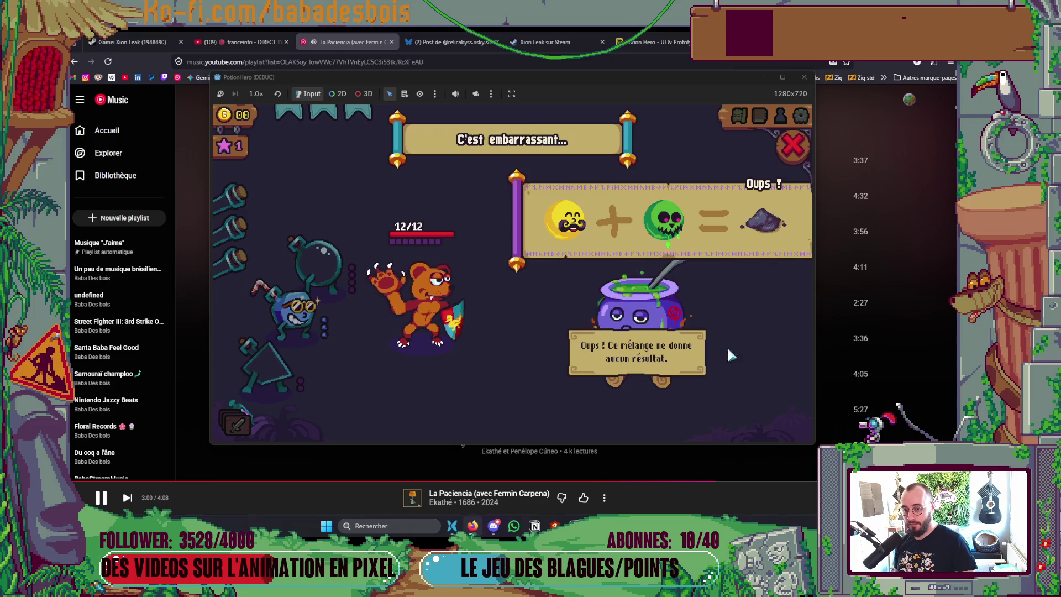
- Close the 'C'est embarrassant' failed-mix overlay and return to Neovim
{"action": "left_click", "coordinate": [794, 146]}
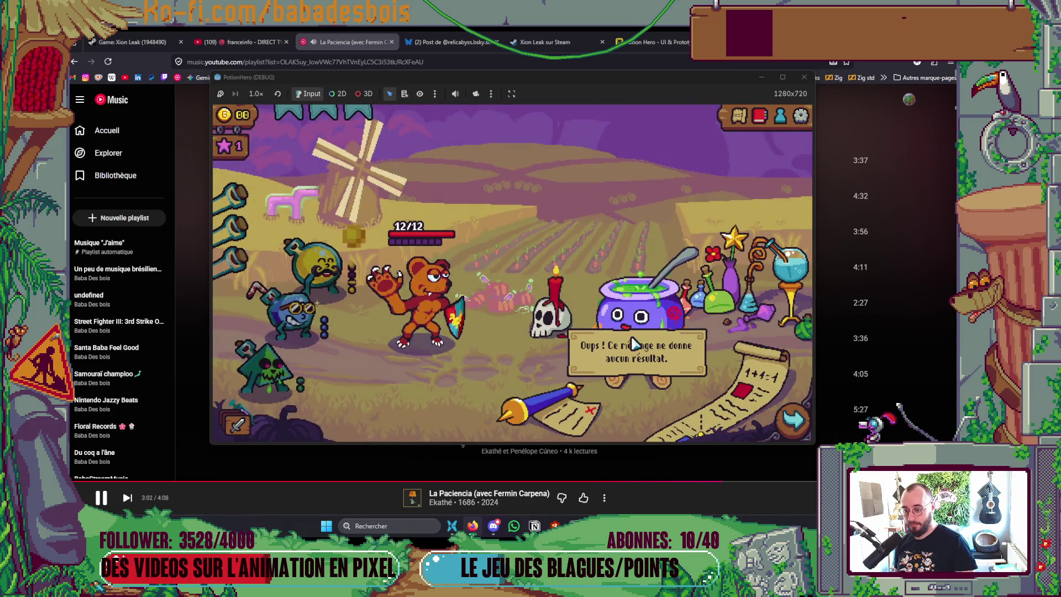
{"action": "key", "text": "alt+Tab"}
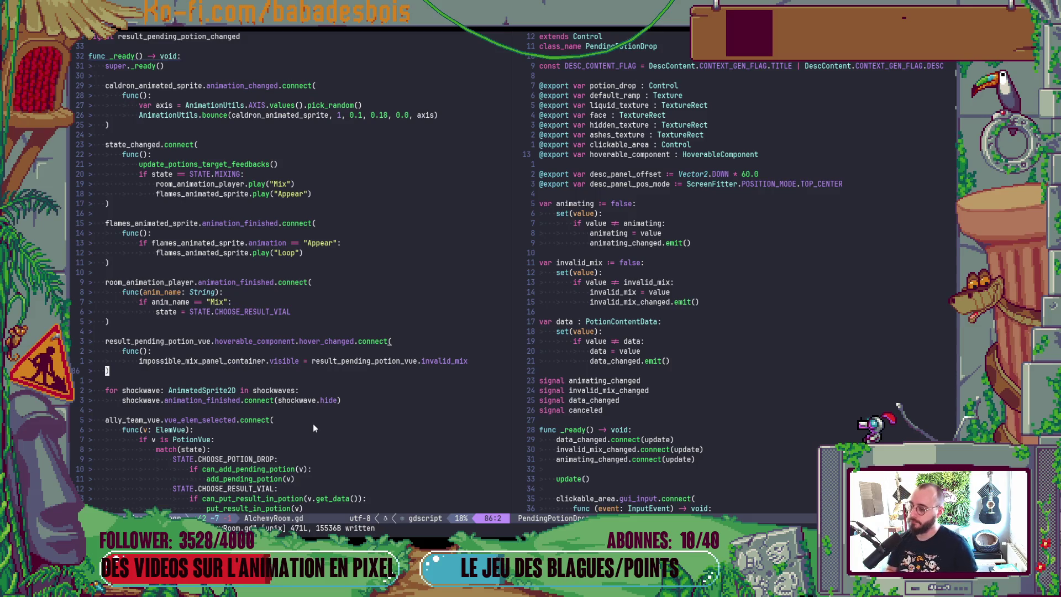
- Move the invalid_mix expression off line 87 into a new 'var invalid' line above it
{"action": "left_click", "coordinate": [466, 363]}
{"action": "type", "text": "A andf"}
{"action": "key", "text": "BackSpace"}
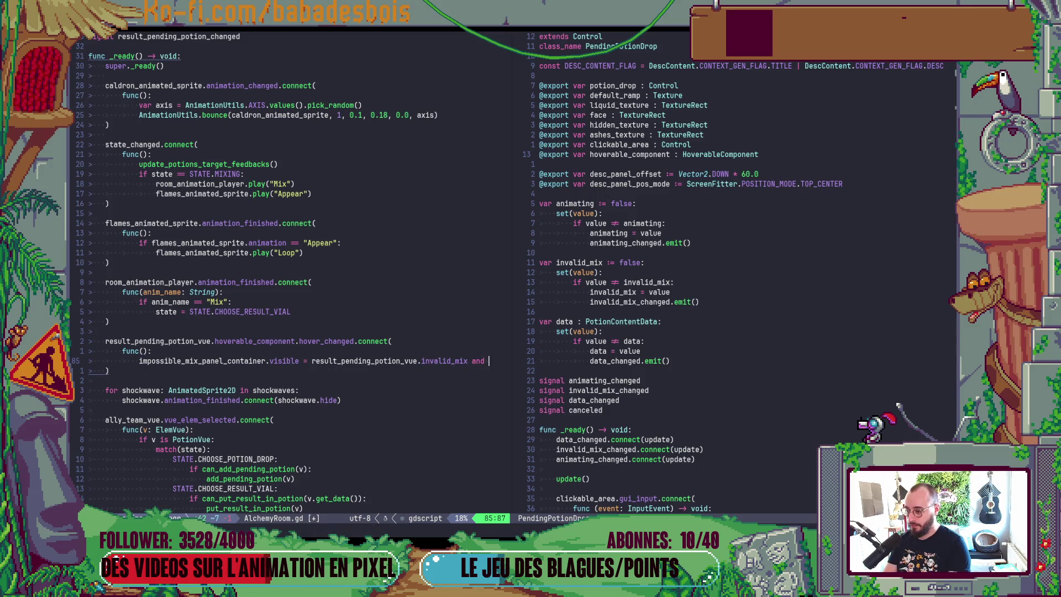
{"action": "key", "text": "Escape"}
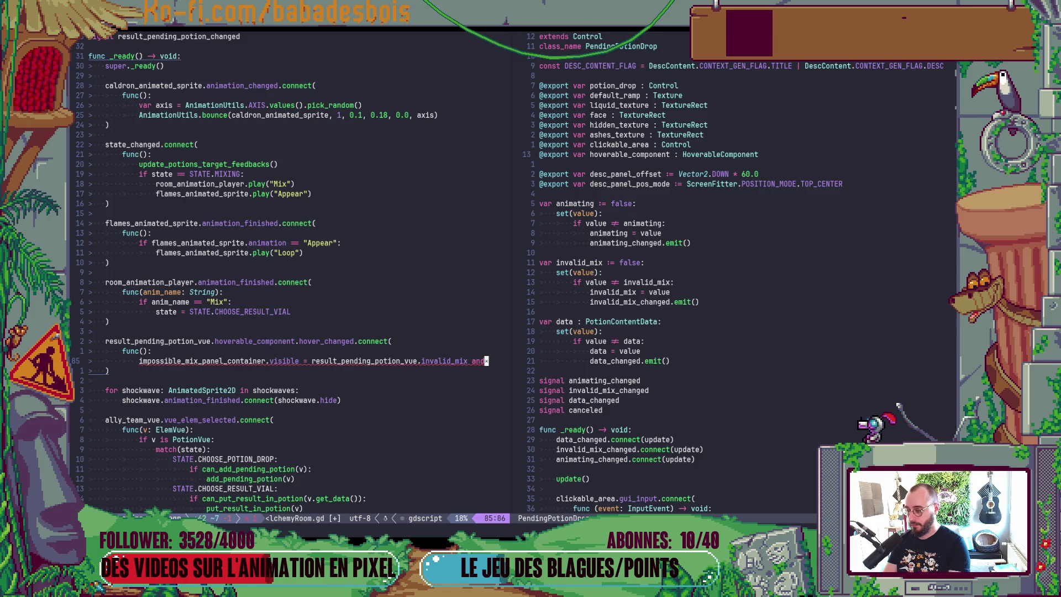
{"action": "left_click", "coordinate": [313, 361]}
{"action": "key", "text": "v"}
{"action": "key", "text": "E"}
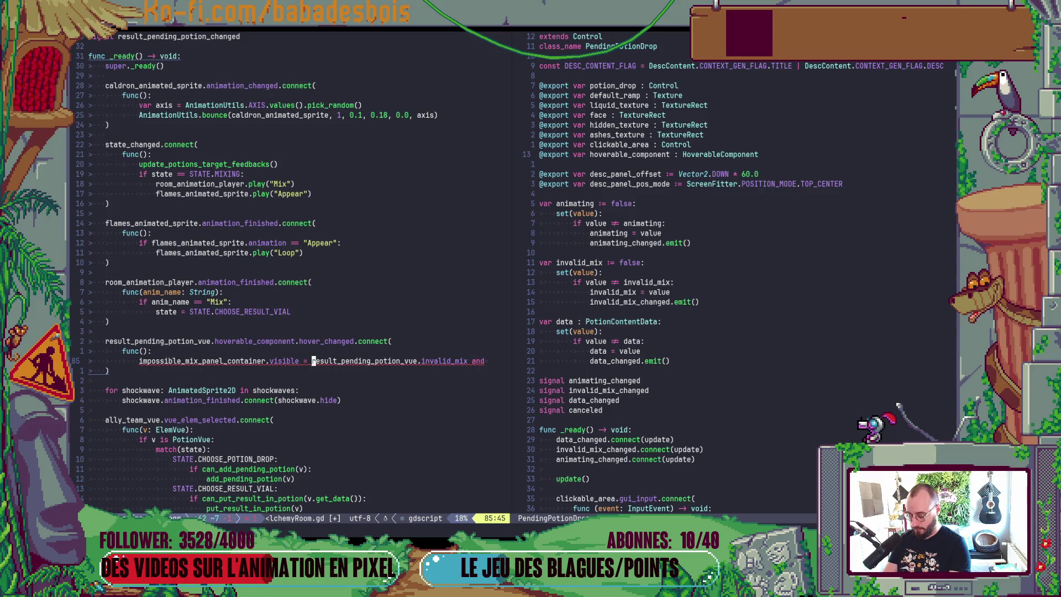
{"action": "type", "text": "dOvar inv"}
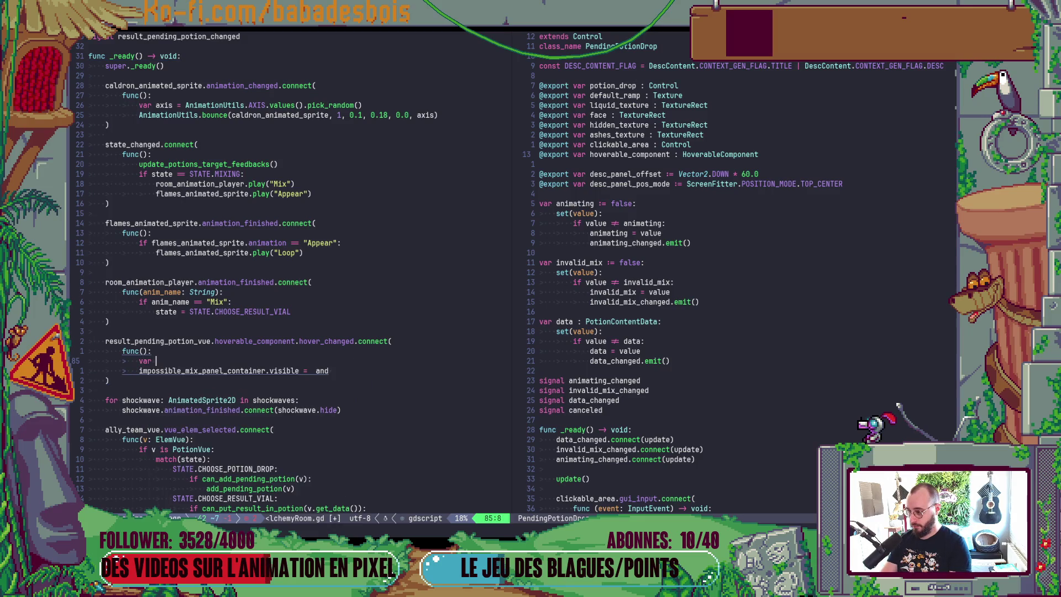
{"action": "type", "text": "lid ="}
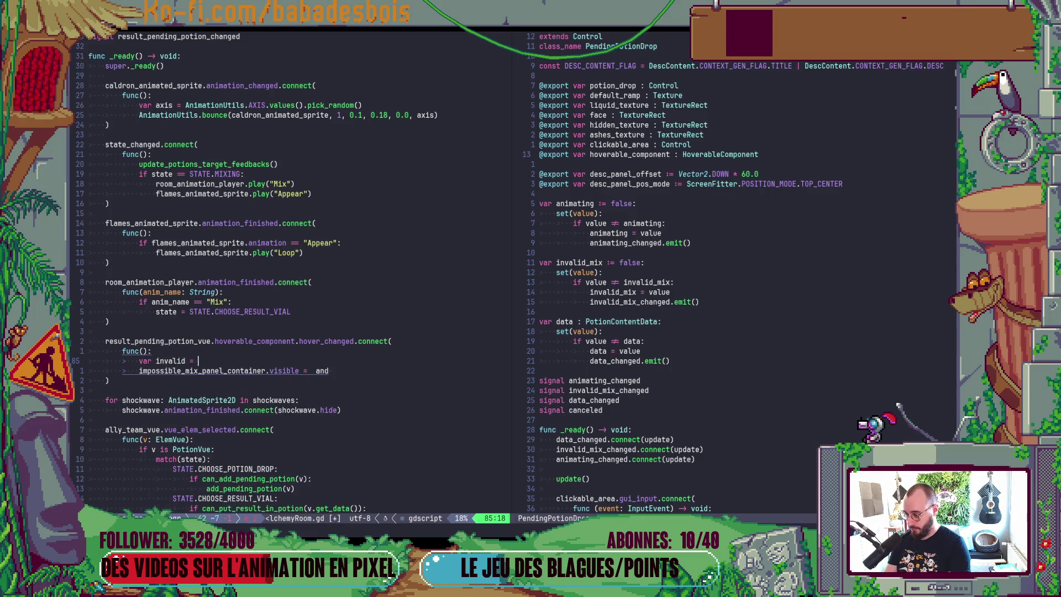
{"action": "key", "text": "Escape"}
- Add 'var hovered' set to result_pending_potion_vue.hoverable_component.hover
{"action": "type", "text": "p"}
{"action": "type", "text": "ovar hovered = re"}
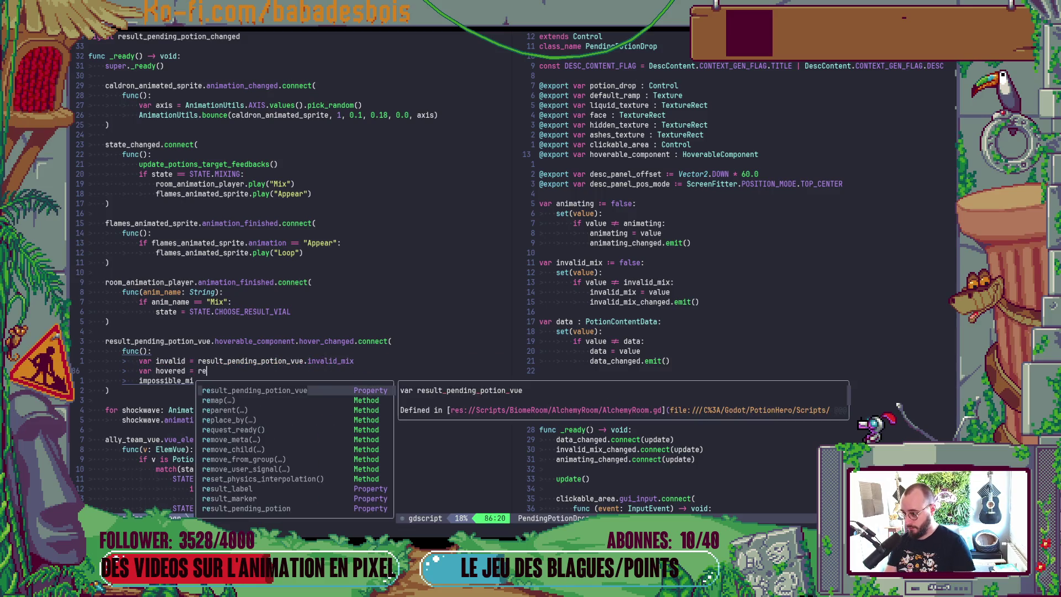
{"action": "key", "text": "Return"}
{"action": "type", "text": ".h"}
{"action": "key", "text": "Return"}
{"action": "type", "text": ".h"}
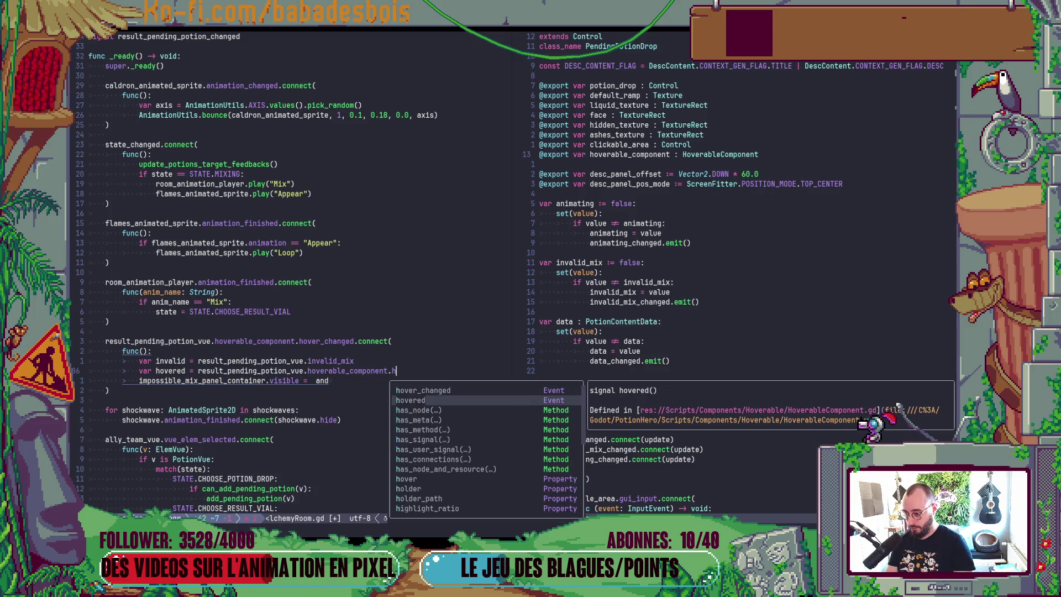
{"action": "key", "text": "Down"}
{"action": "key", "text": "Down"}
{"action": "key", "text": "Down"}
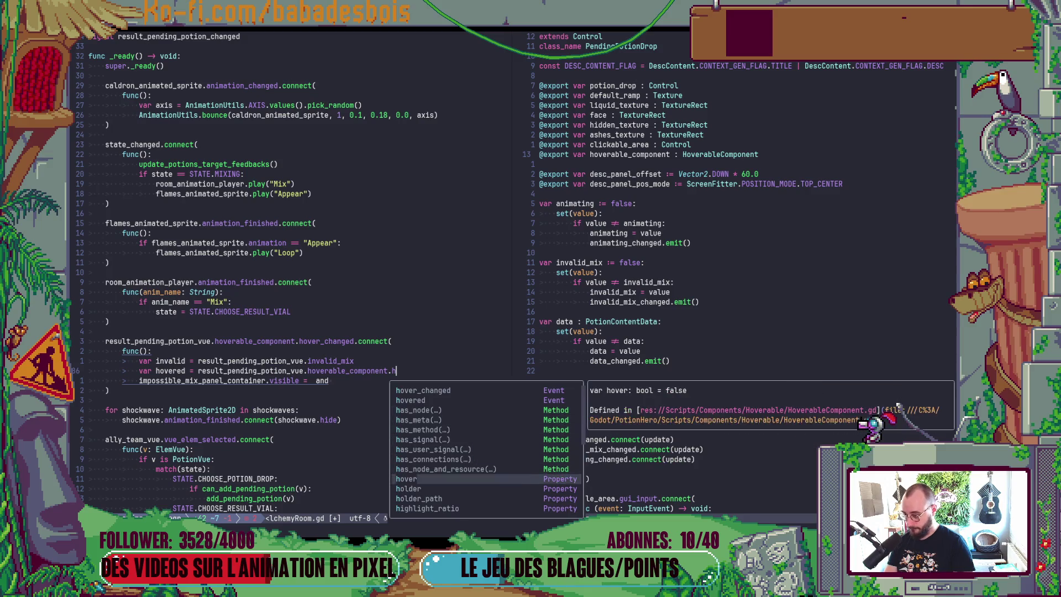
{"action": "key", "text": "Return"}
- Make the visibility line 'impossible_mix_panel_container.visible = hovered and invalid', then save and launch the game
{"action": "key", "text": "j"}
{"action": "key", "text": "b"}
{"action": "key", "text": "i"}
{"action": "key", "text": "BackSpace"}
{"action": "type", "text": "h"}
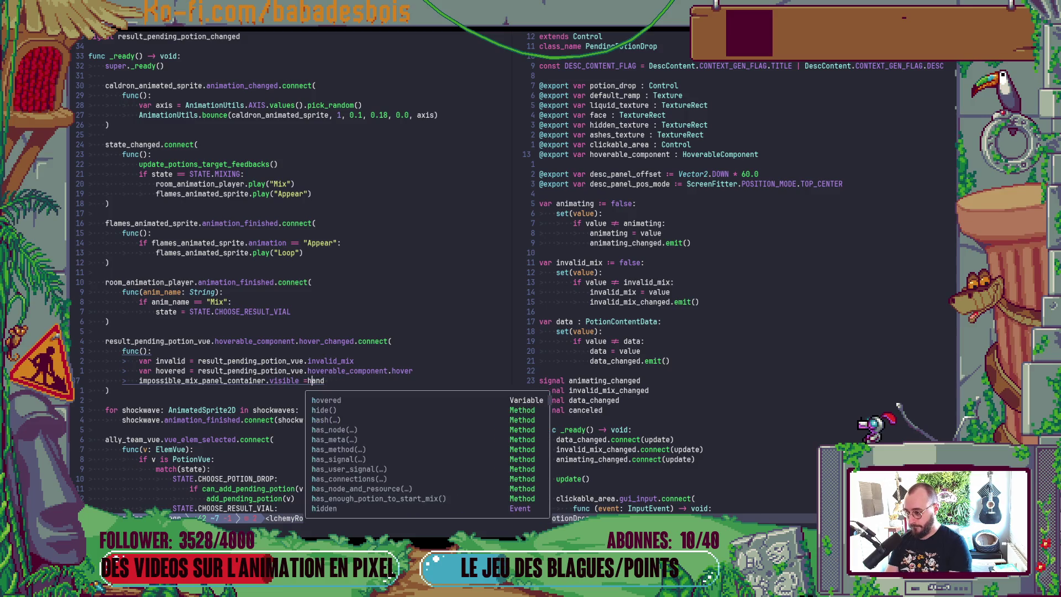
{"action": "key", "text": "Tab"}
{"action": "key", "text": "Escape"}
{"action": "type", "text": "A "}
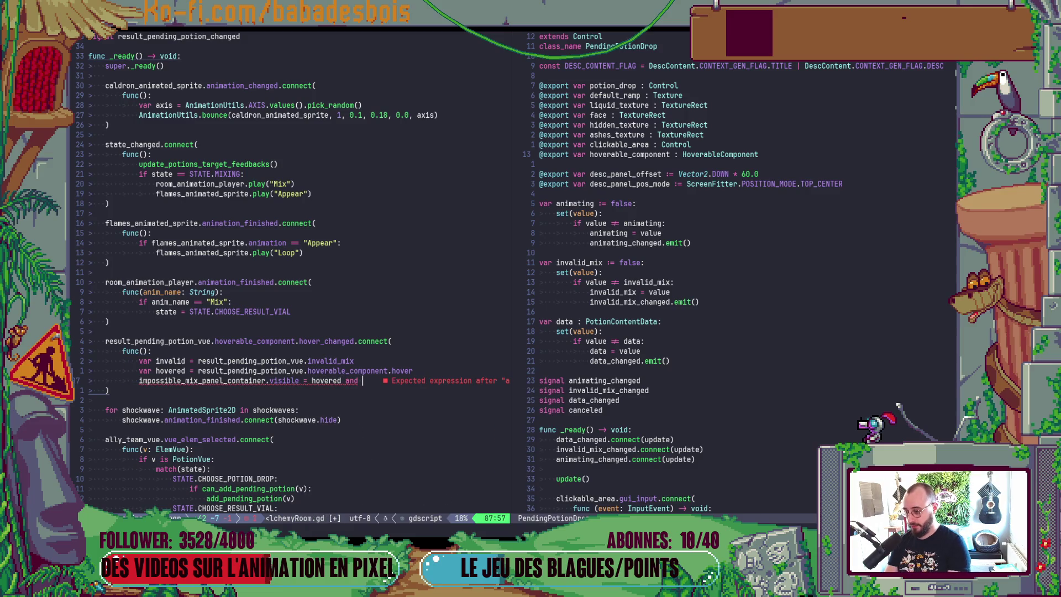
{"action": "type", "text": "invalid"}
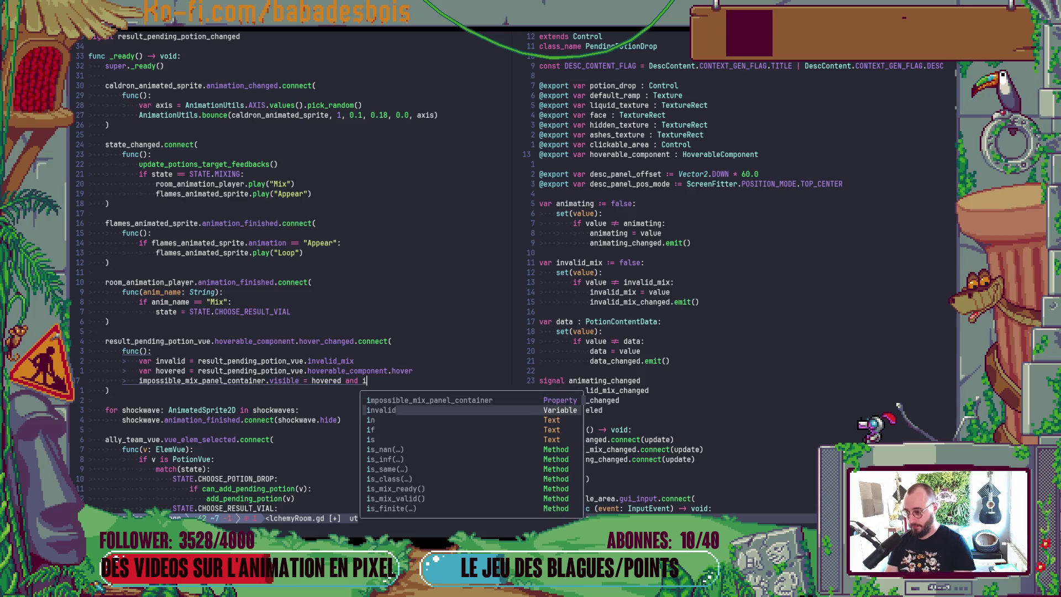
{"action": "key", "text": "Escape"}
{"action": "key", "text": "F5"}
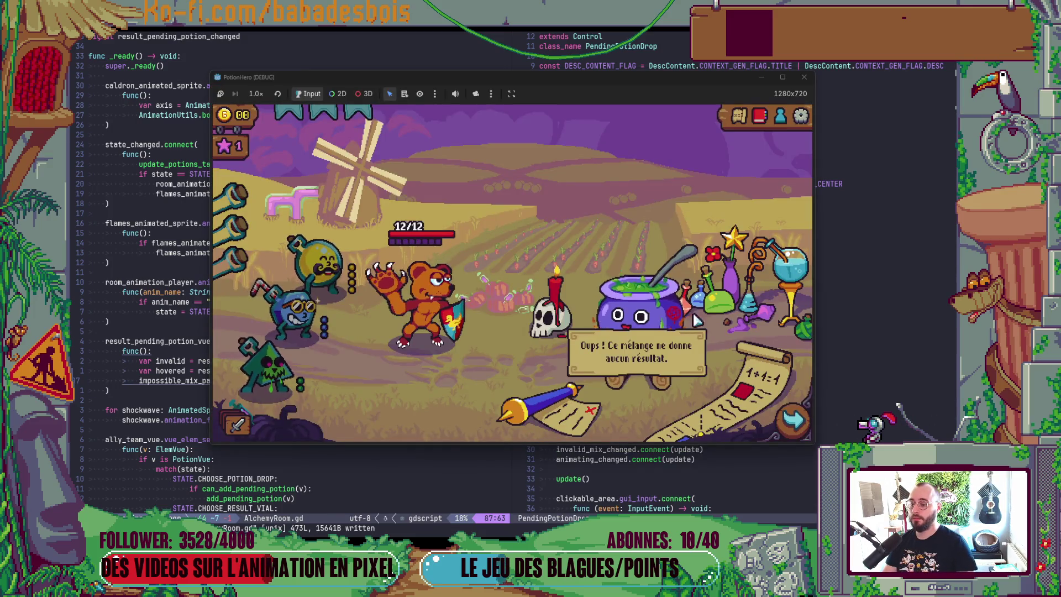
- Mix the yellow potion with green instead of blue for a failed result, then close the panel and game window
{"action": "left_click", "coordinate": [316, 268]}
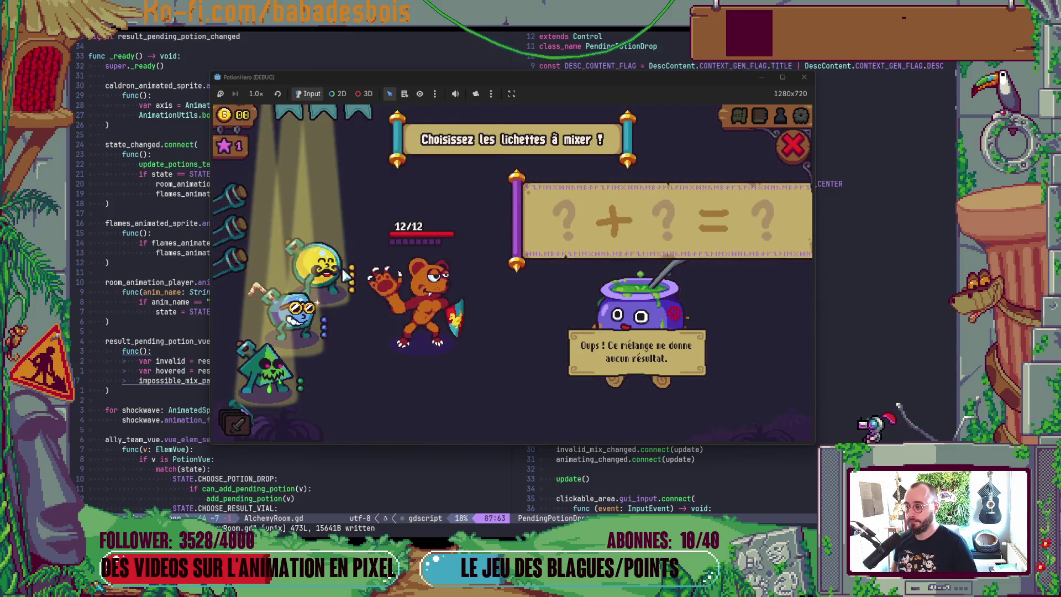
{"action": "left_click", "coordinate": [318, 306]}
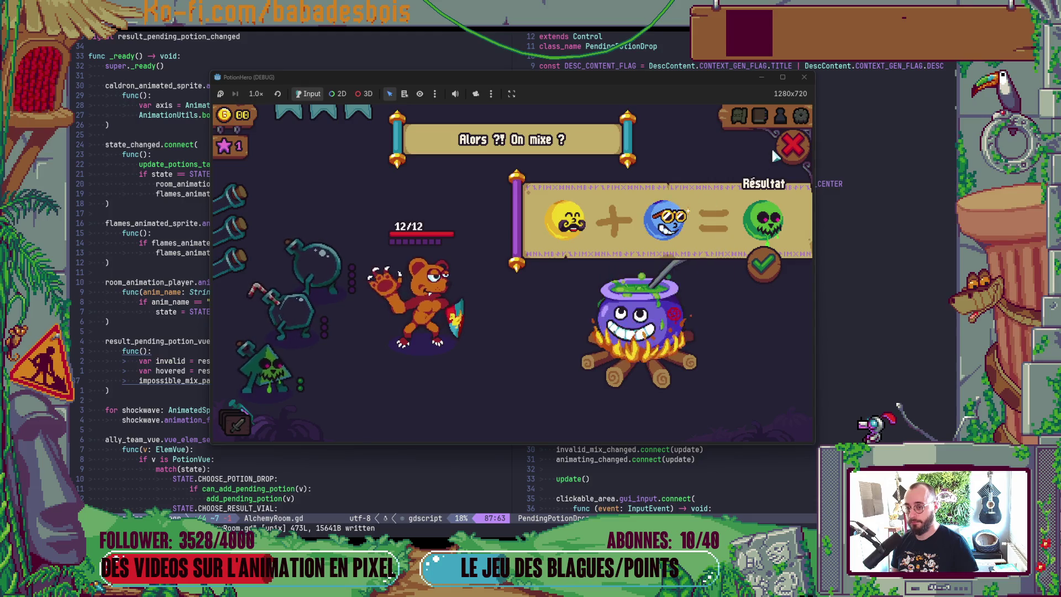
{"action": "left_click", "coordinate": [664, 220]}
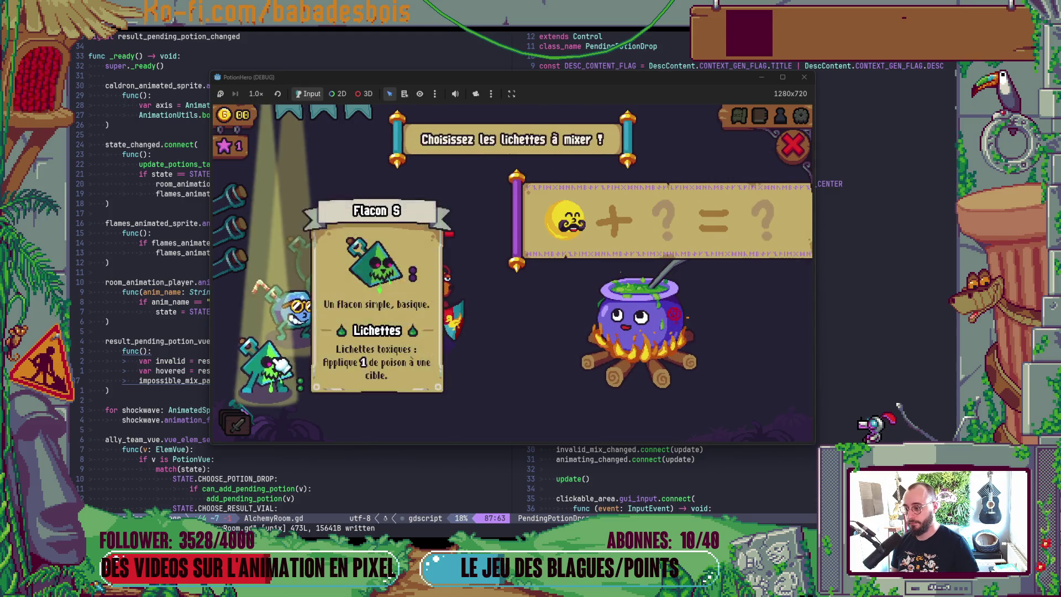
{"action": "left_click", "coordinate": [265, 365]}
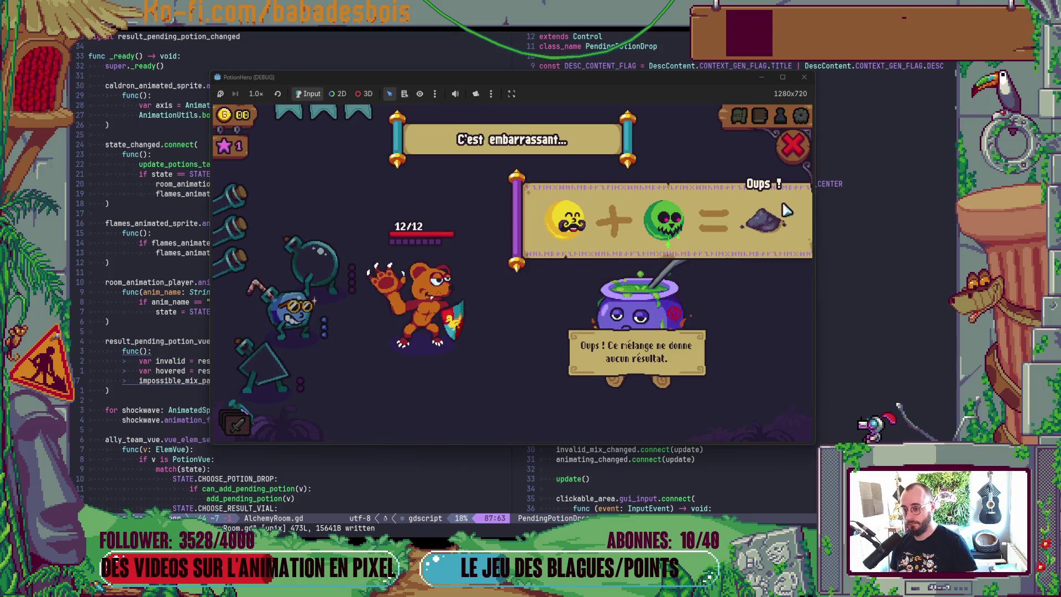
{"action": "left_click", "coordinate": [793, 146]}
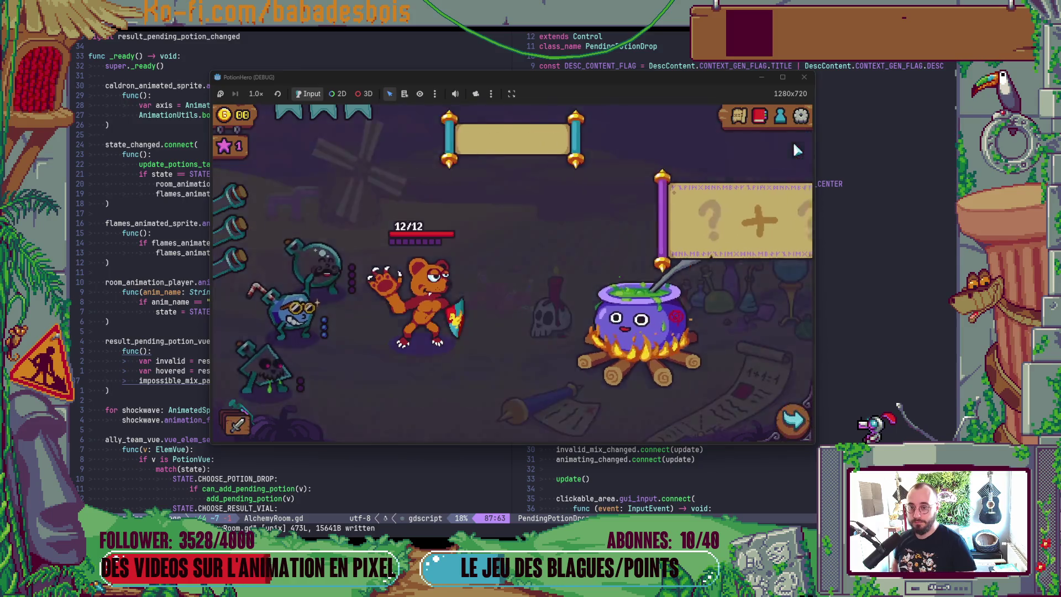
{"action": "left_click", "coordinate": [804, 77]}
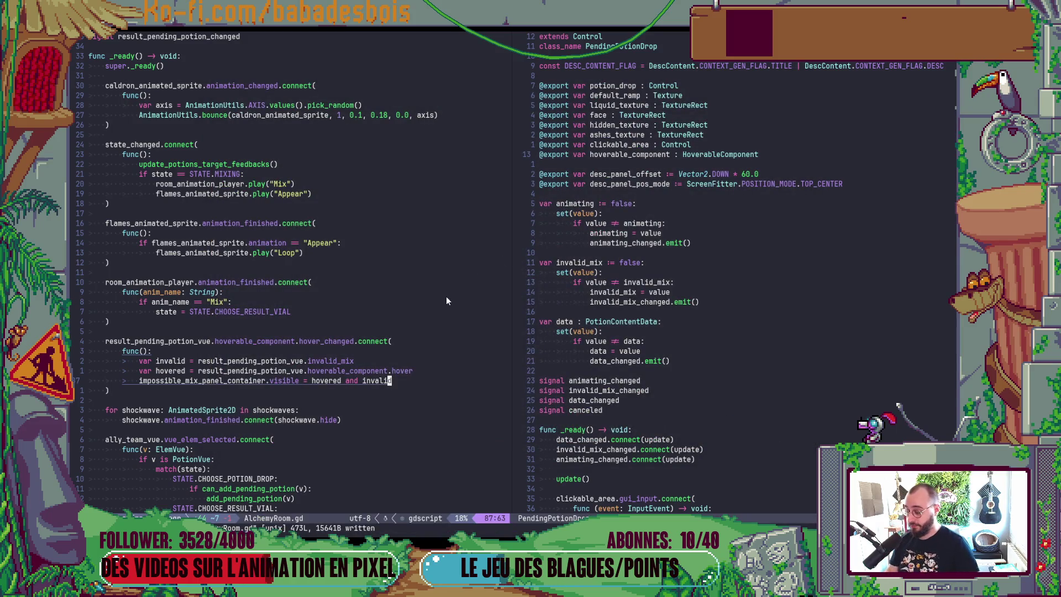
- Switch briefly to the Godot editor and back to the Neovim code
{"action": "key", "text": "alt+Tab"}
{"action": "key", "text": "alt+Tab"}
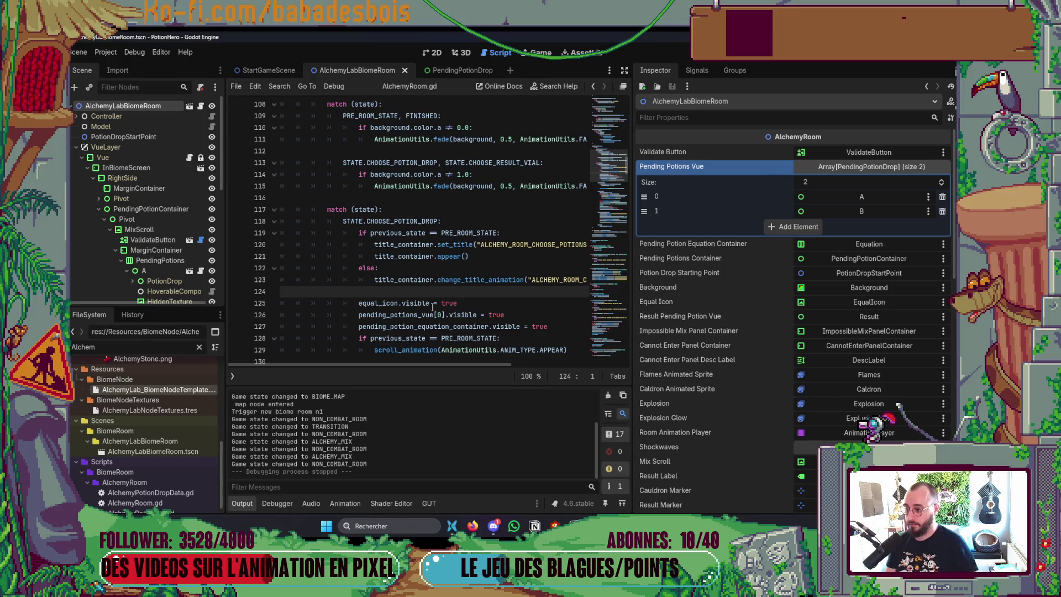
{"action": "key", "text": "alt+Tab"}
{"action": "key", "text": "Tab"}
{"action": "left_click", "coordinate": [359, 226]}
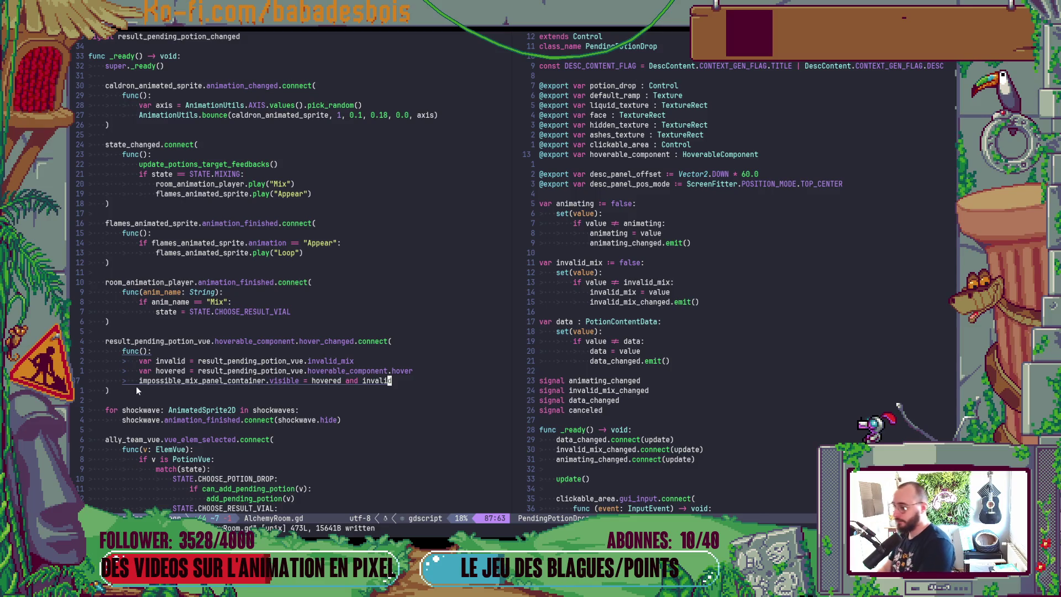
- In Godot, widen the script area, collapse the output log and show the 2D view
{"action": "key", "text": "alt+Tab"}
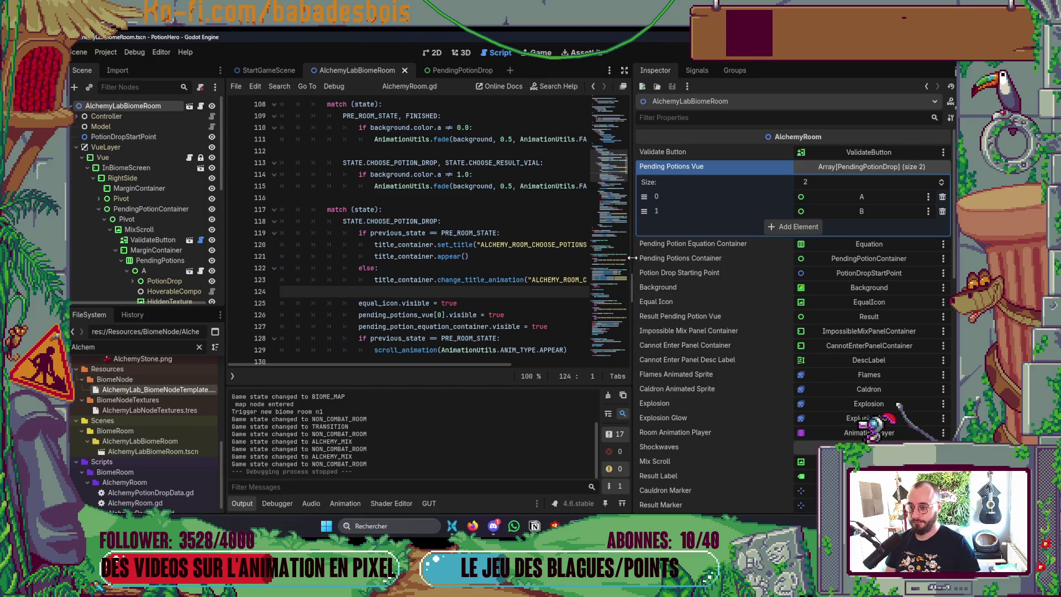
{"action": "left_click_drag", "start_coordinate": [630, 257], "coordinate": [849, 257]}
{"action": "left_click", "coordinate": [242, 503]}
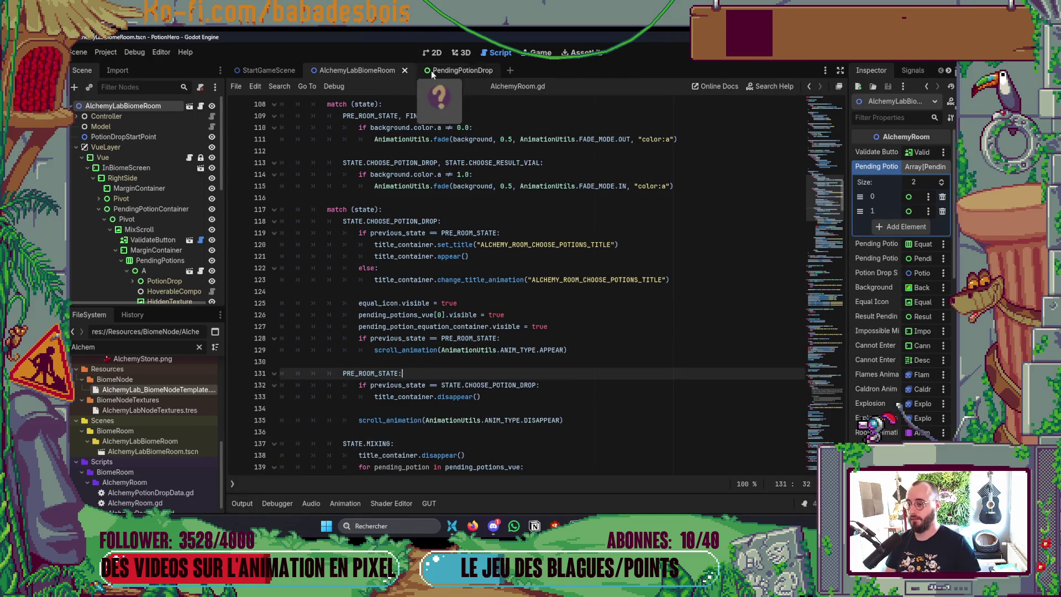
{"action": "left_click", "coordinate": [434, 53]}
- Zoom out over the alchemy room scene, then return to Neovim
{"action": "scroll", "coordinate": [599, 404], "scroll_direction": "down", "scroll_amount": 7}
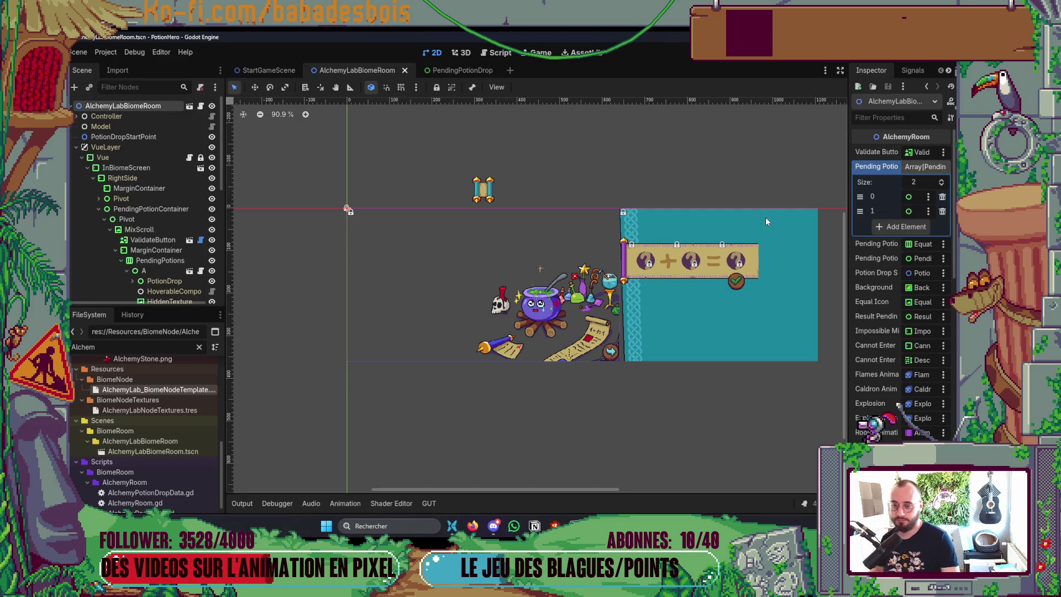
{"action": "key", "text": "alt+Tab"}
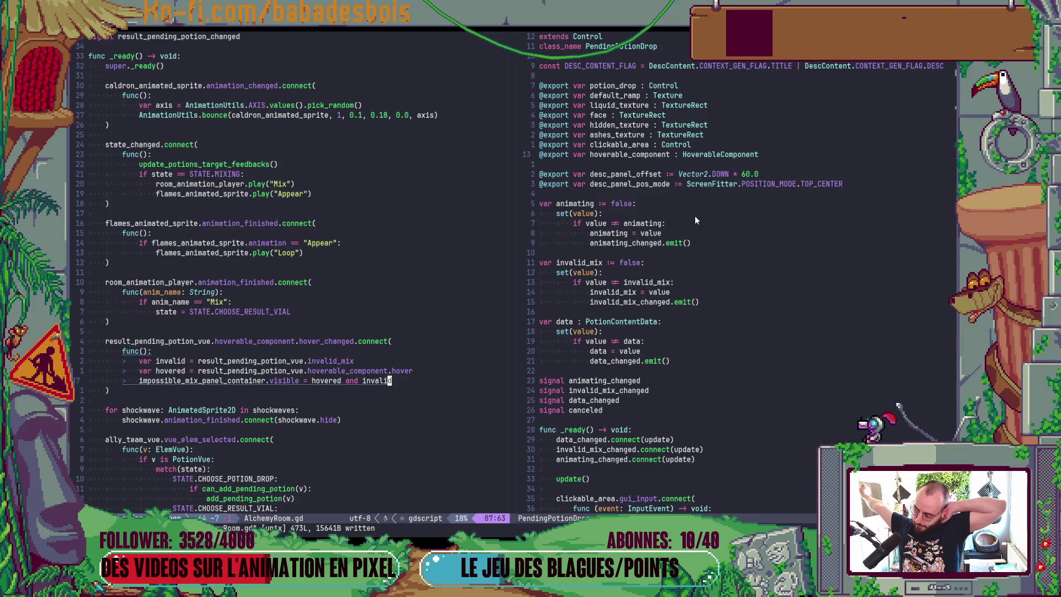
- Scroll through PendingPotionDrop.gd in the right pane, then switch back to Godot
{"action": "scroll", "coordinate": [707, 221], "scroll_direction": "down", "scroll_amount": 16}
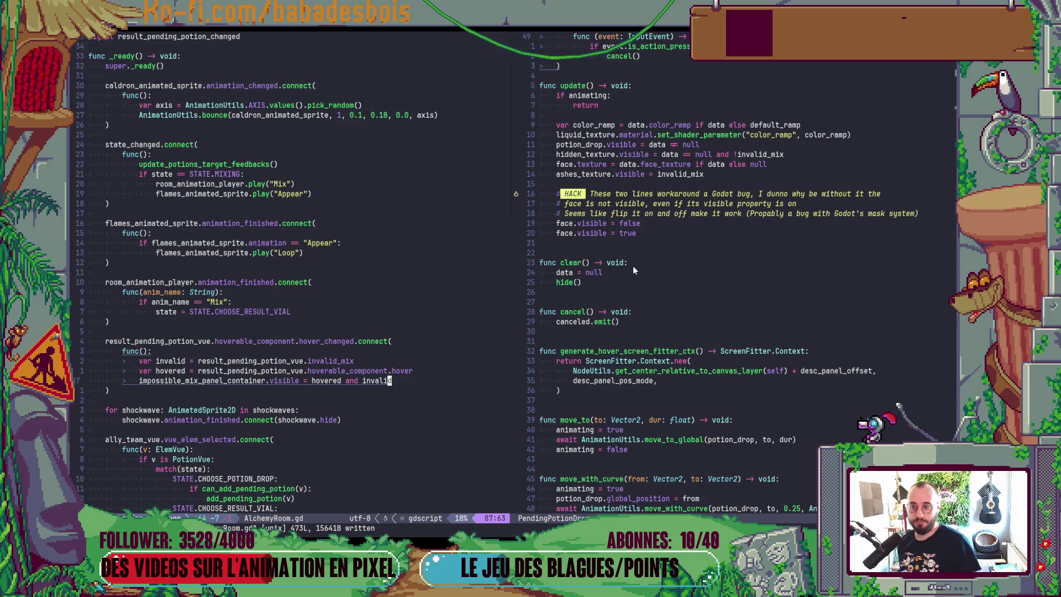
{"action": "scroll", "coordinate": [657, 254], "scroll_direction": "down", "scroll_amount": 15}
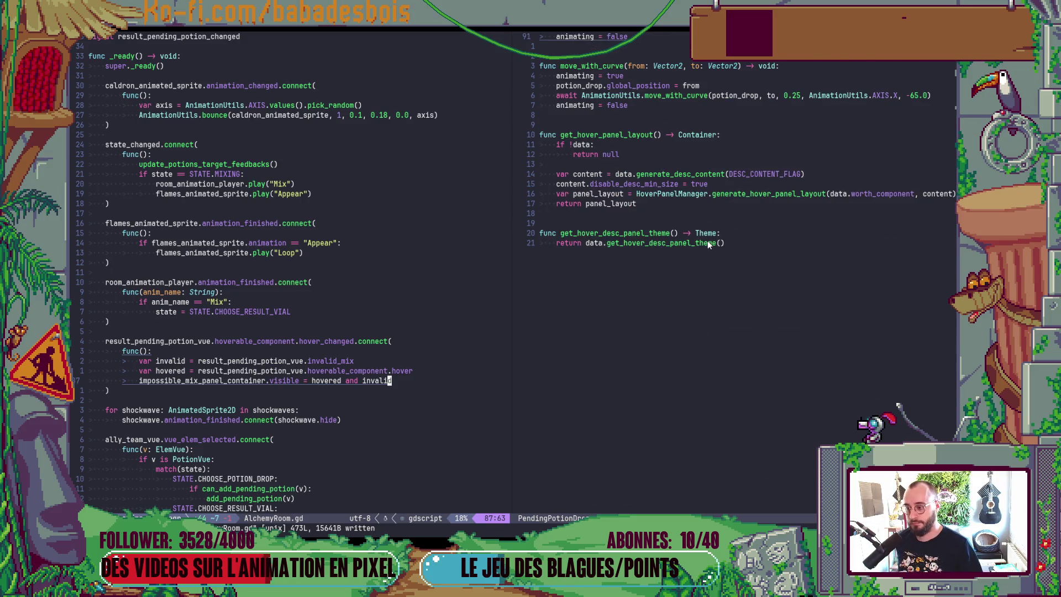
{"action": "scroll", "coordinate": [705, 241], "scroll_direction": "up", "scroll_amount": 9}
{"action": "scroll", "coordinate": [669, 238], "scroll_direction": "up", "scroll_amount": 13}
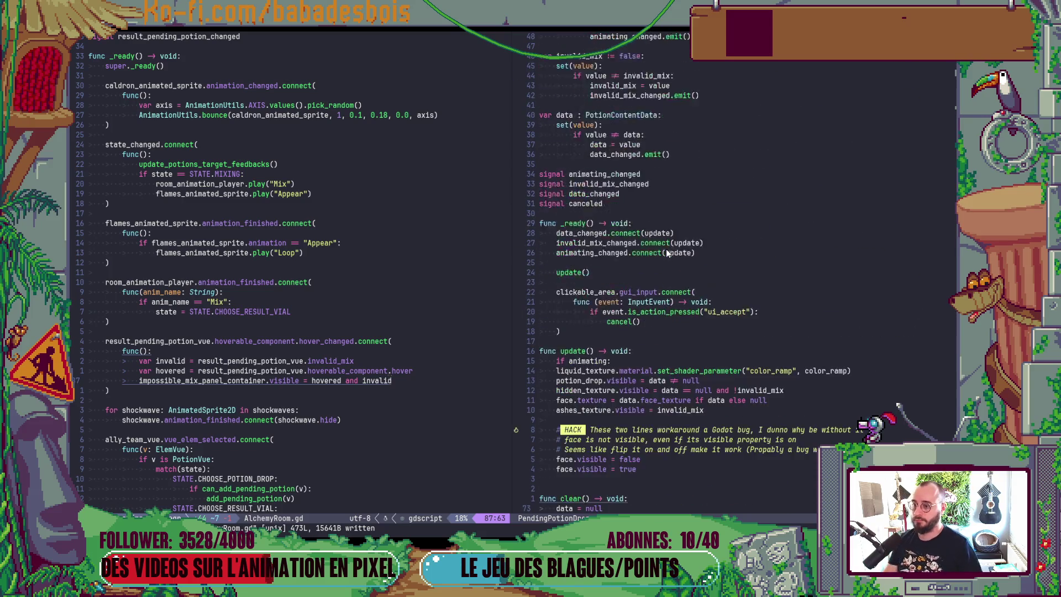
{"action": "key", "text": "alt+Tab"}
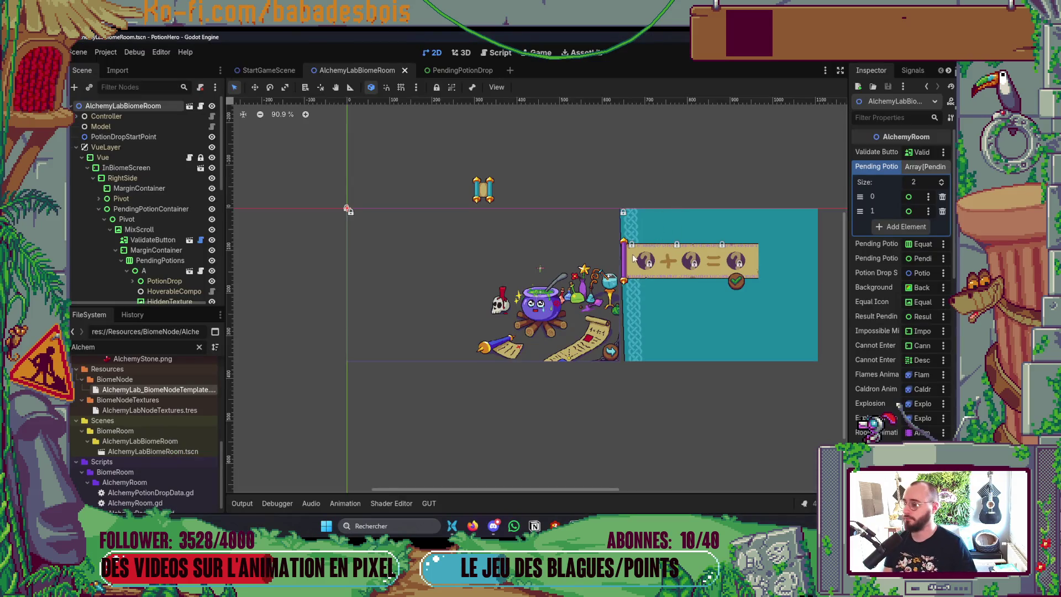
- Save the AlchemyLabBiomeRoom scene, inspect the Result node's properties in a wider Inspector, then return to Neovim
{"action": "scroll", "coordinate": [500, 280], "scroll_direction": "up", "scroll_amount": 3}
{"action": "key", "text": "ctrl+s"}
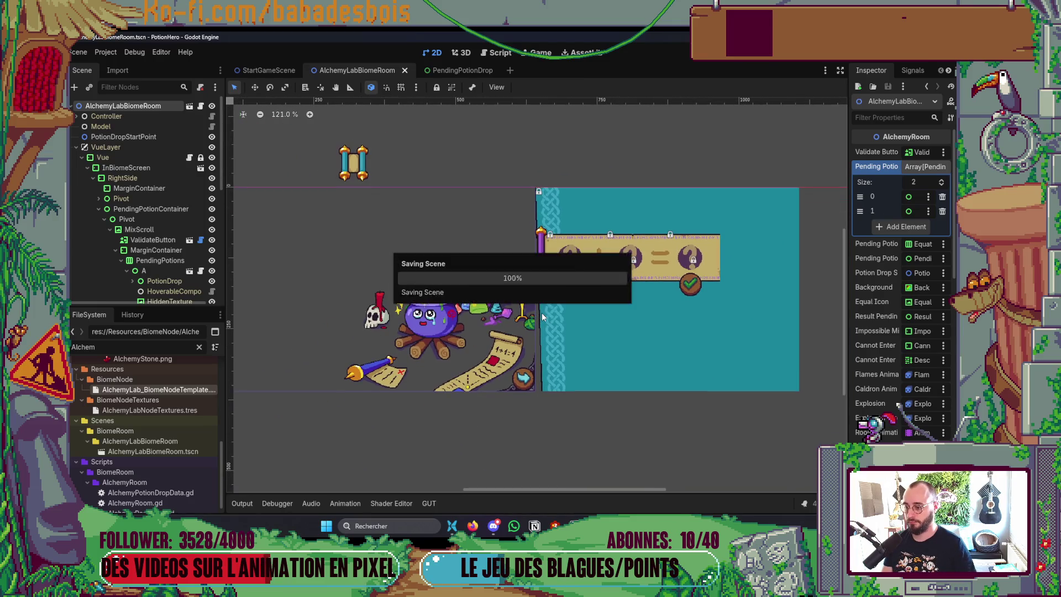
{"action": "scroll", "coordinate": [151, 274], "scroll_direction": "down", "scroll_amount": 3}
{"action": "left_click", "coordinate": [127, 174]}
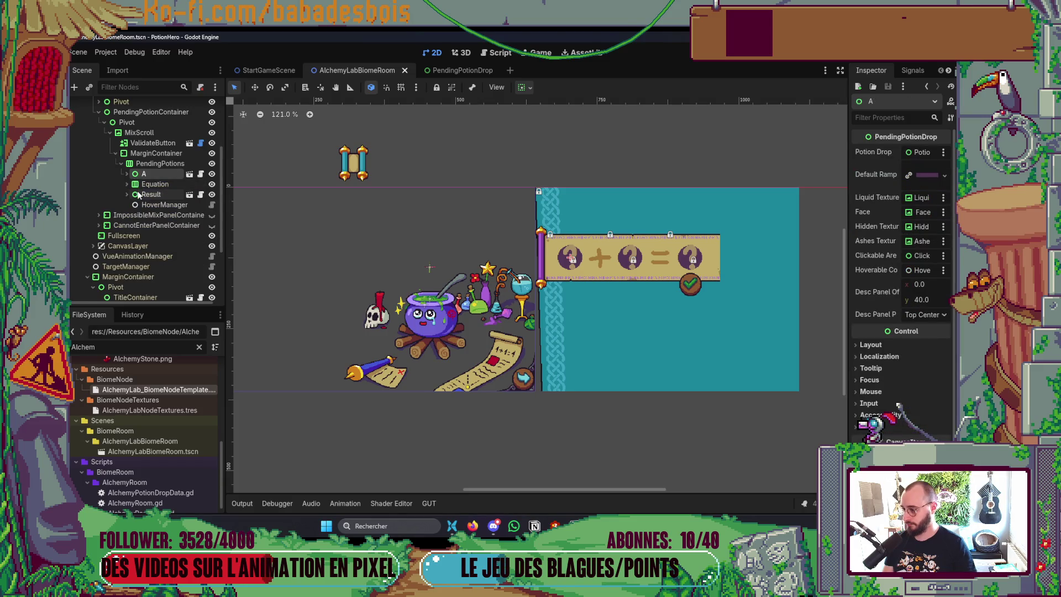
{"action": "left_click", "coordinate": [150, 195]}
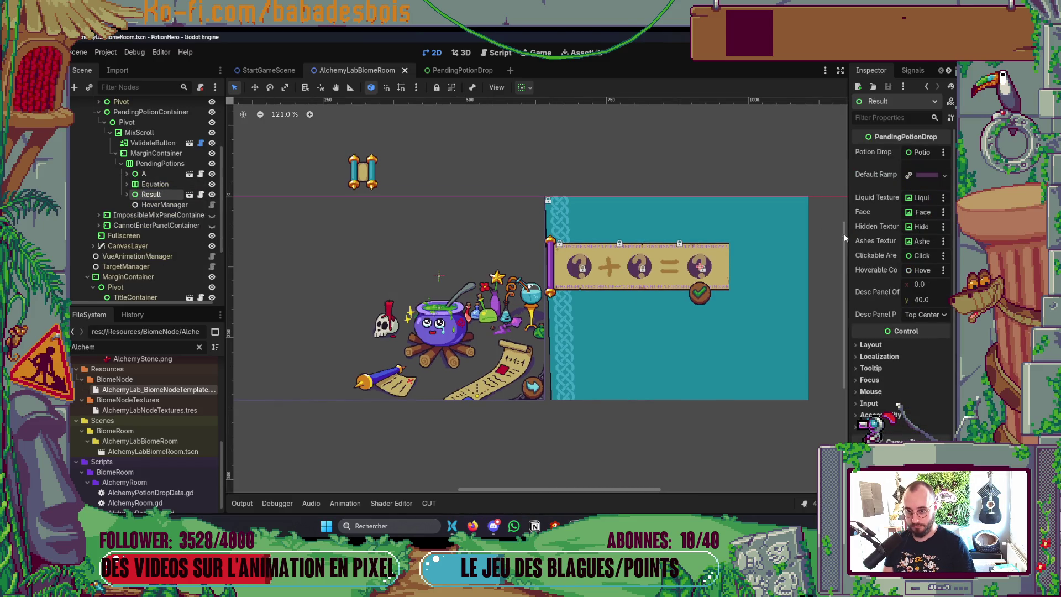
{"action": "mouse_move", "coordinate": [845, 237]}
{"action": "left_mouse_down"}
{"action": "mouse_move", "coordinate": [761, 251]}
{"action": "mouse_move", "coordinate": [813, 255]}
{"action": "left_mouse_up"}
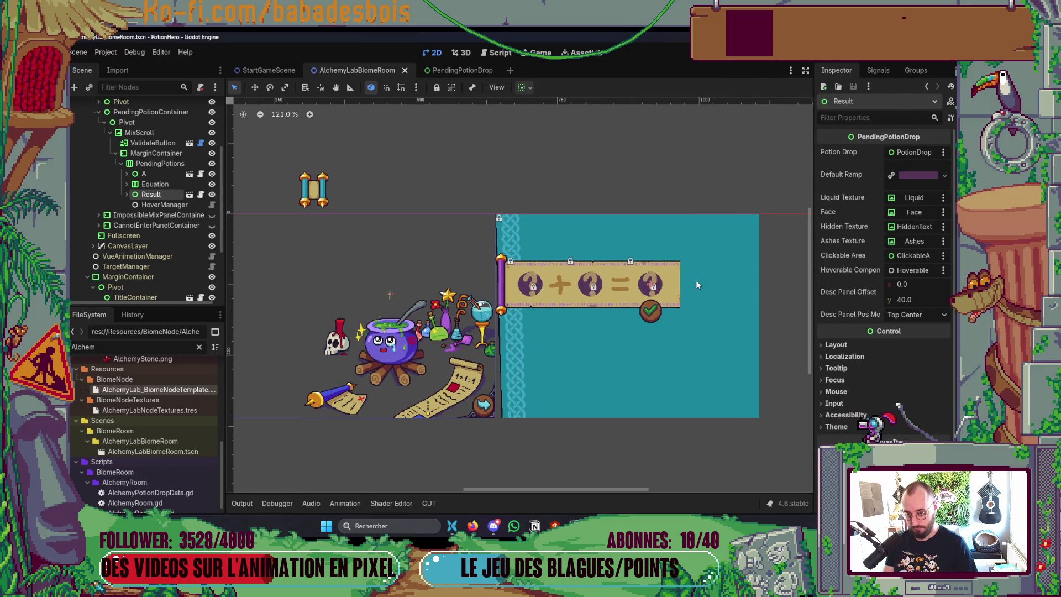
{"action": "key", "text": "alt+Tab"}
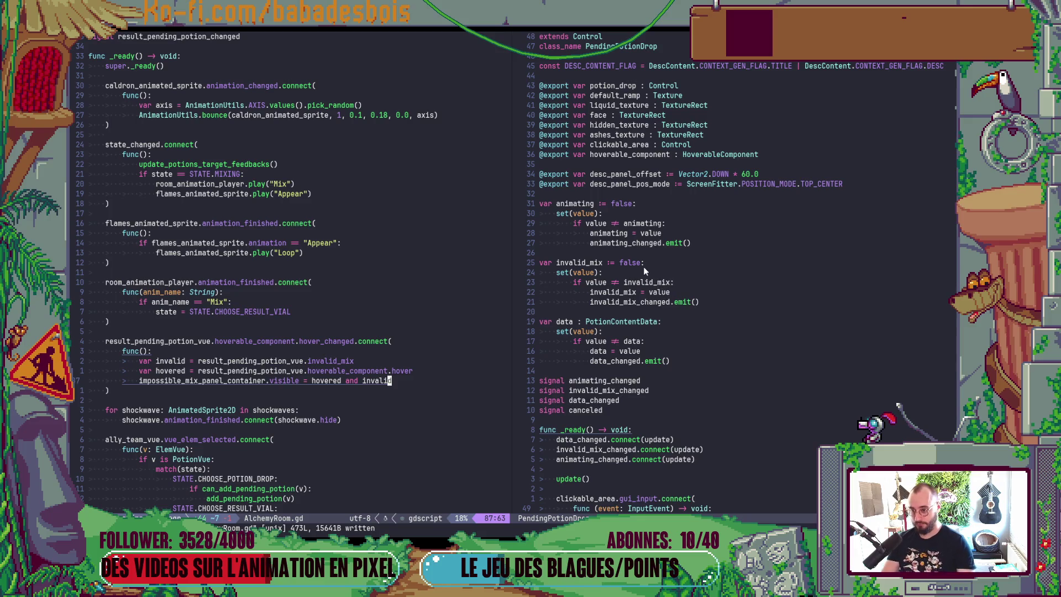
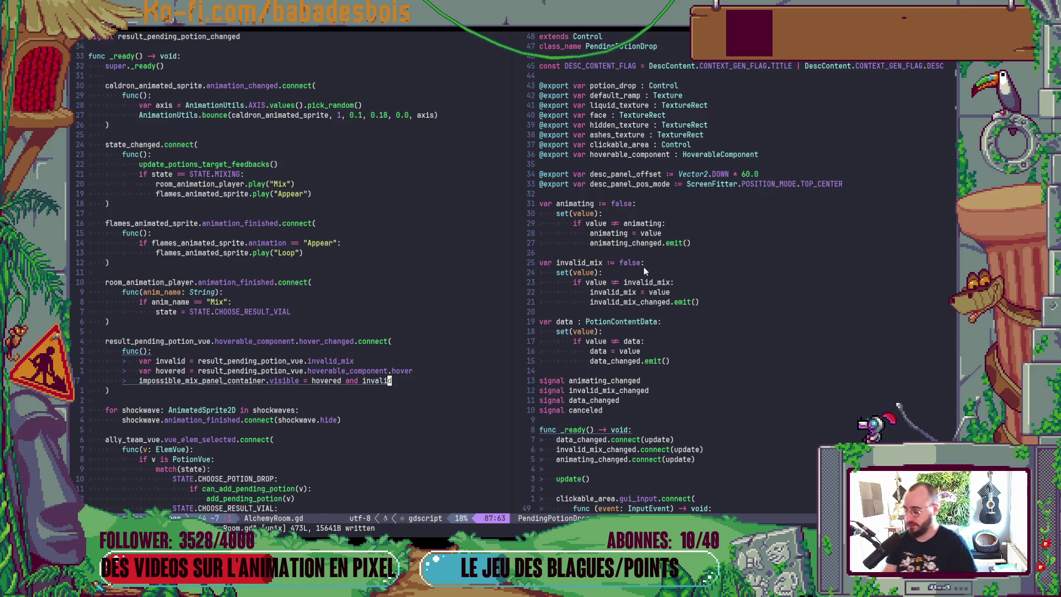
- Return from the saved AlchemyRoom.gd to the Godot editor showing the AlchemyLabBiomeRoom scene
{"action": "key", "text": "alt+Tab"}
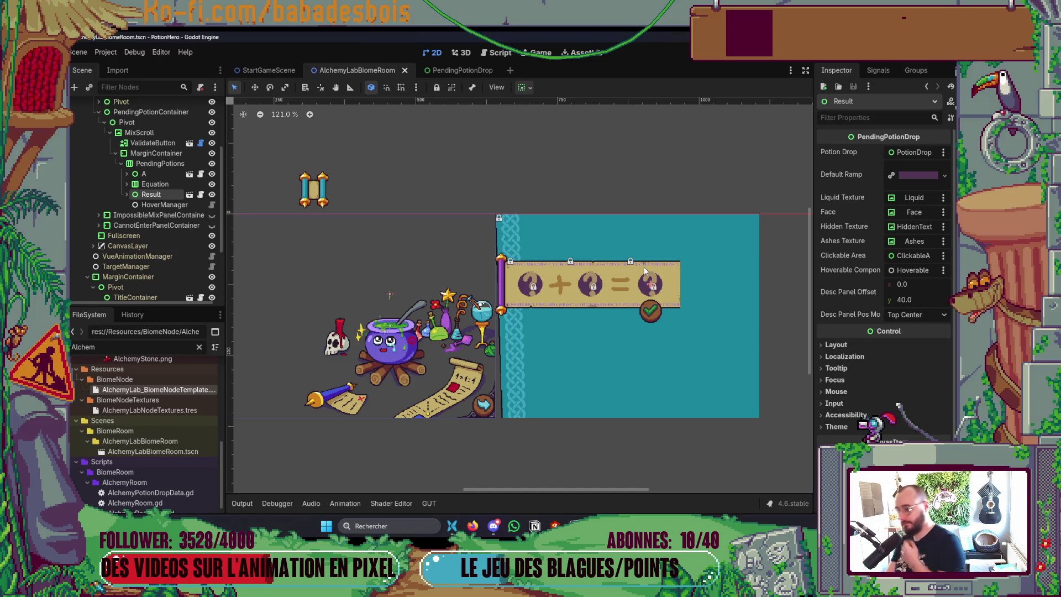
- Under CanvasLayer, toggle WarningDescPanel's visibility and make ImpossibleMixPanelContainer visible
{"action": "scroll", "coordinate": [521, 247], "scroll_direction": "down", "scroll_amount": 3}
{"action": "scroll", "coordinate": [203, 197], "scroll_direction": "down", "scroll_amount": 5}
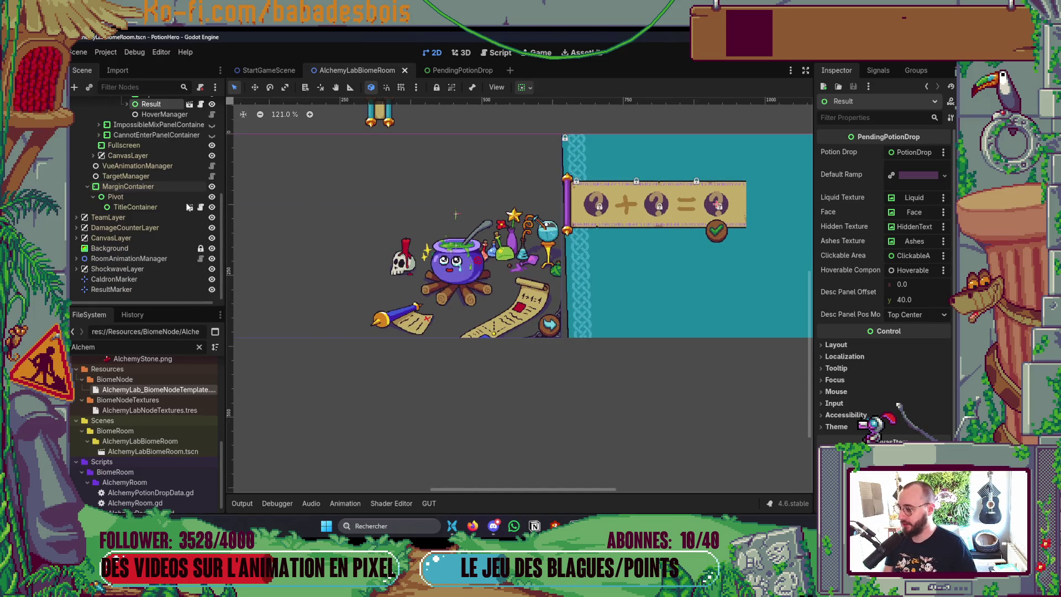
{"action": "left_click", "coordinate": [76, 237]}
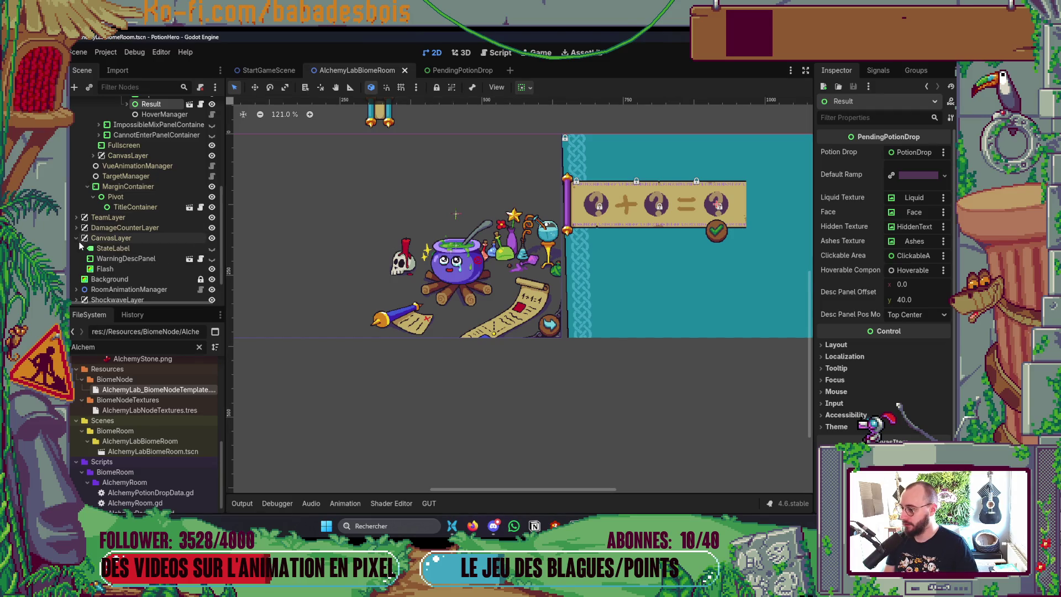
{"action": "left_click", "coordinate": [187, 260]}
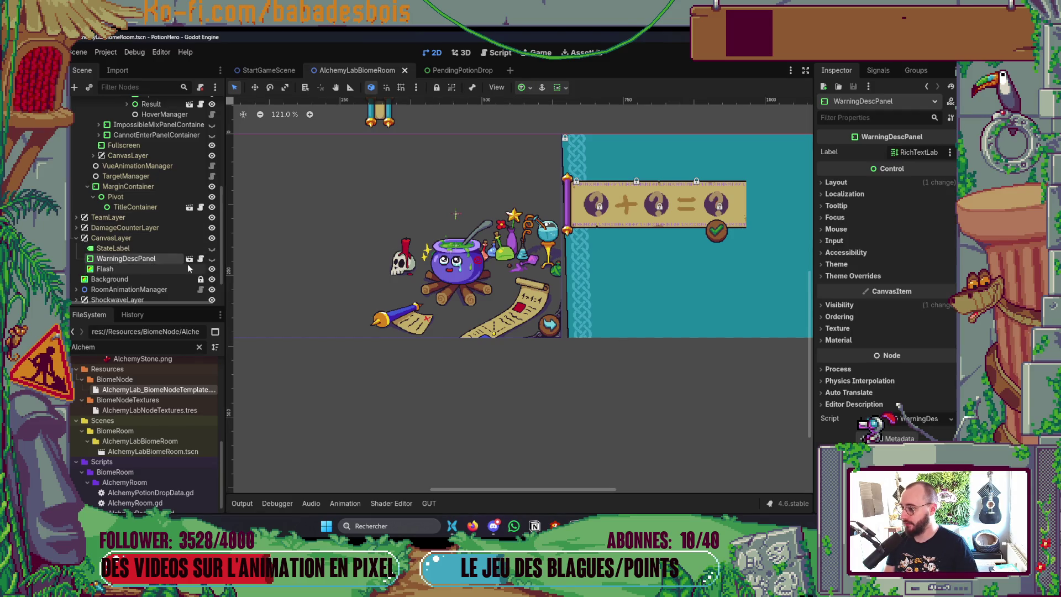
{"action": "left_click", "coordinate": [211, 259]}
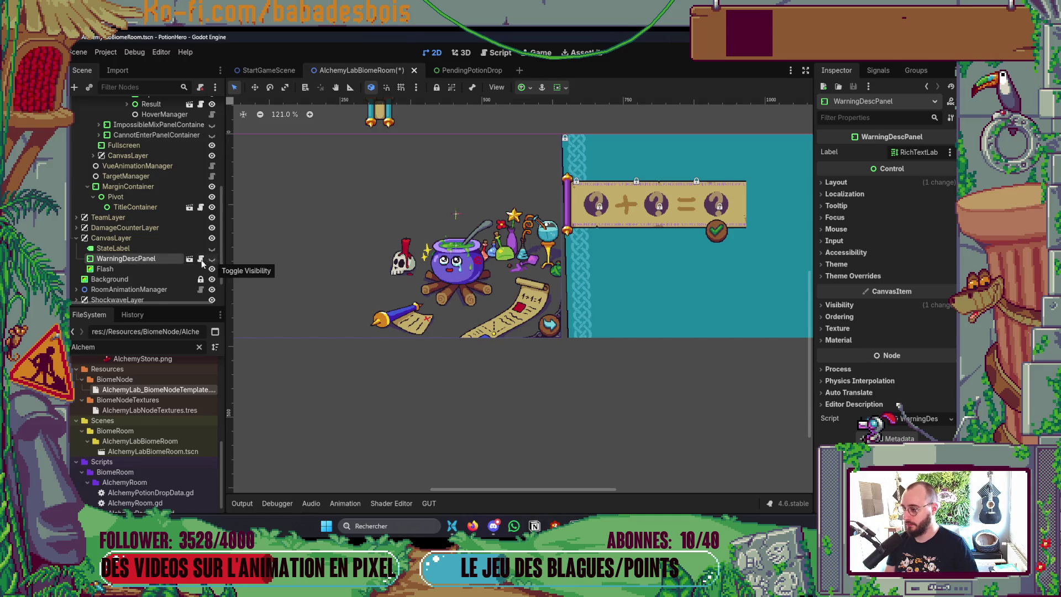
{"action": "scroll", "coordinate": [182, 257], "scroll_direction": "up", "scroll_amount": 3}
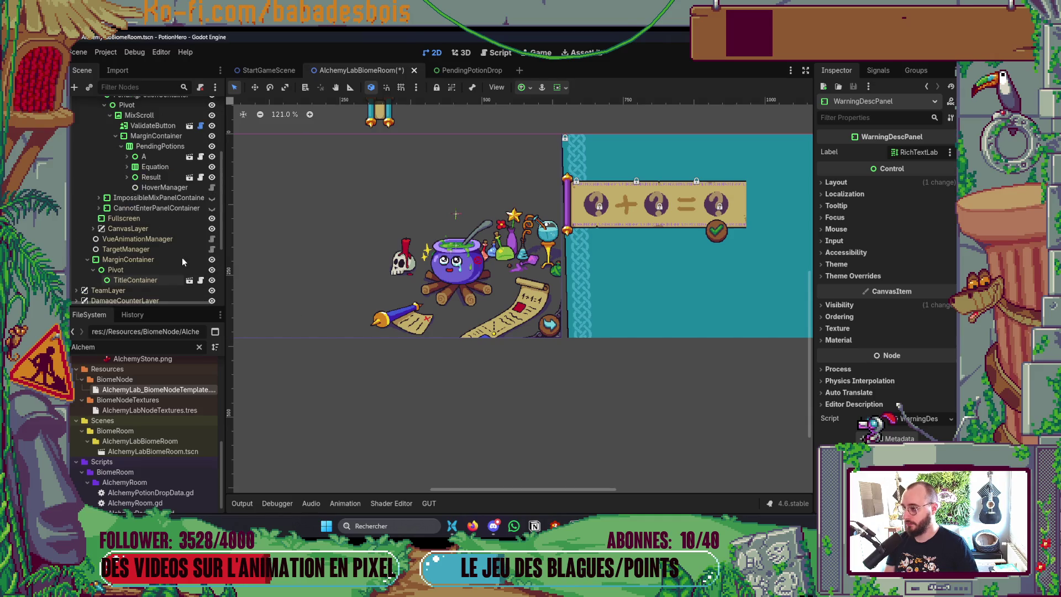
{"action": "left_click", "coordinate": [212, 198]}
{"action": "left_click", "coordinate": [99, 198]}
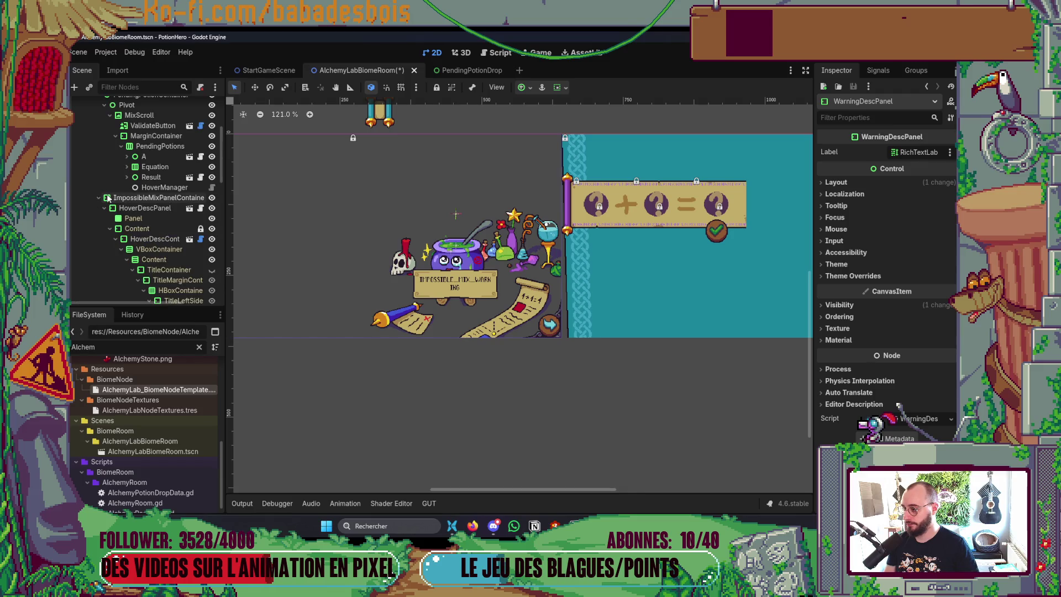
{"action": "left_click", "coordinate": [99, 198]}
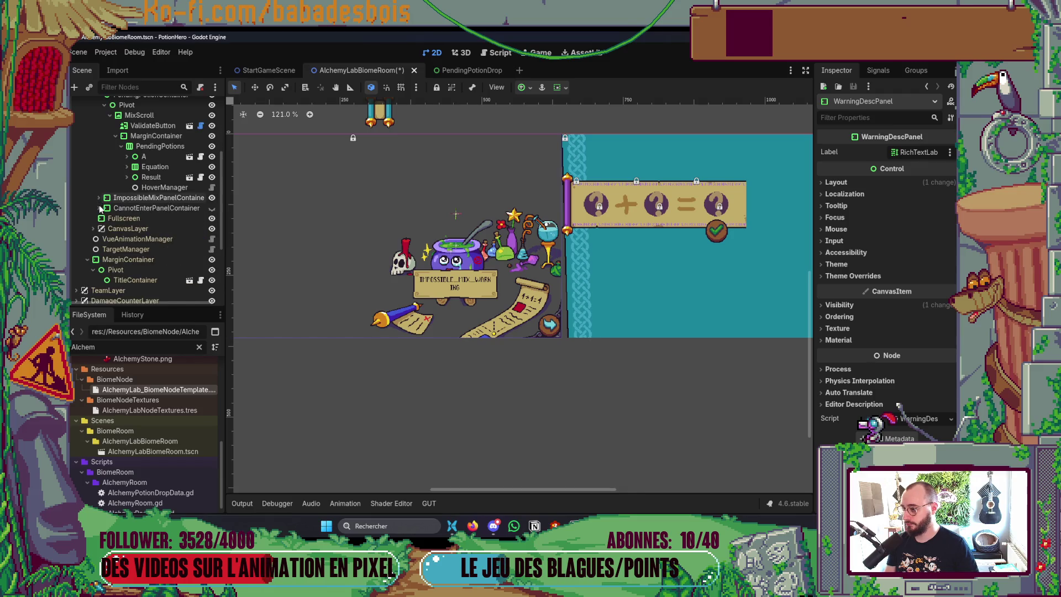
- Frame the cauldron in the scene view and inspect WarningDescPanel's Theme settings
{"action": "scroll", "coordinate": [118, 229], "scroll_direction": "down", "scroll_amount": 3}
{"action": "scroll", "coordinate": [118, 230], "scroll_direction": "down", "scroll_amount": 1}
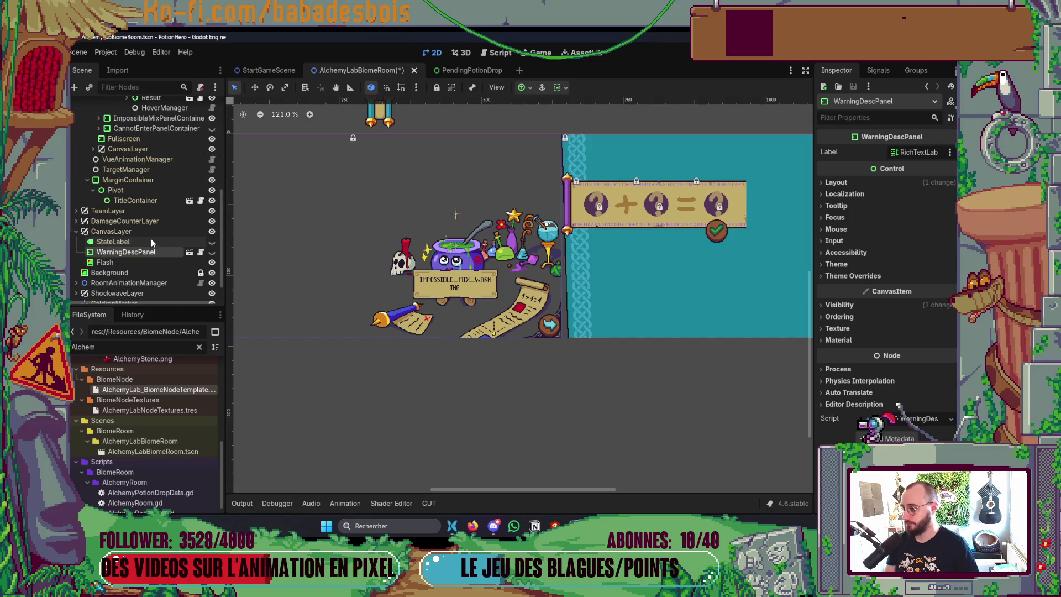
{"action": "left_click_drag", "start_coordinate": [303, 266], "coordinate": [356, 310]}
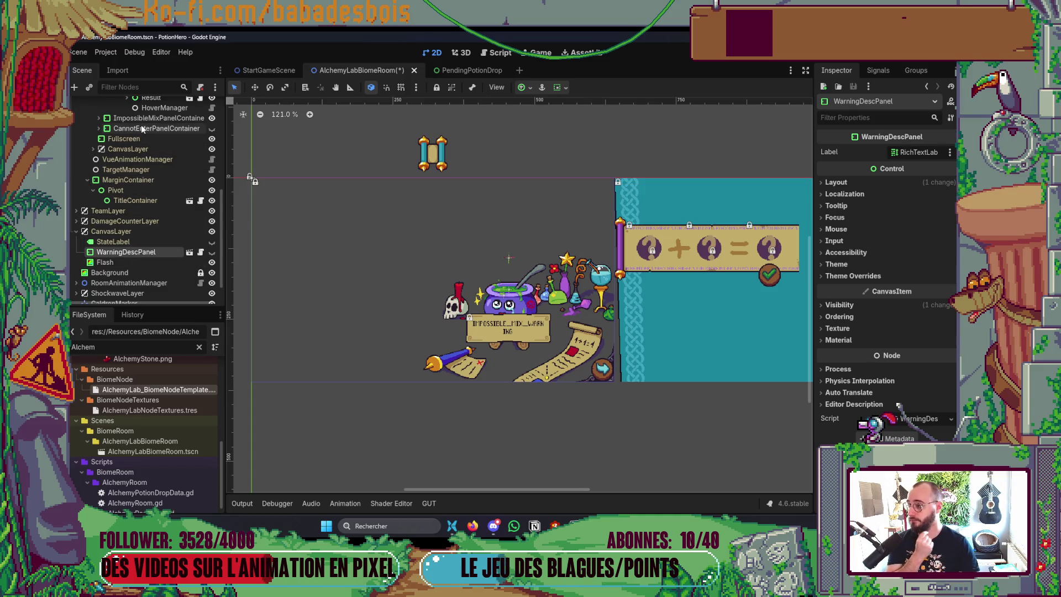
{"action": "left_click", "coordinate": [153, 118]}
{"action": "left_click", "coordinate": [127, 252]}
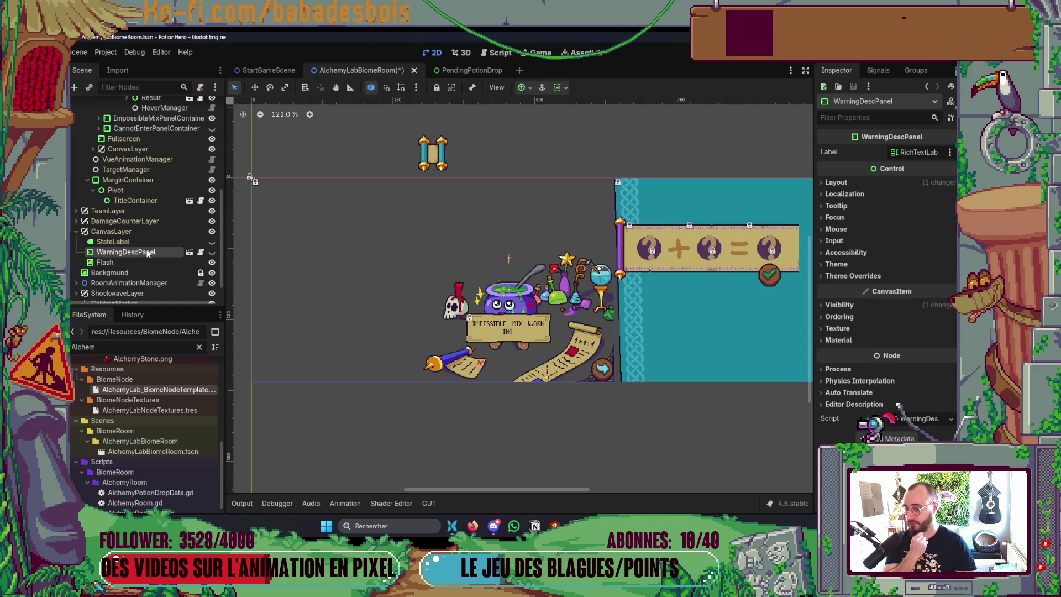
{"action": "left_click", "coordinate": [854, 261]}
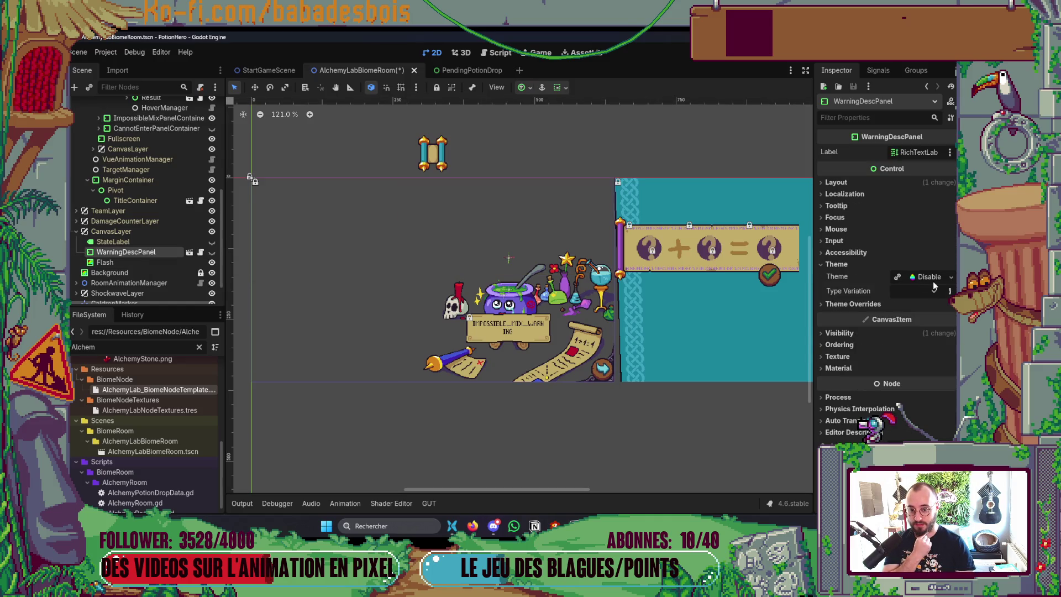
- Filter files for 'Disab' and apply DisabledHoverDescBoxTheme.tres as ImpossibleMixPanelContainer's theme
{"action": "left_click", "coordinate": [150, 118]}
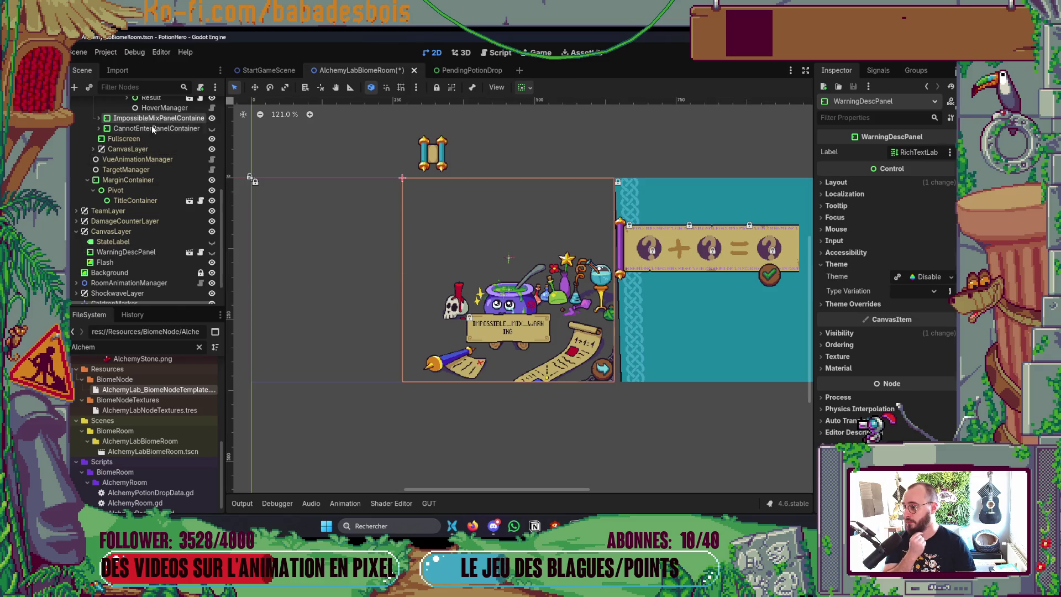
{"action": "key", "text": "ctrl+a"}
{"action": "type", "text": "Disab"}
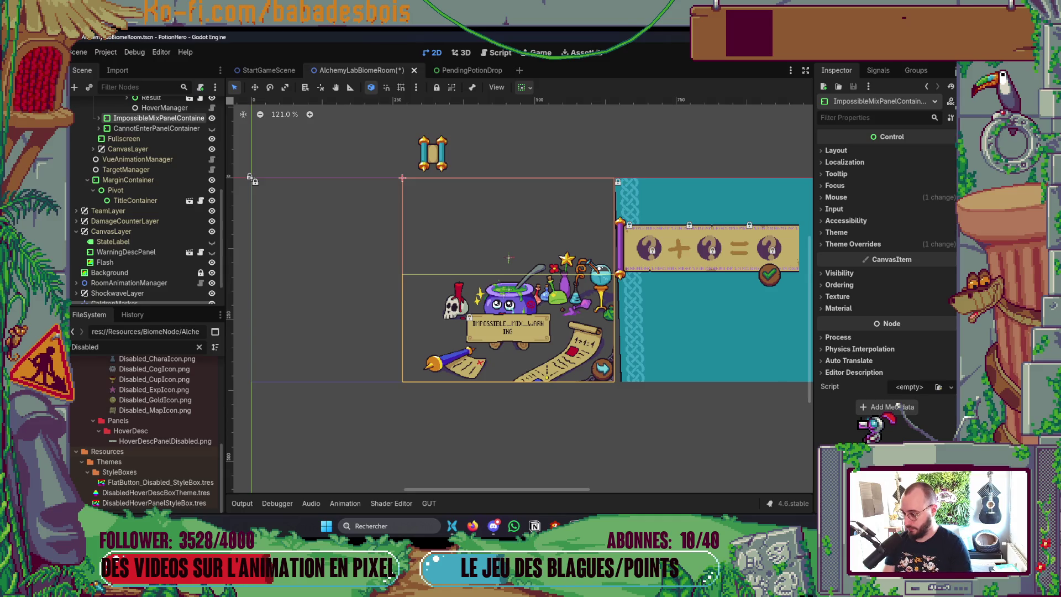
{"action": "left_click_drag", "start_coordinate": [156, 493], "coordinate": [171, 114]}
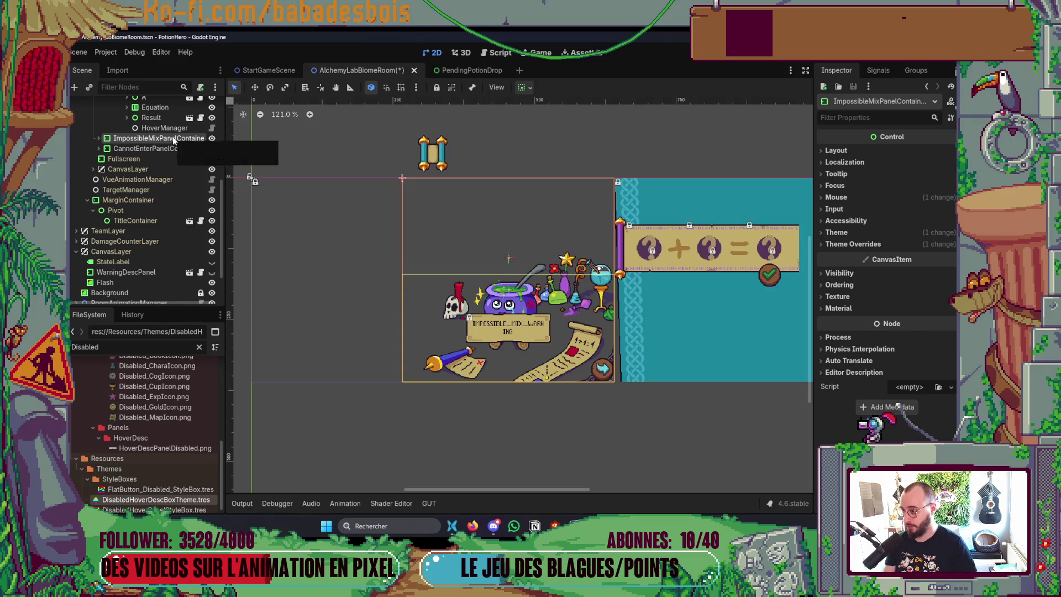
{"action": "left_click_drag", "start_coordinate": [156, 499], "coordinate": [153, 145]}
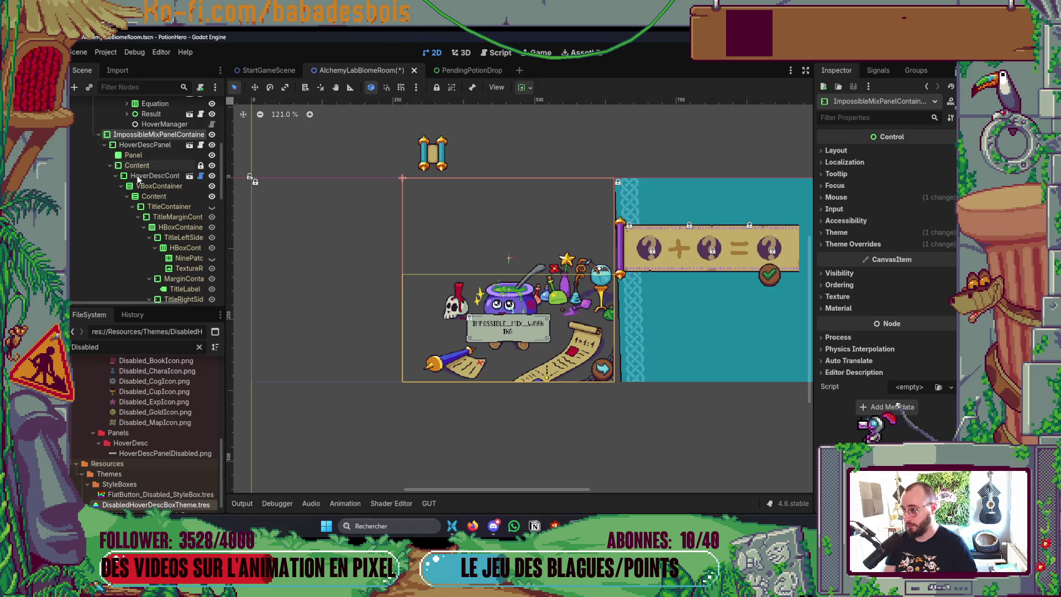
- Re-expand ImpossibleMixPanelContainer in the scene tree and bring up its node actions
{"action": "left_click", "coordinate": [98, 134]}
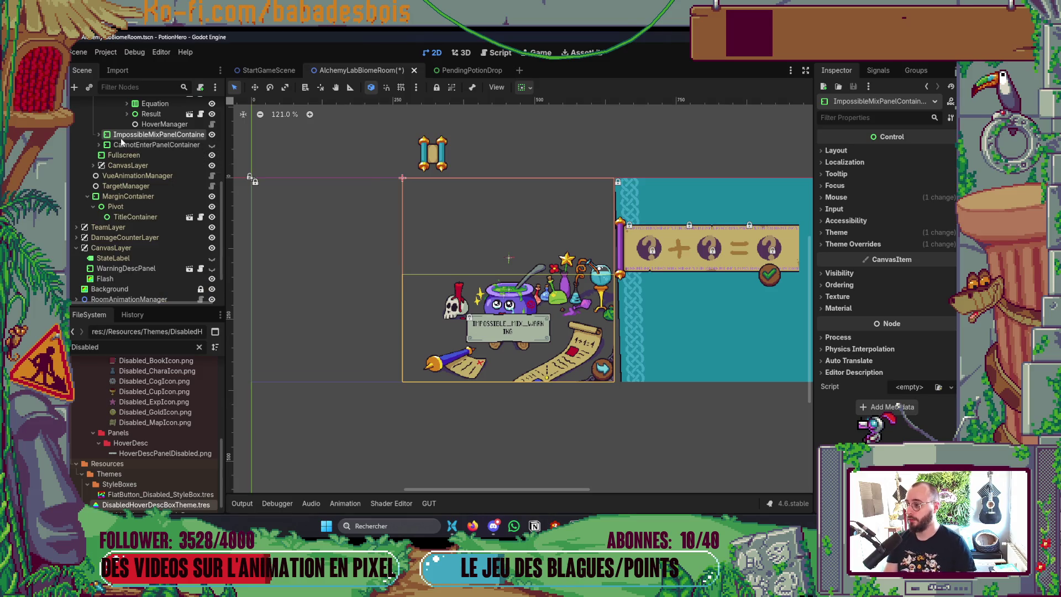
{"action": "scroll", "coordinate": [610, 348], "scroll_direction": "up", "scroll_amount": 3}
{"action": "scroll", "coordinate": [190, 266], "scroll_direction": "up", "scroll_amount": 5}
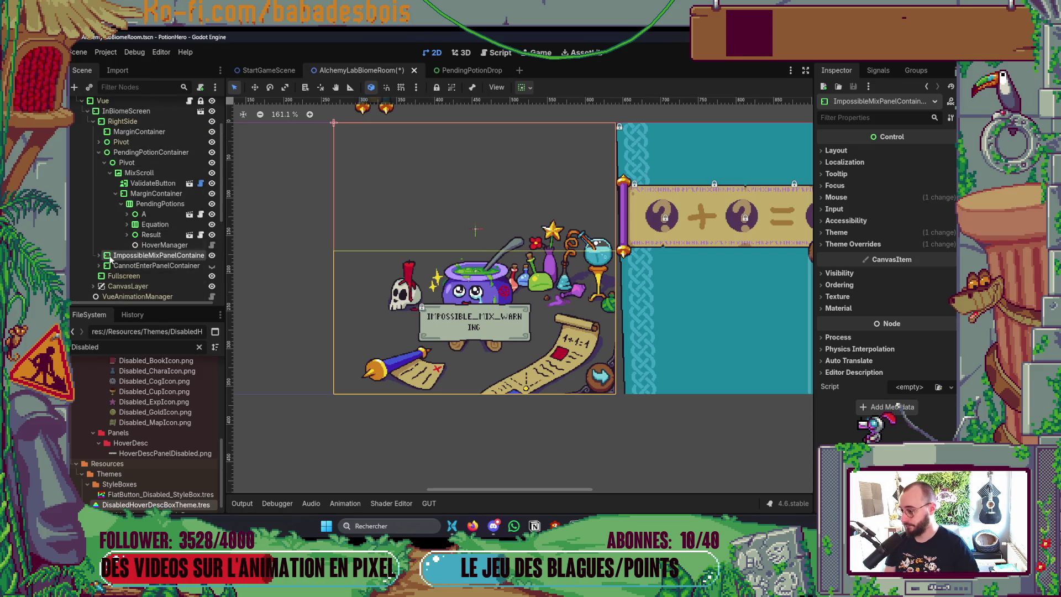
{"action": "left_click", "coordinate": [99, 256]}
{"action": "right_click", "coordinate": [123, 258]}
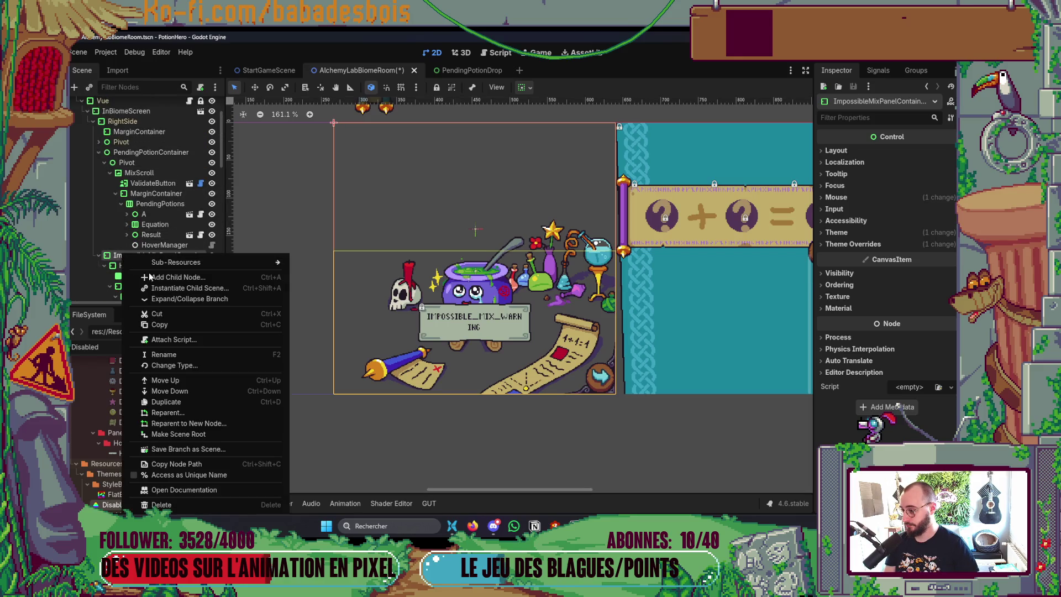
- Change the container's type to Control, move HoverDescPanel over the cauldron, and save the scene
{"action": "left_click", "coordinate": [174, 365]}
{"action": "double_click", "coordinate": [420, 200]}
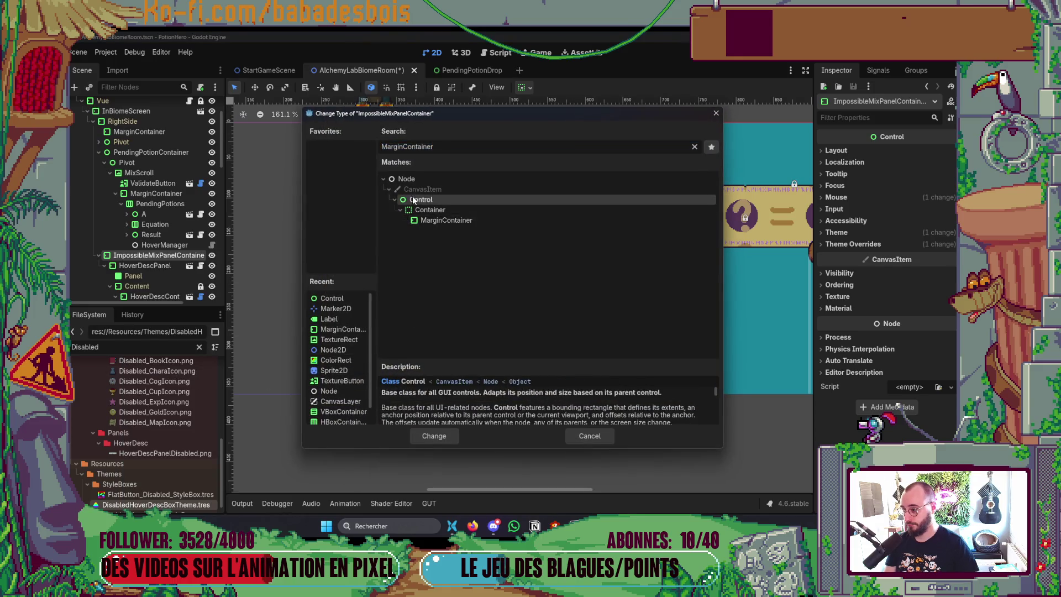
{"action": "left_click", "coordinate": [136, 267]}
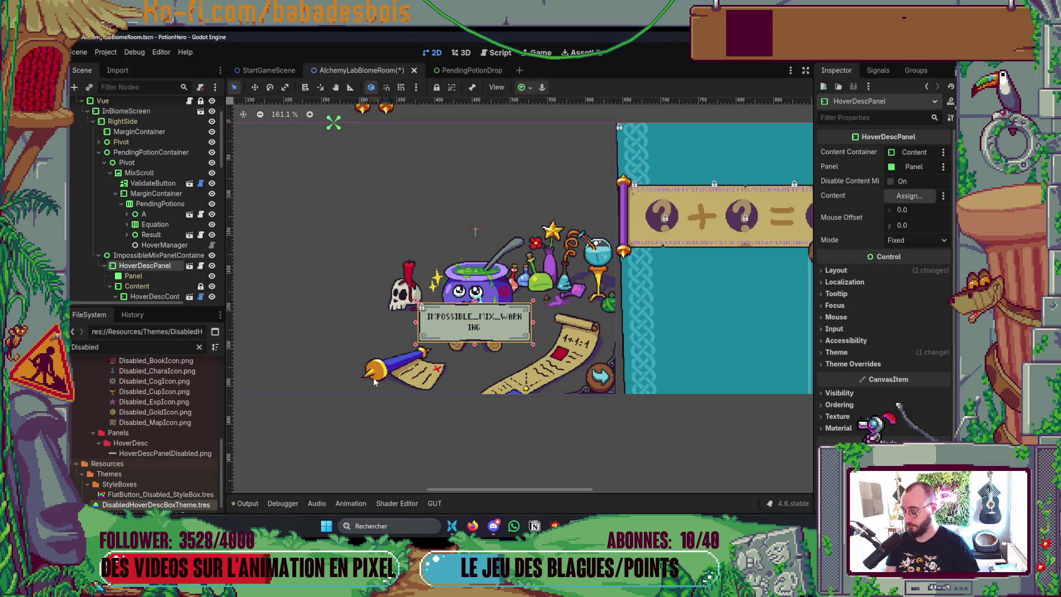
{"action": "key", "text": "w"}
{"action": "left_click_drag", "start_coordinate": [527, 322], "coordinate": [575, 288]}
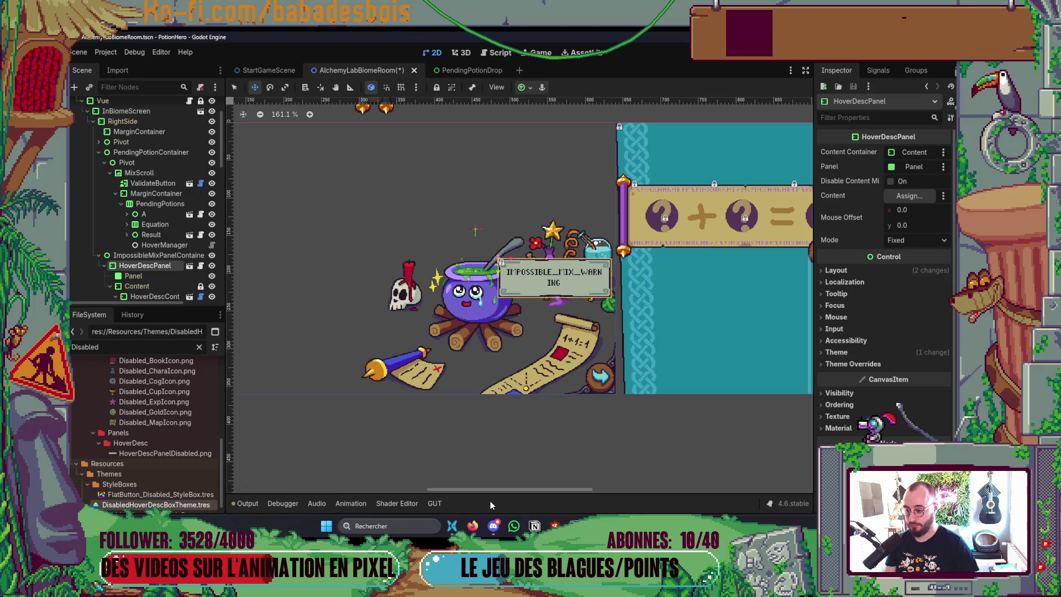
{"action": "left_click", "coordinate": [472, 525]}
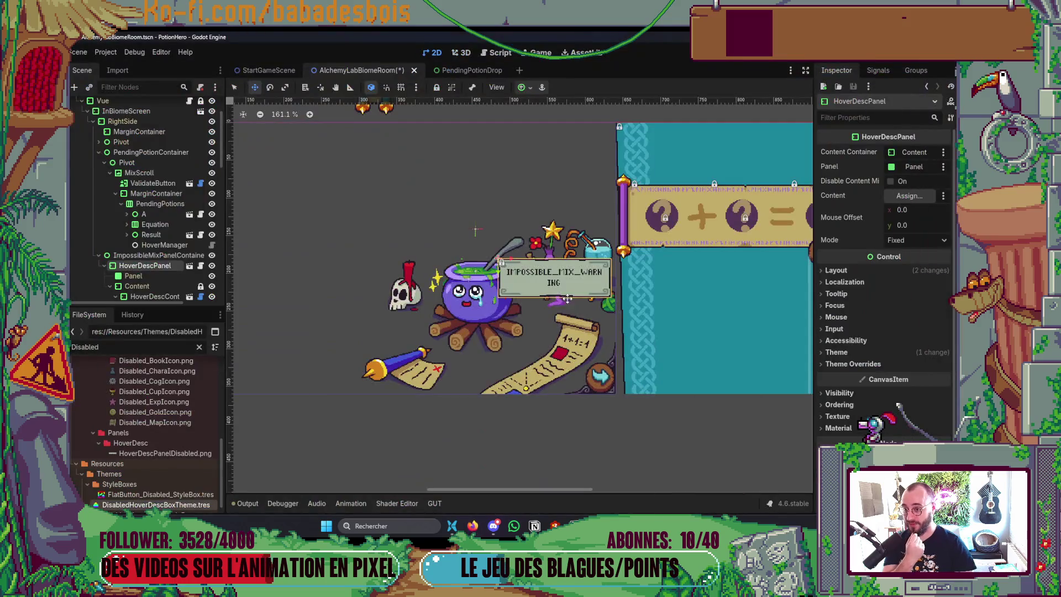
{"action": "mouse_move", "coordinate": [567, 298]}
{"action": "left_mouse_down"}
{"action": "mouse_move", "coordinate": [603, 298]}
{"action": "mouse_move", "coordinate": [572, 295]}
{"action": "left_mouse_up"}
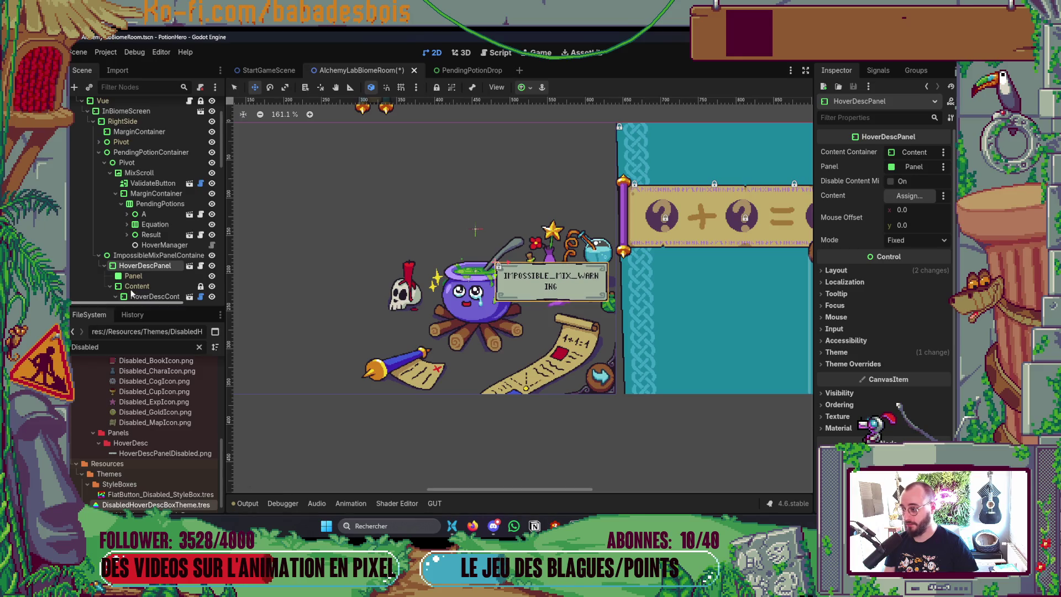
{"action": "key", "text": "ctrl+s"}
{"action": "key", "text": "alt+Tab"}
{"action": "key", "text": "alt+Tab"}
{"action": "key", "text": "alt+Tab"}
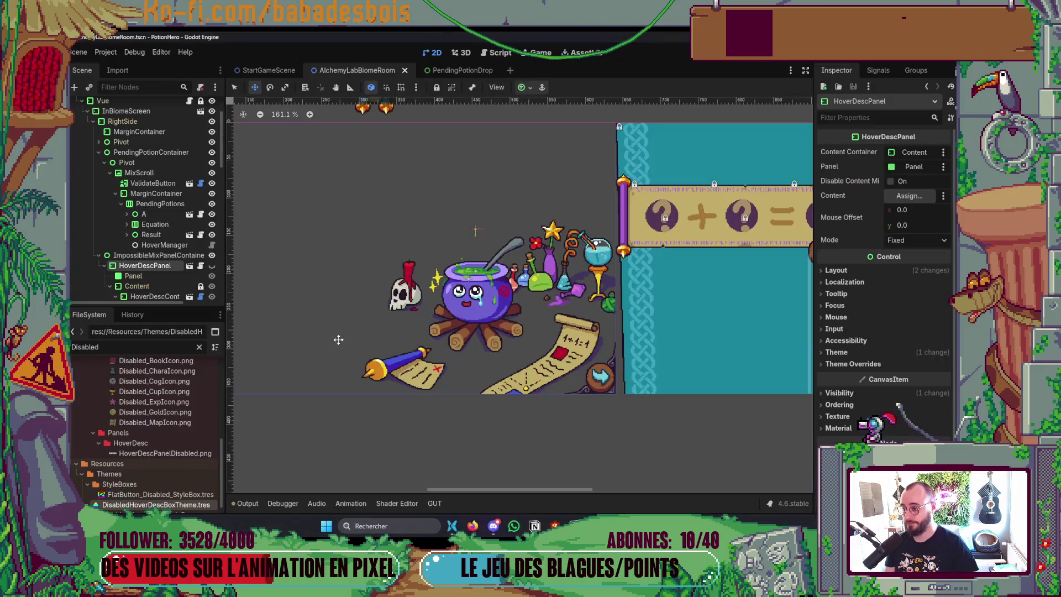
- Run the game, reach the cauldron mix screen, and combine the yellow and blue potions
{"action": "key", "text": "F5"}
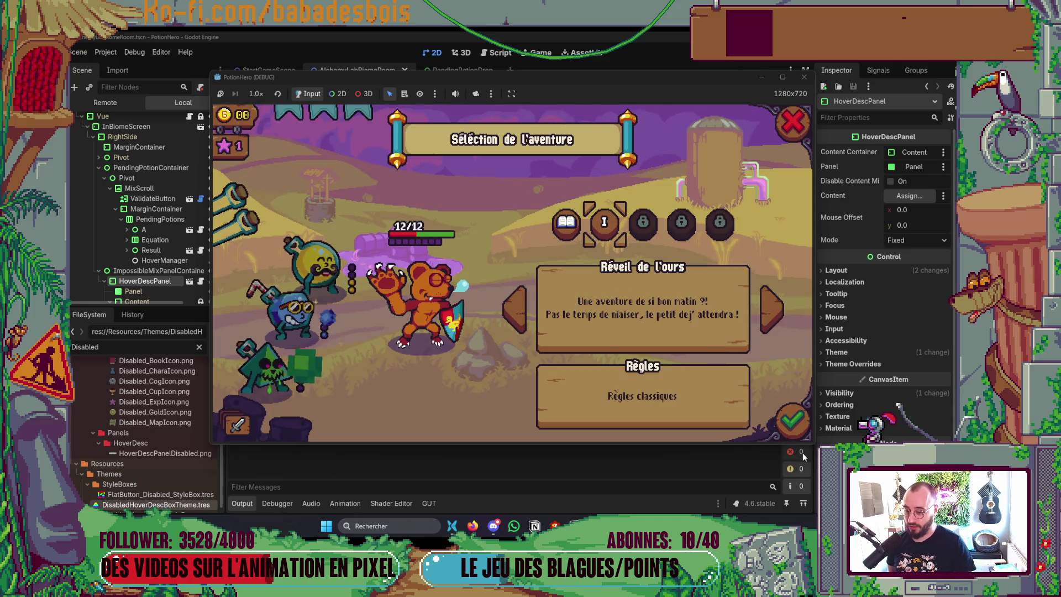
{"action": "left_click", "coordinate": [795, 424]}
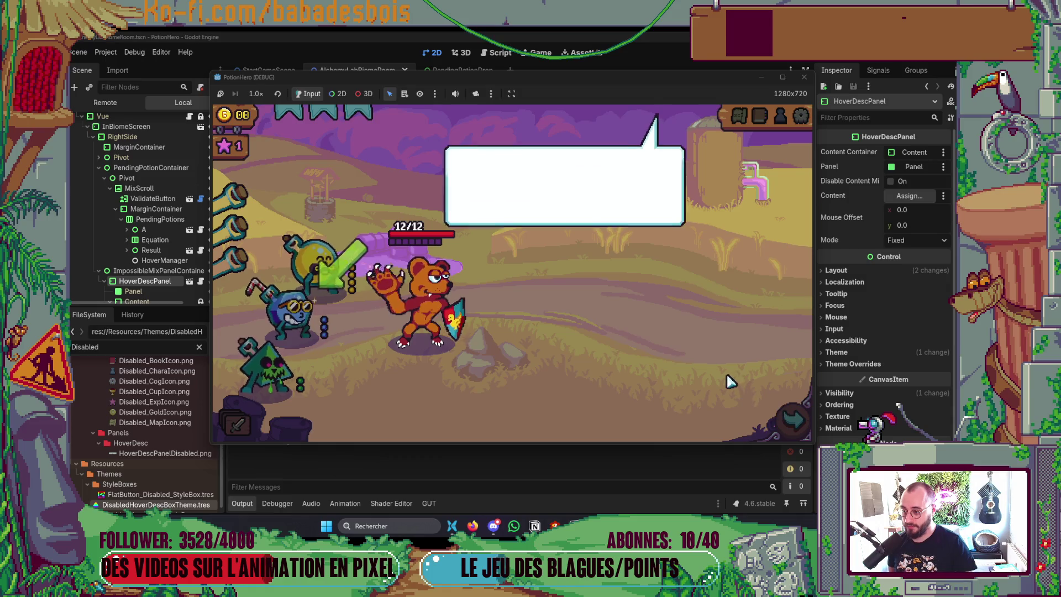
{"action": "left_click", "coordinate": [790, 420]}
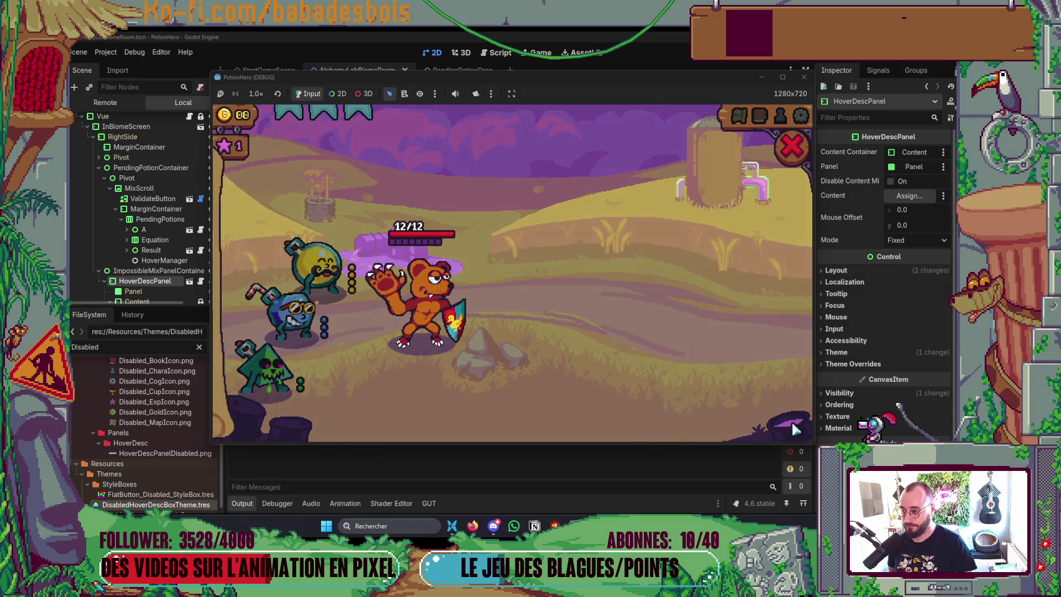
{"action": "left_click", "coordinate": [317, 301]}
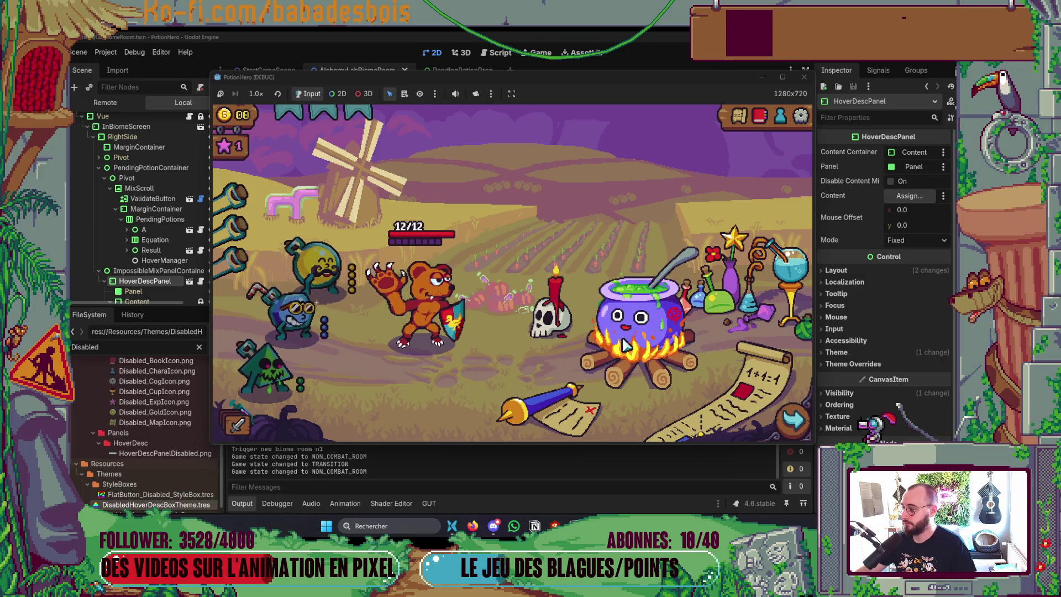
{"action": "left_click", "coordinate": [620, 346]}
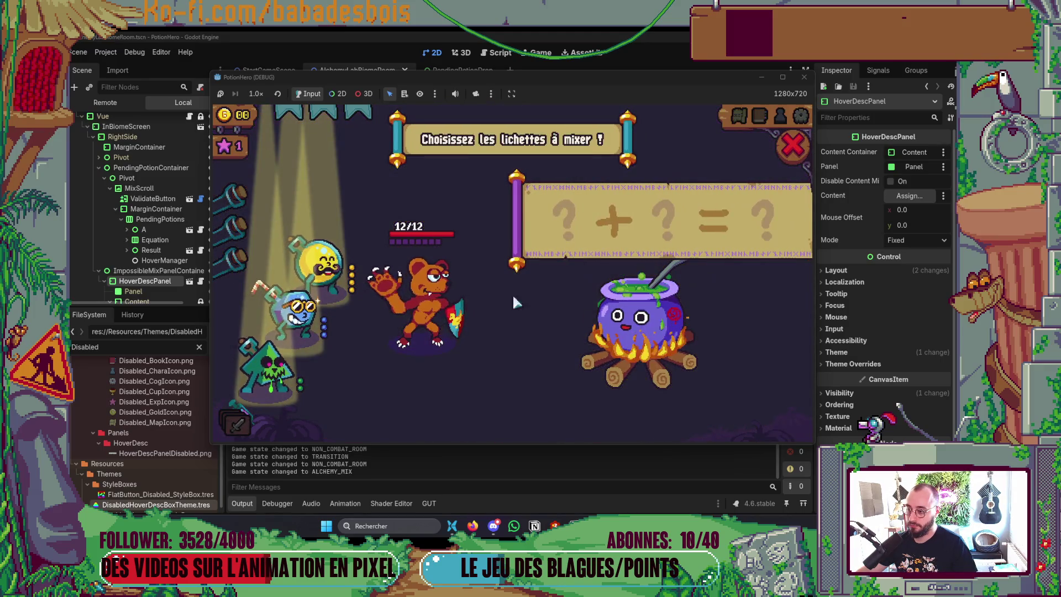
{"action": "left_click", "coordinate": [341, 281]}
{"action": "left_click", "coordinate": [302, 315]}
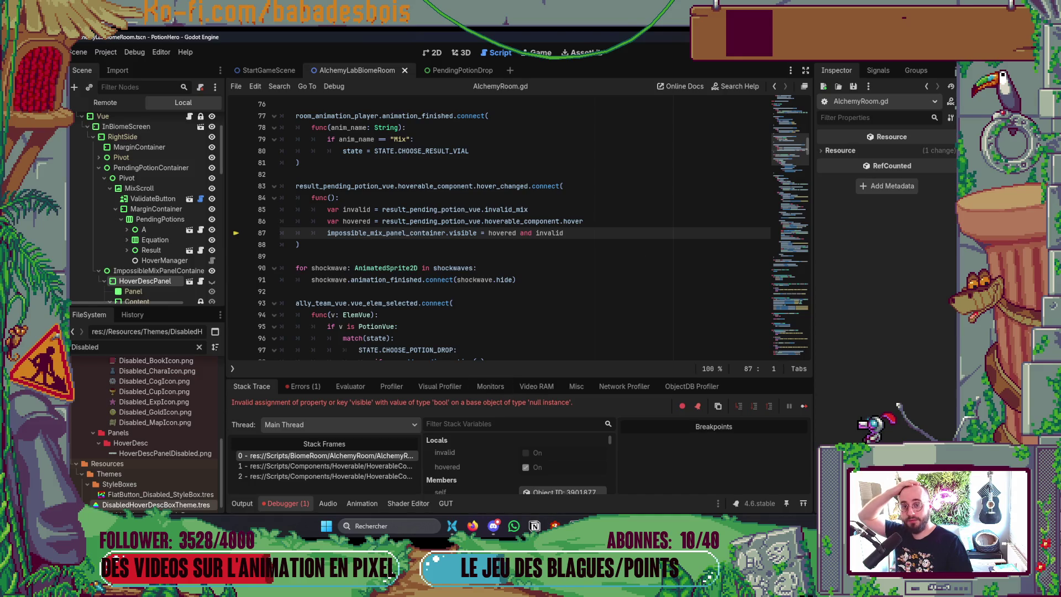
- Stop the crashed run and confirm ImpossibleMixPanelContainer can't be assigned to Impossible Mix Panel
{"action": "key", "text": "F8"}
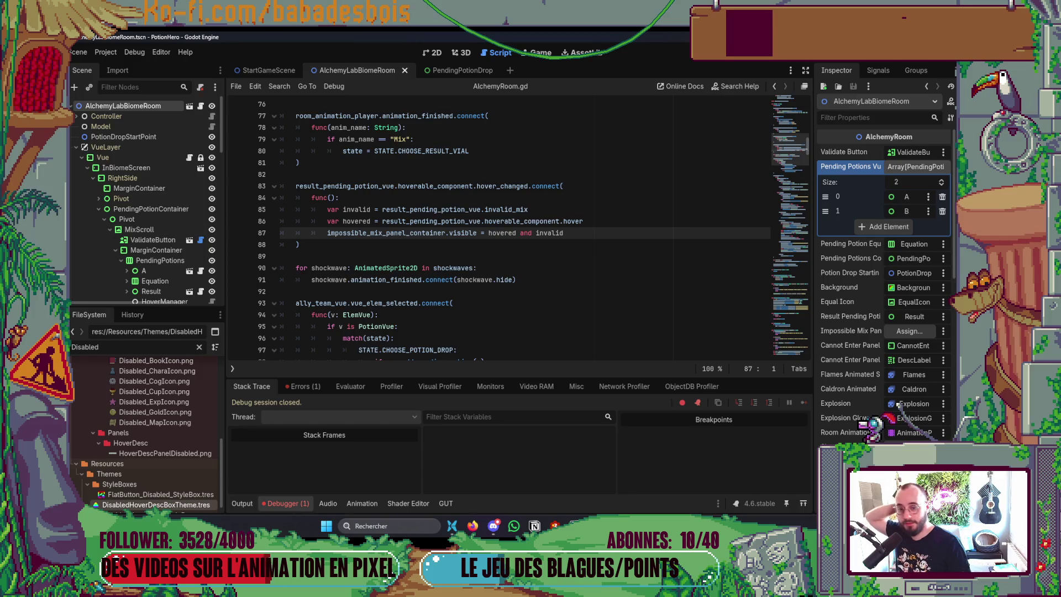
{"action": "left_click", "coordinate": [915, 167]}
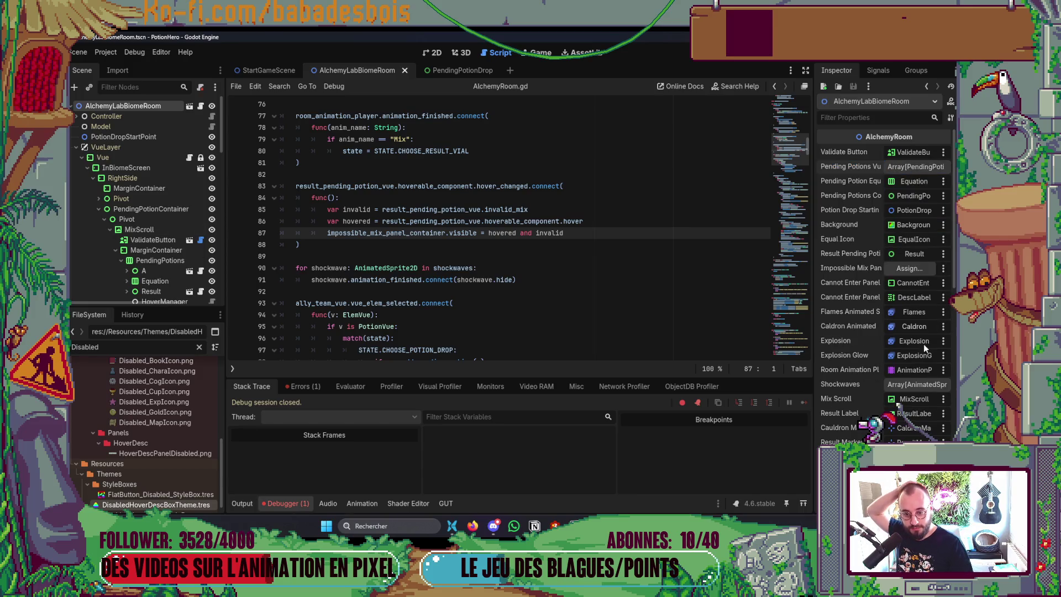
{"action": "left_click", "coordinate": [908, 270]}
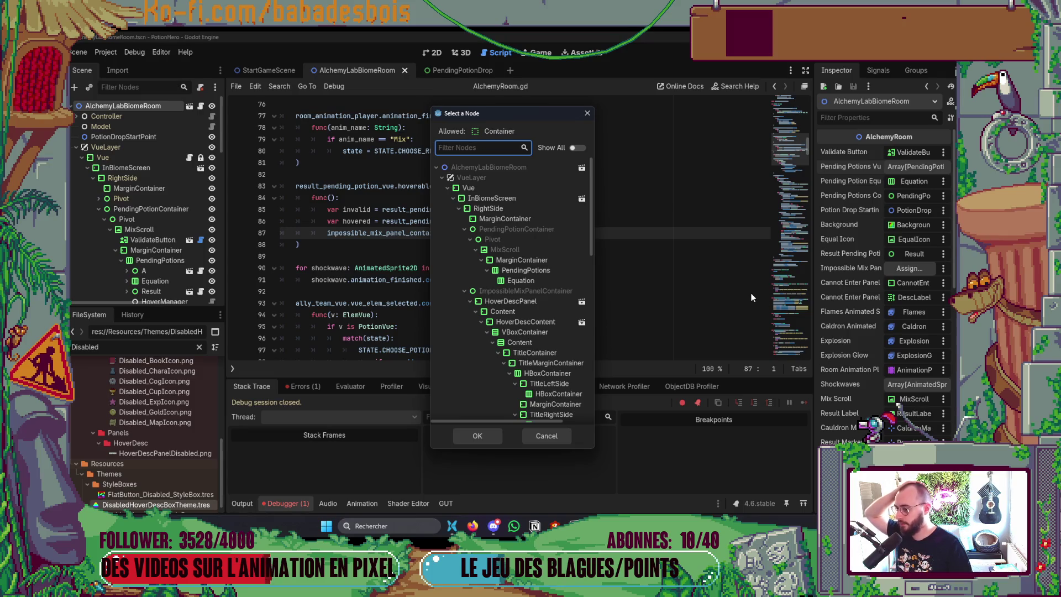
{"action": "scroll", "coordinate": [577, 329], "scroll_direction": "down", "scroll_amount": 3}
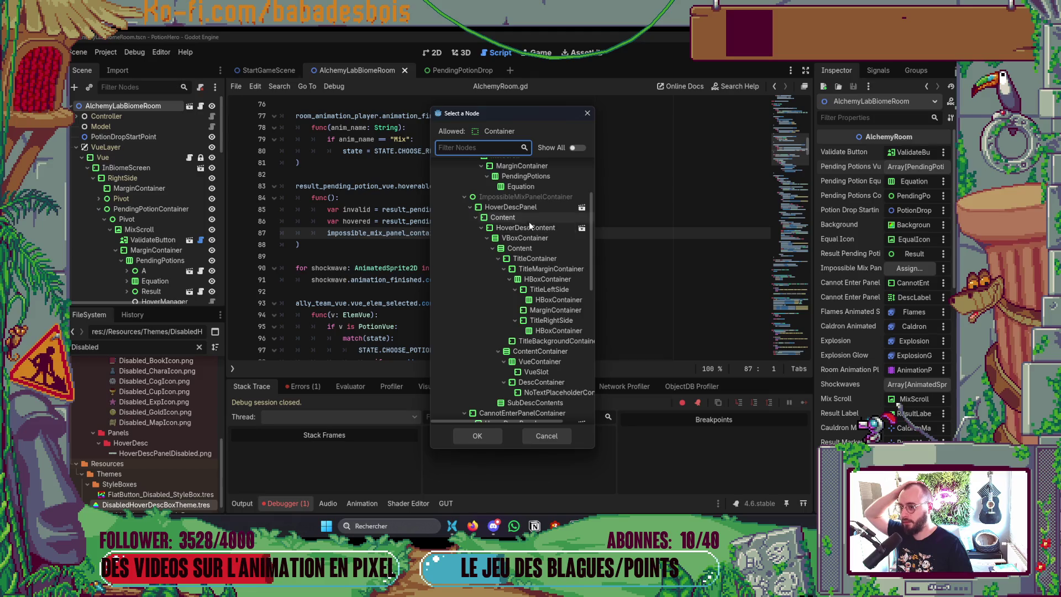
{"action": "scroll", "coordinate": [511, 232], "scroll_direction": "up", "scroll_amount": 3}
{"action": "left_click", "coordinate": [465, 228]}
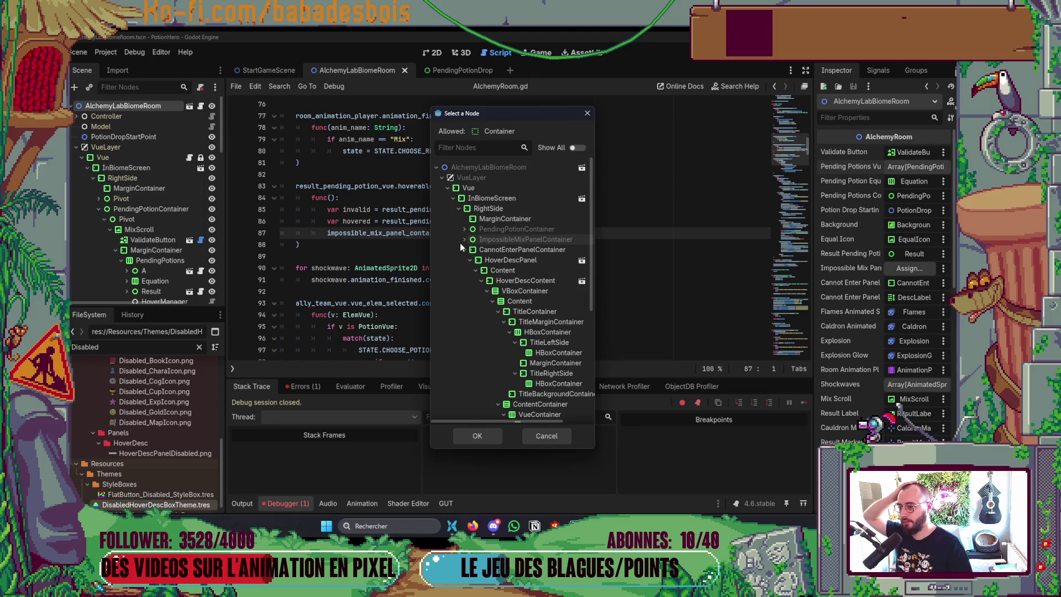
{"action": "left_click", "coordinate": [464, 240]}
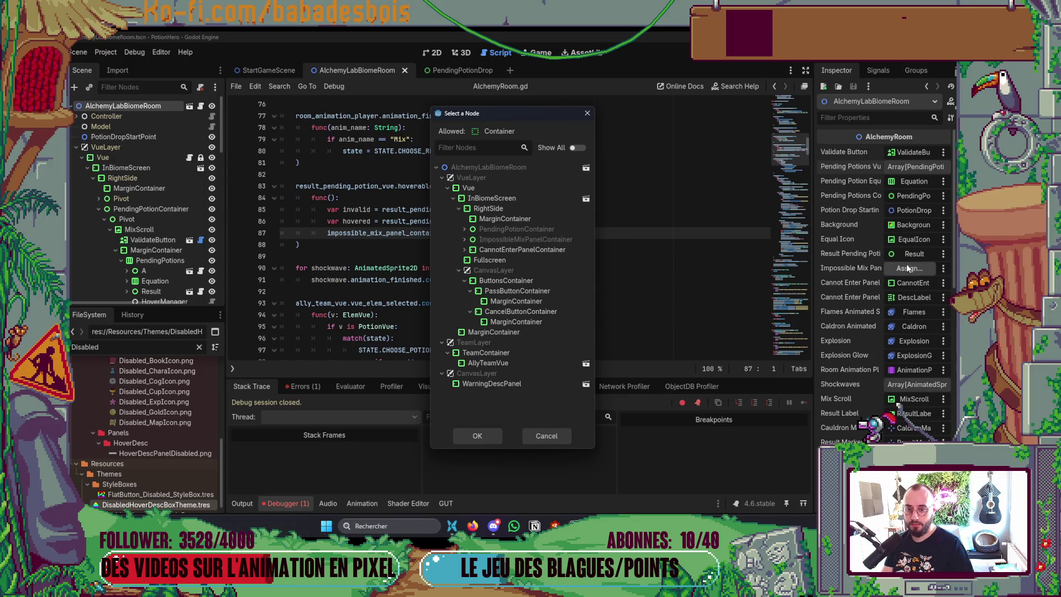
{"action": "key", "text": "Escape"}
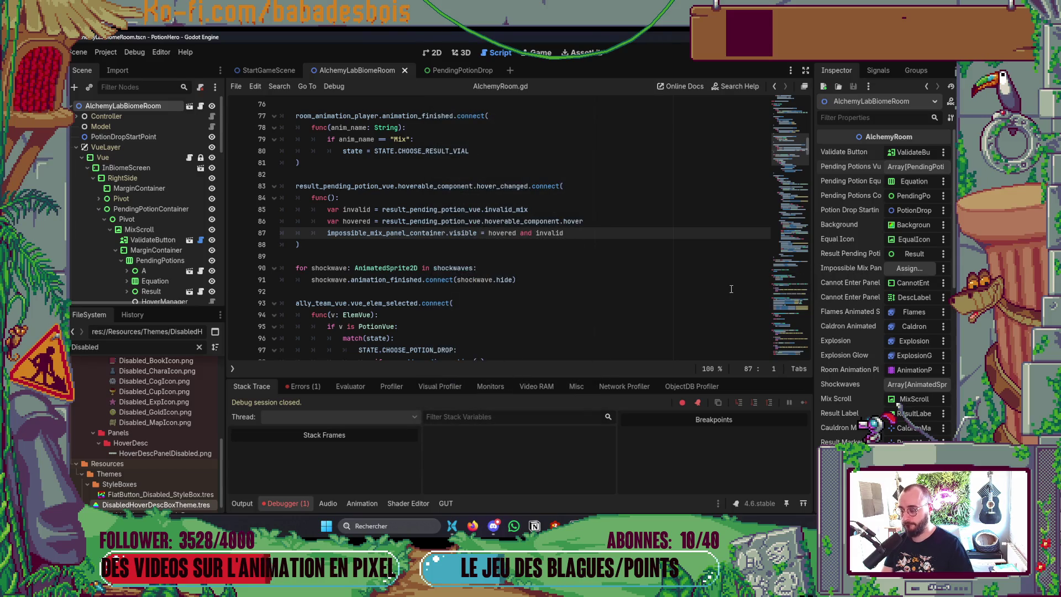
{"action": "key", "text": "alt+Tab"}
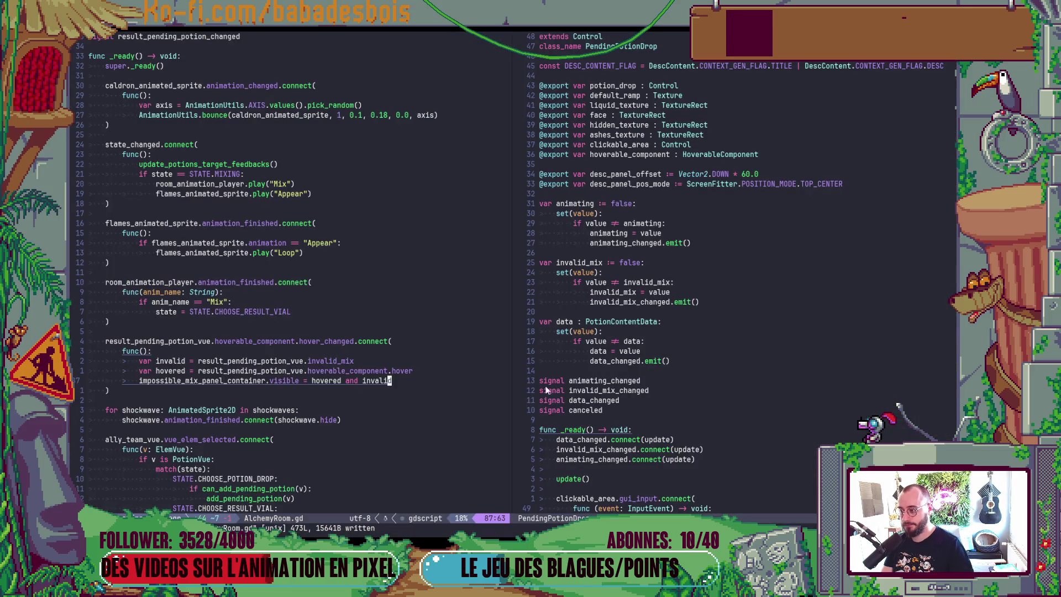
- Change impossible_mix_panel_container's type from Container to Control on line 31 and save
{"action": "left_click", "coordinate": [440, 361]}
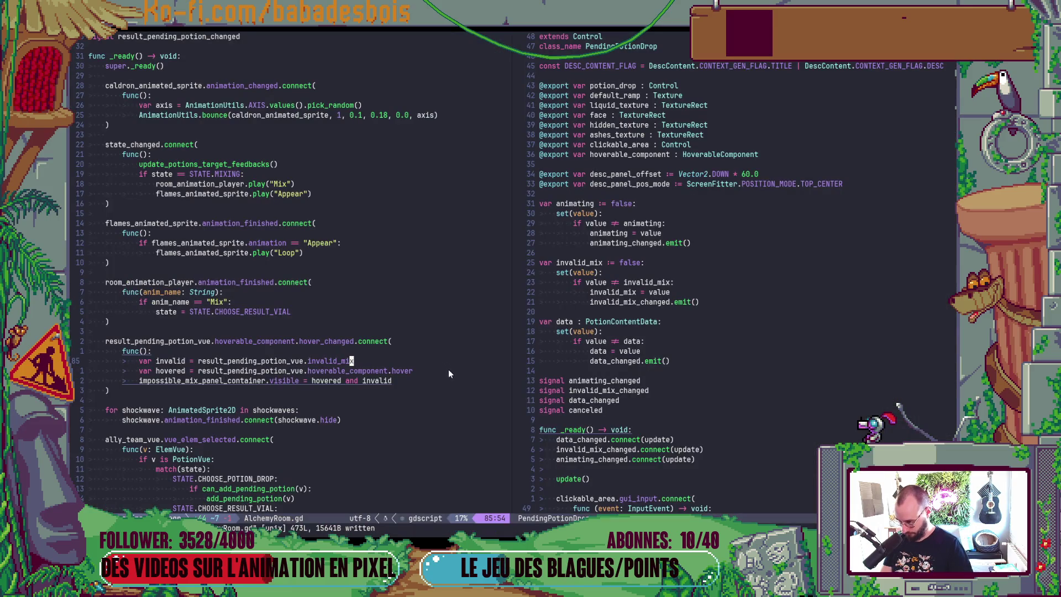
{"action": "key", "text": "g"}
{"action": "key", "text": "g"}
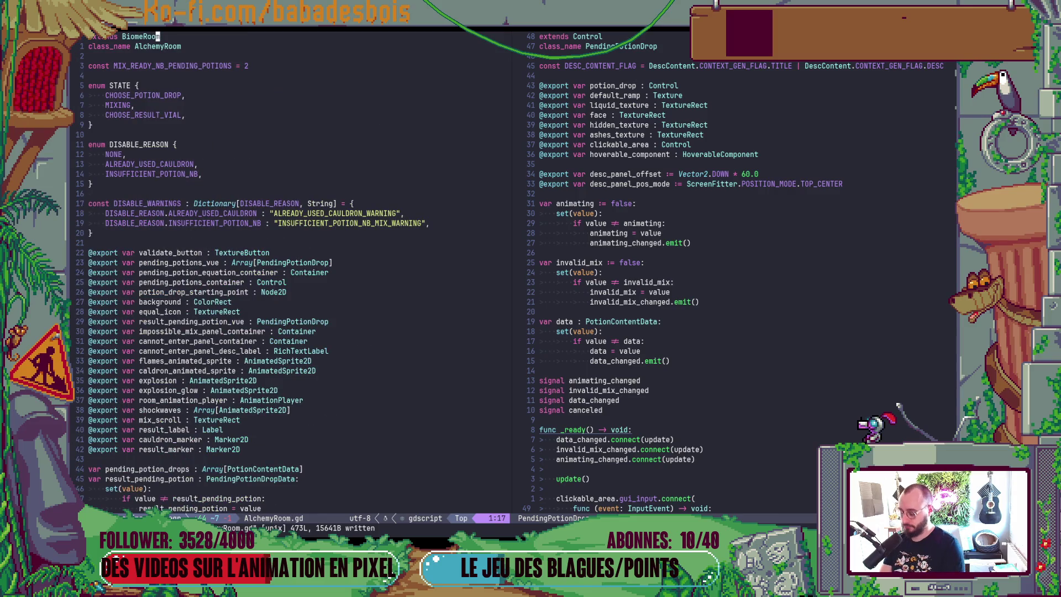
{"action": "type", "text": "/impo"}
{"action": "key", "text": "Return"}
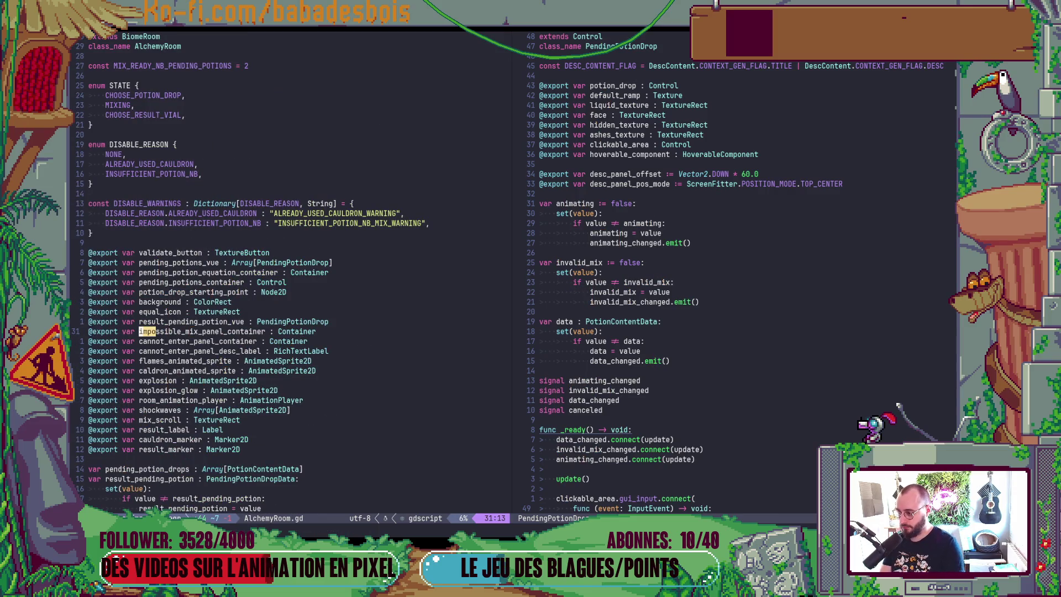
{"action": "key", "text": "W"}
{"action": "key", "text": "W"}
{"action": "type", "text": "CControl"}
{"action": "key", "text": "Return"}
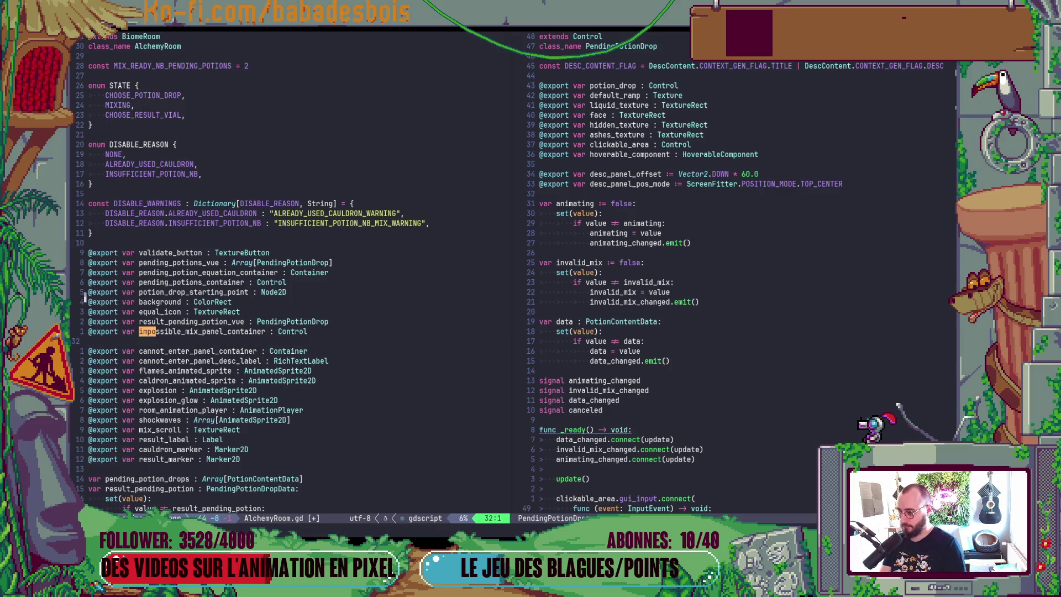
{"action": "key", "text": "ctrl+space"}
{"action": "key", "text": "Escape"}
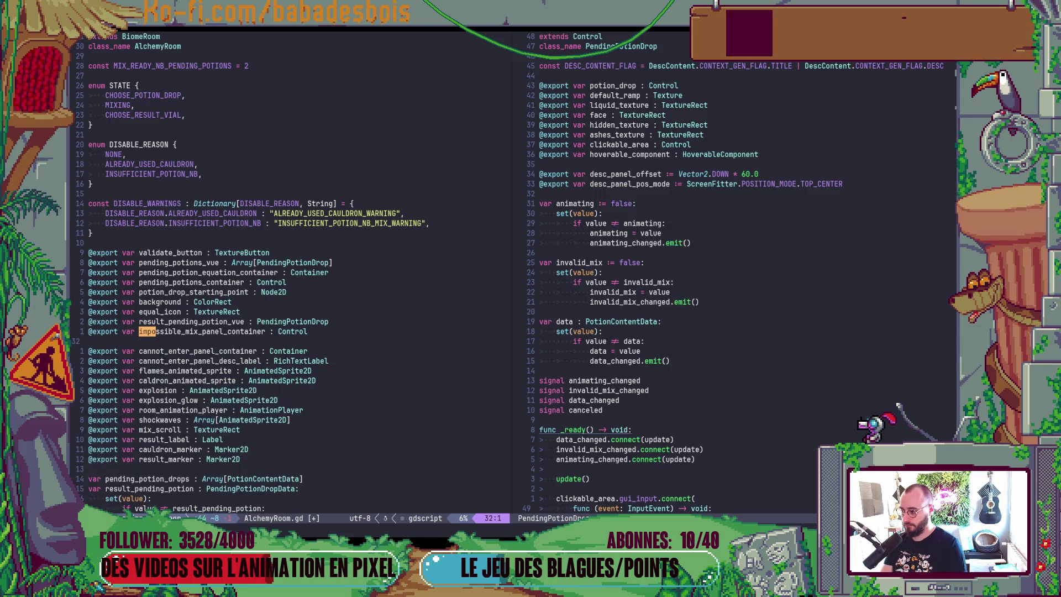
{"action": "key", "text": "BackSpace"}
{"action": "key", "text": "ctrl+s"}
{"action": "key", "text": "g"}
{"action": "key", "text": "g"}
{"action": "key", "text": "alt+Tab"}
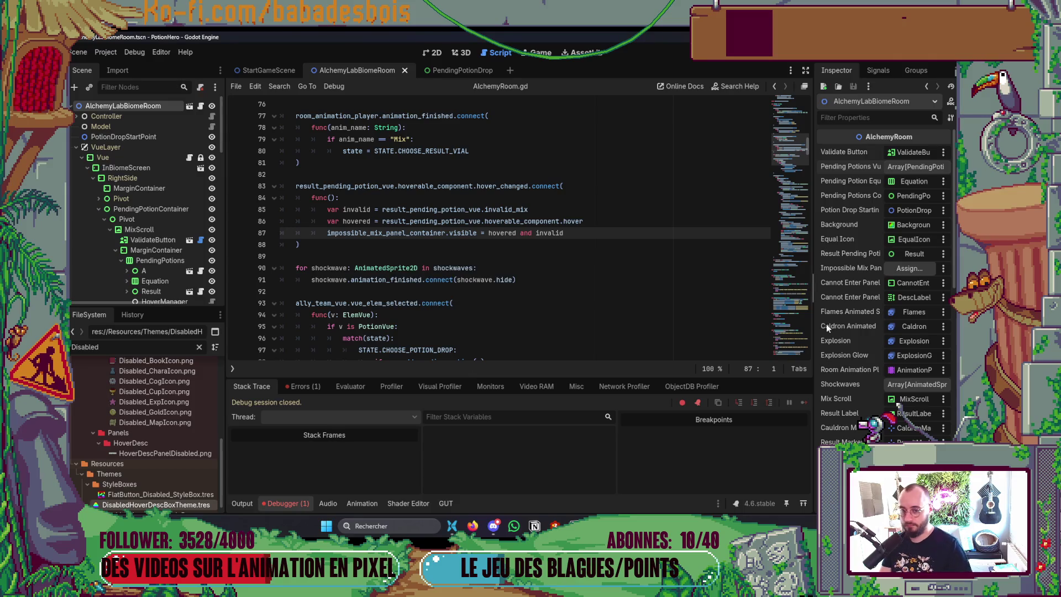
- Assign ImpossibleMixPanelContainer to the Impossible Mix Panel property and save the scene
{"action": "left_click", "coordinate": [908, 268]}
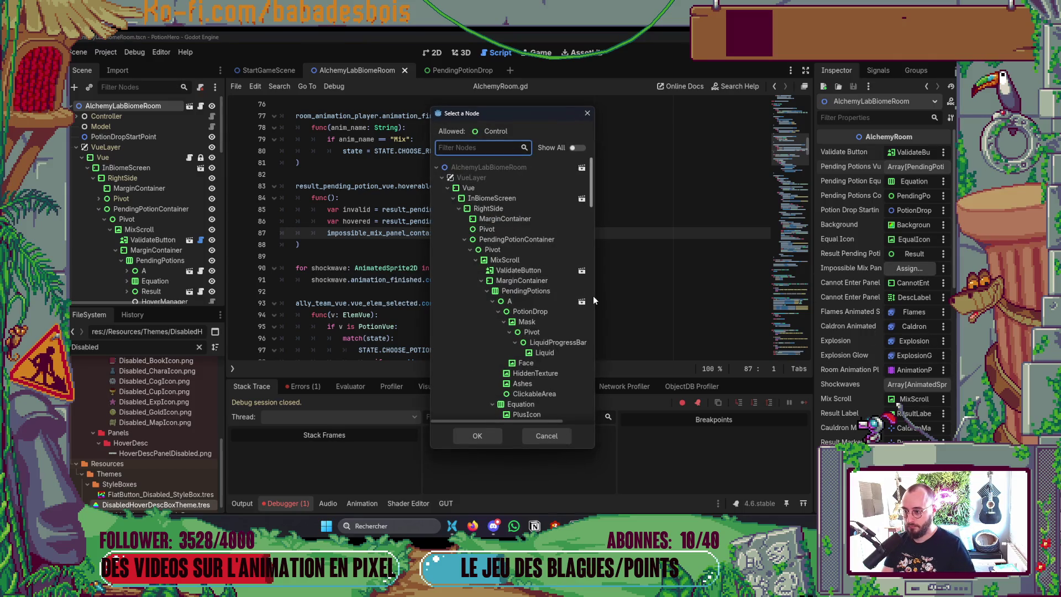
{"action": "type", "text": "im"}
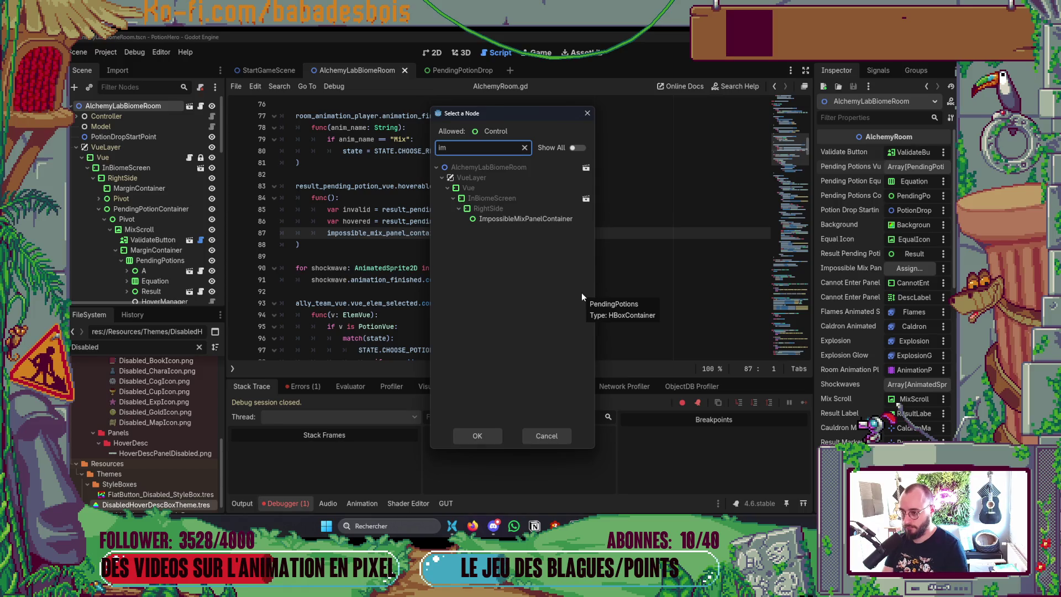
{"action": "double_click", "coordinate": [525, 218]}
{"action": "key", "text": "ctrl+s"}
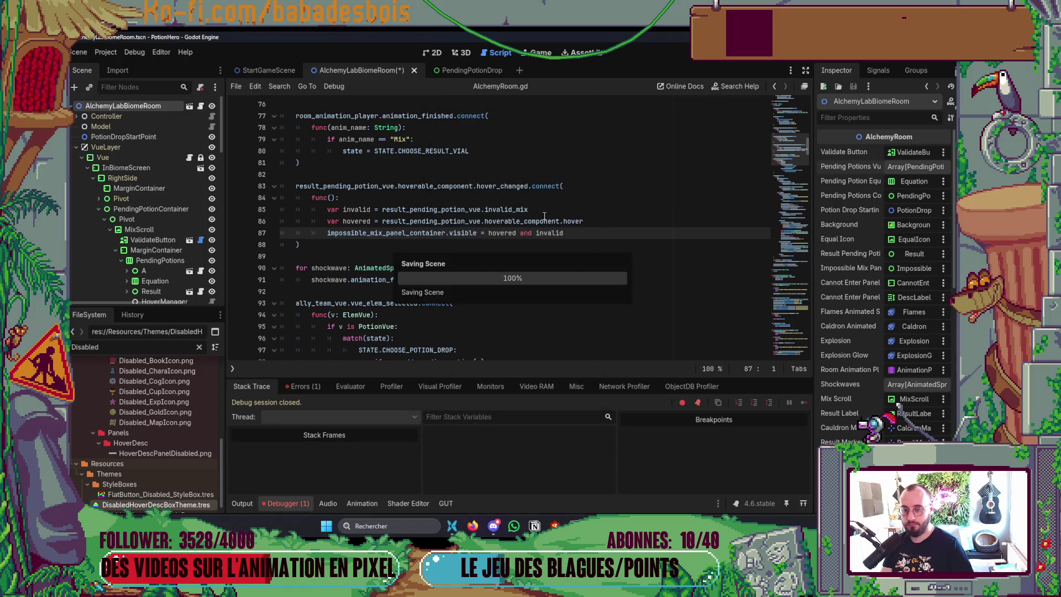
- Bring the Godot editor back to the front and relaunch the game with F5
{"action": "key", "text": "alt+Tab"}
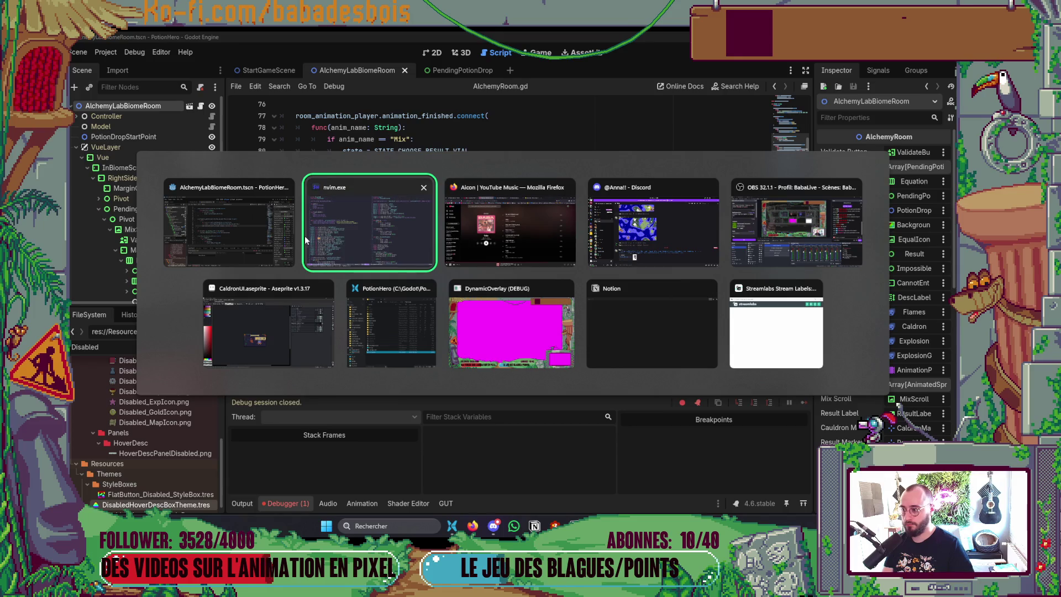
{"action": "left_click", "coordinate": [287, 226]}
{"action": "key", "text": "F5"}
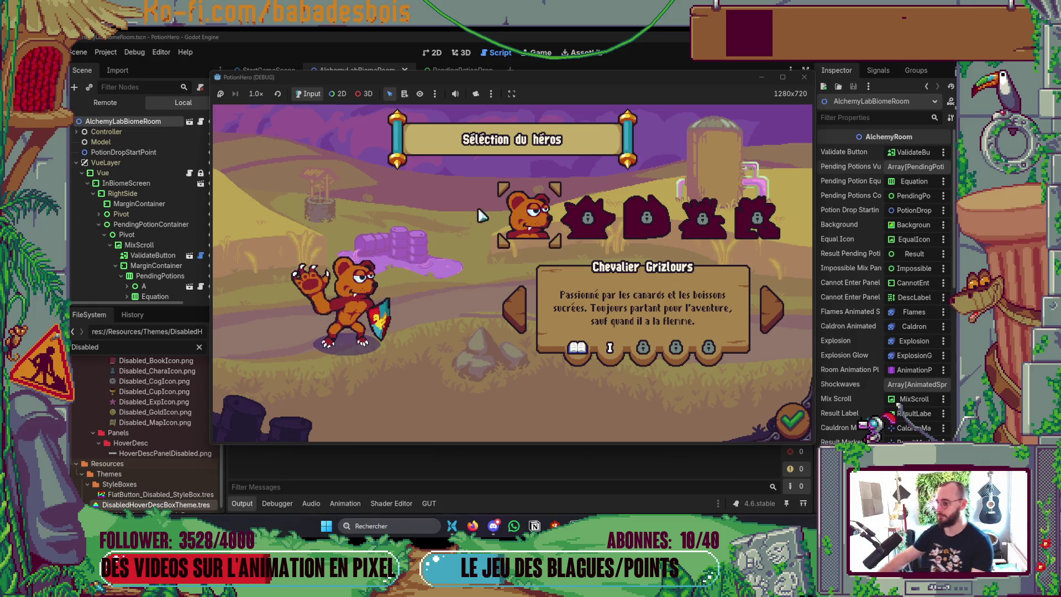
- Confirm the hero, start the tutorial adventure, and open the cauldron's alchemy mix screen
{"action": "left_click", "coordinate": [807, 417]}
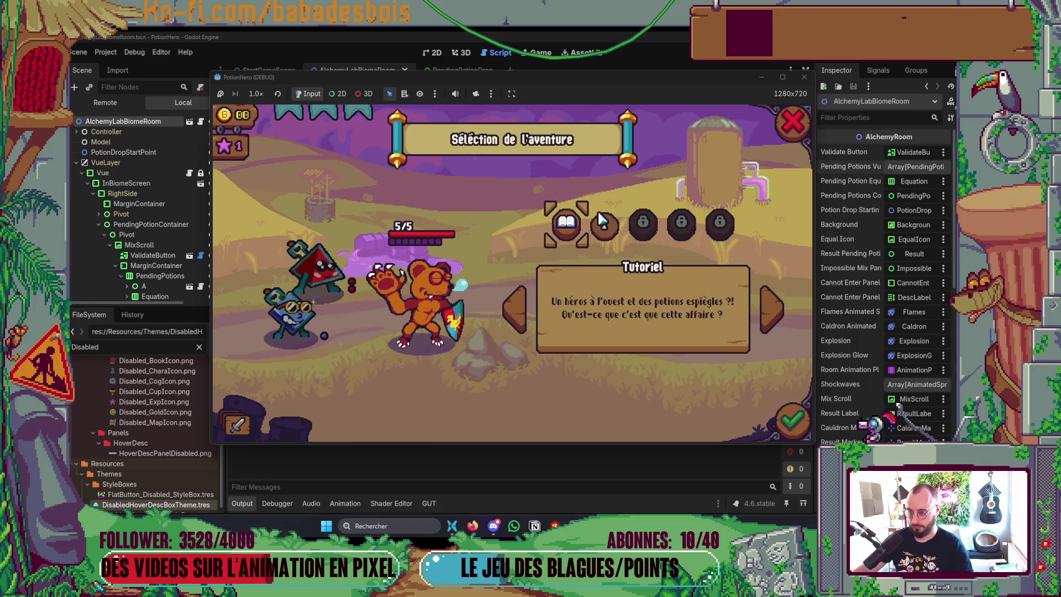
{"action": "left_click", "coordinate": [789, 421]}
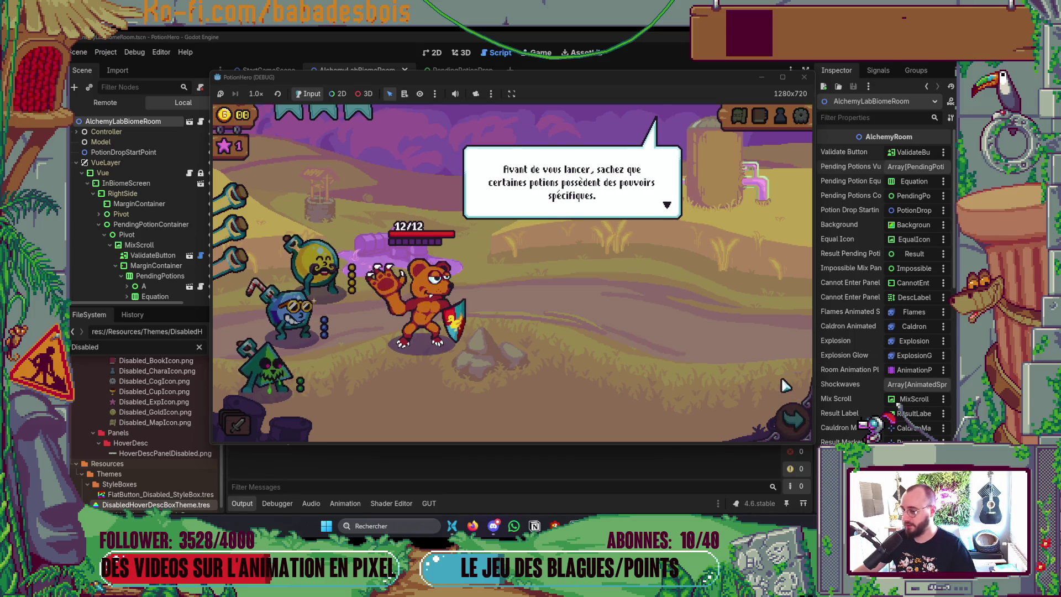
{"action": "left_click", "coordinate": [735, 360]}
{"action": "left_click", "coordinate": [735, 361]}
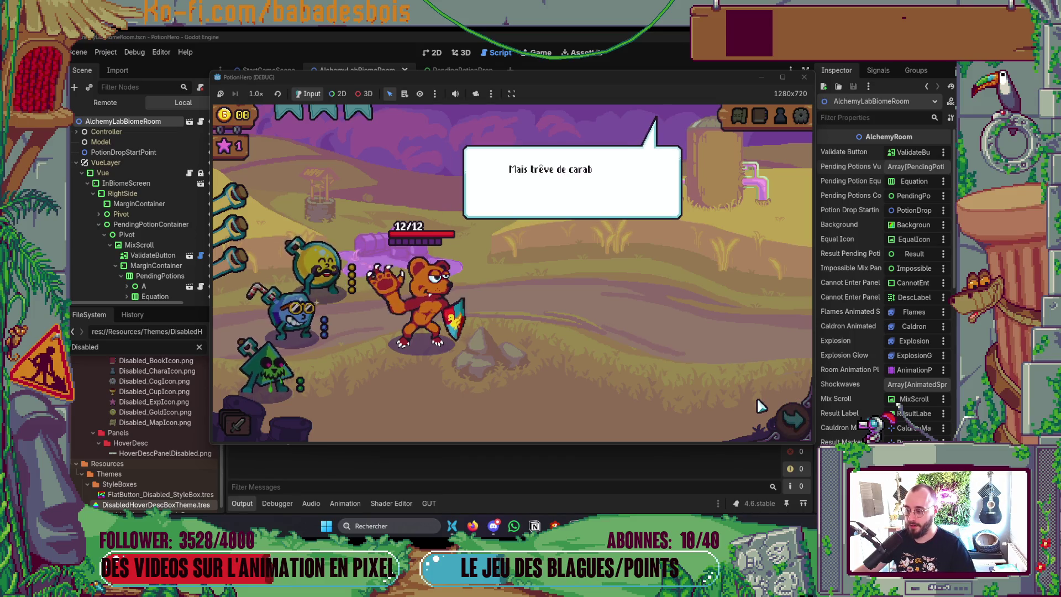
{"action": "left_click", "coordinate": [701, 368]}
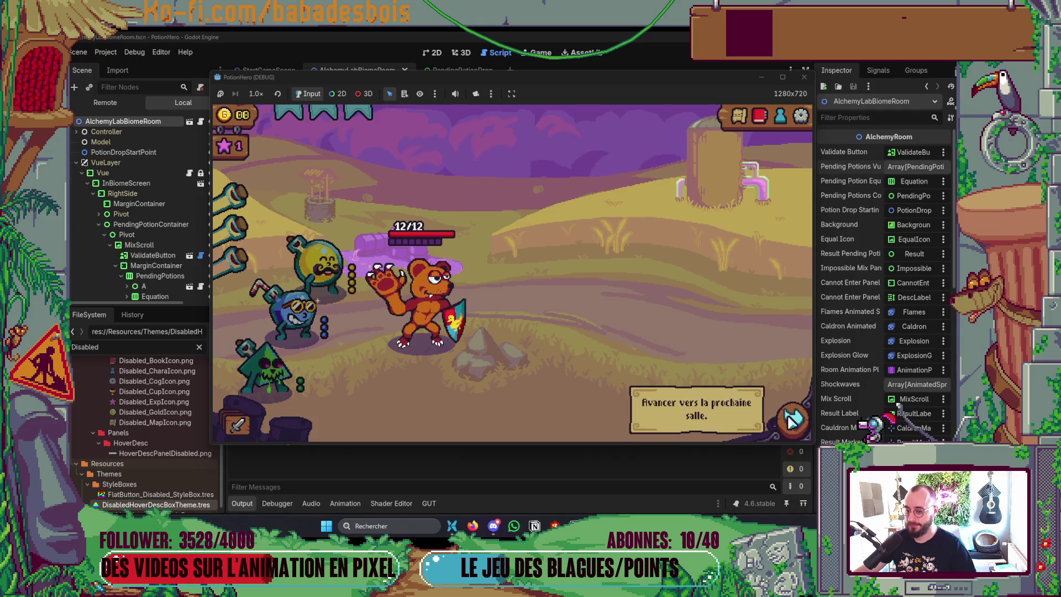
{"action": "left_click", "coordinate": [696, 367]}
{"action": "left_click", "coordinate": [317, 312]}
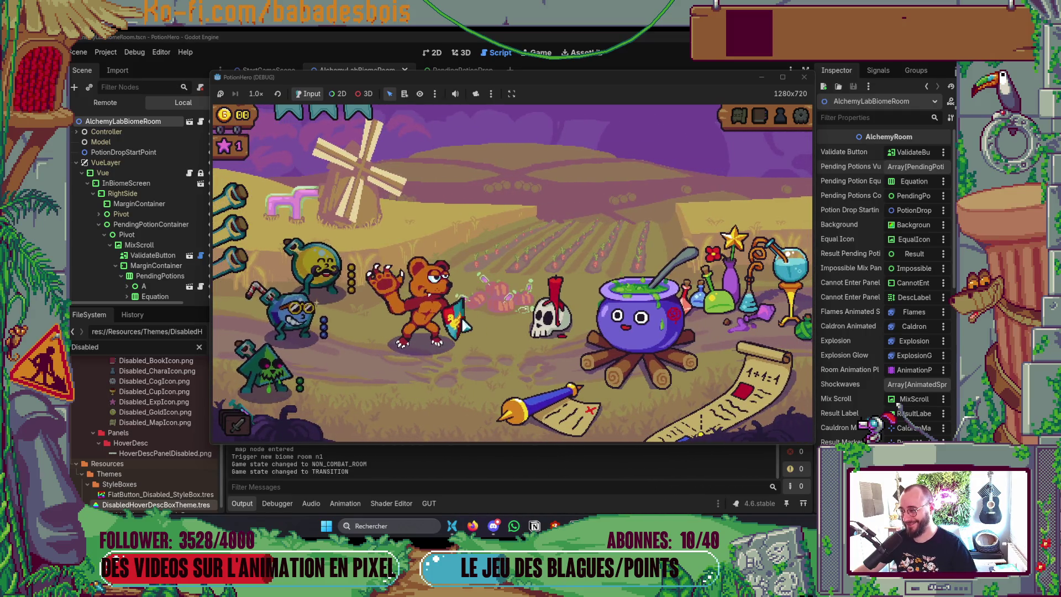
{"action": "left_click", "coordinate": [635, 353]}
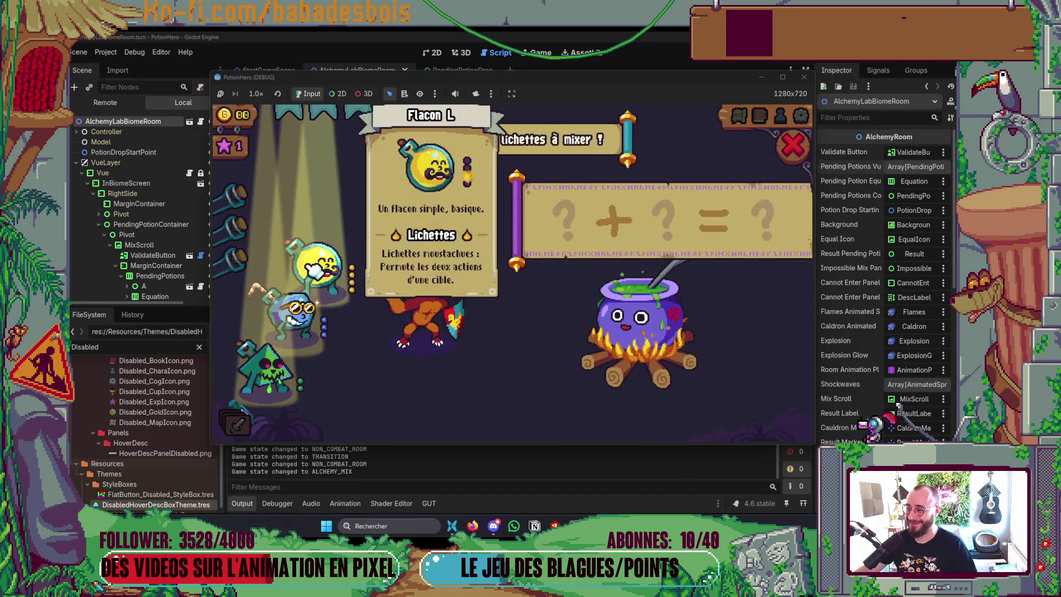
- Mix yellow with blue, then swap blue for the green skull potion to get 'Oups !'
{"action": "left_click", "coordinate": [312, 263]}
{"action": "left_click", "coordinate": [307, 303]}
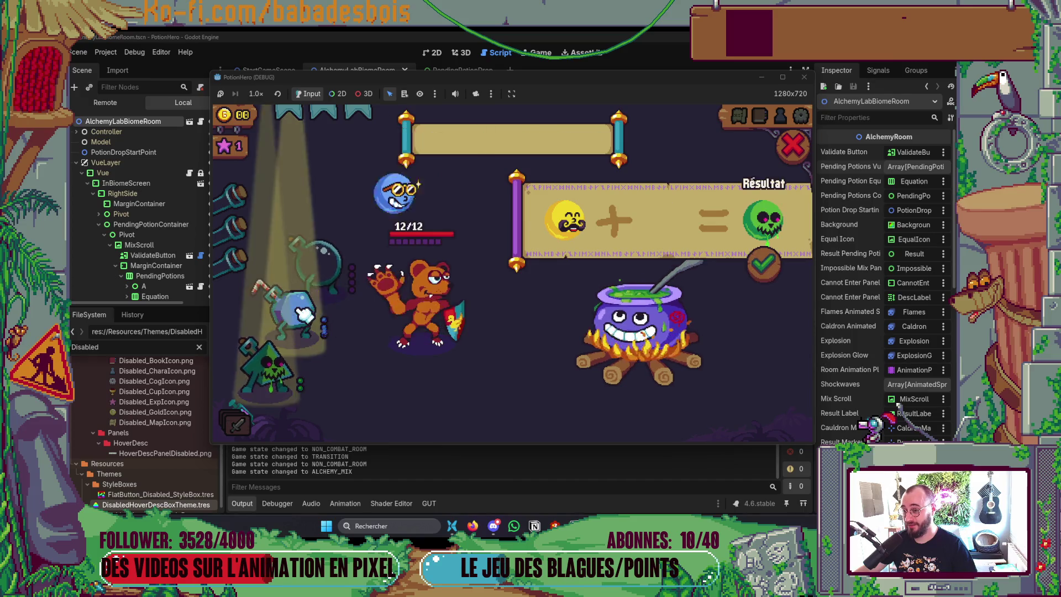
{"action": "left_click", "coordinate": [326, 304]}
{"action": "left_click", "coordinate": [334, 271]}
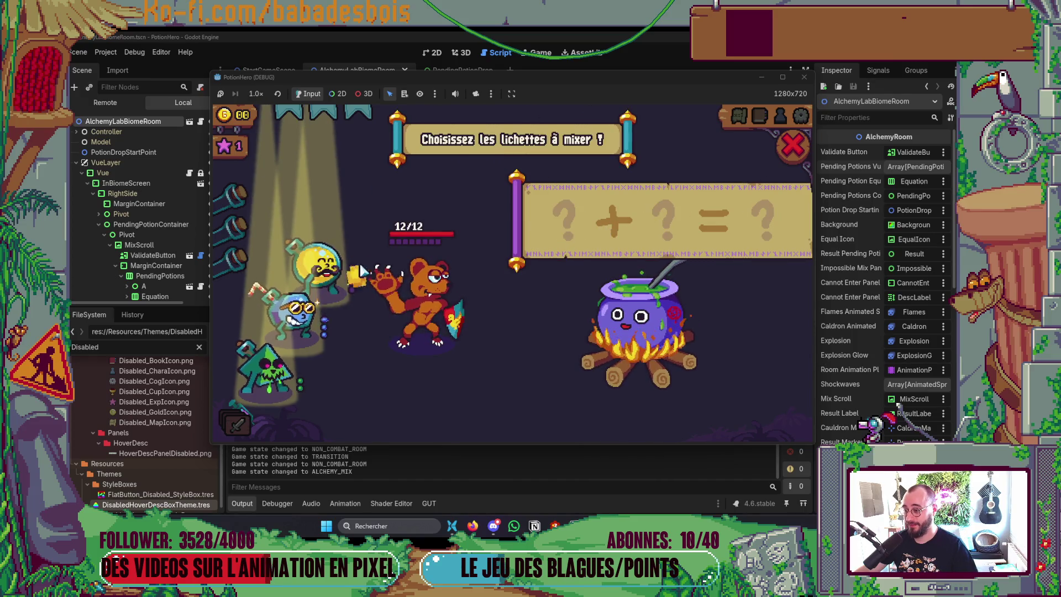
{"action": "left_click", "coordinate": [294, 309]}
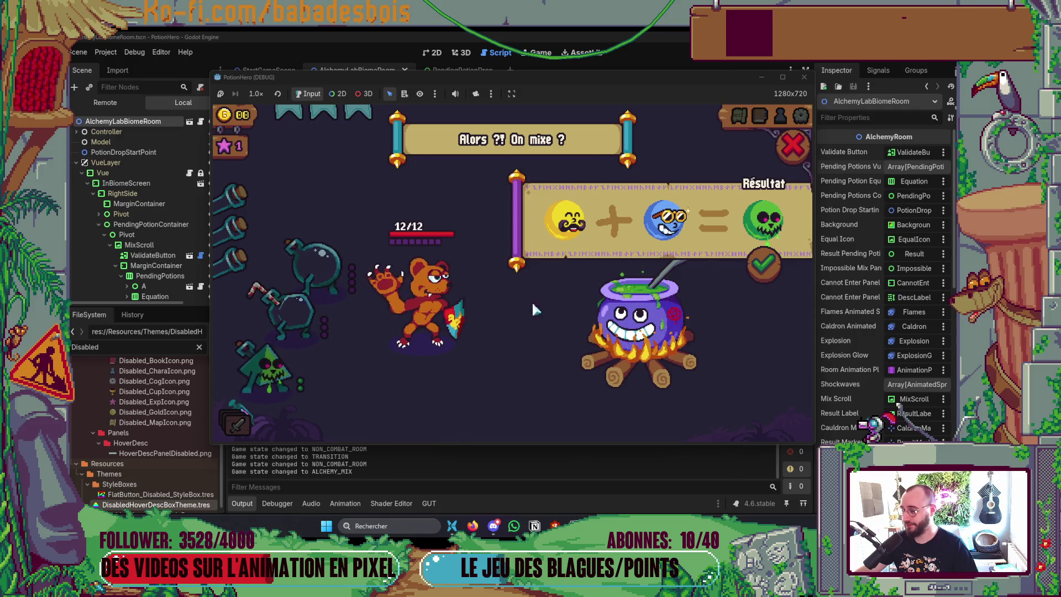
{"action": "mouse_move", "coordinate": [770, 224]}
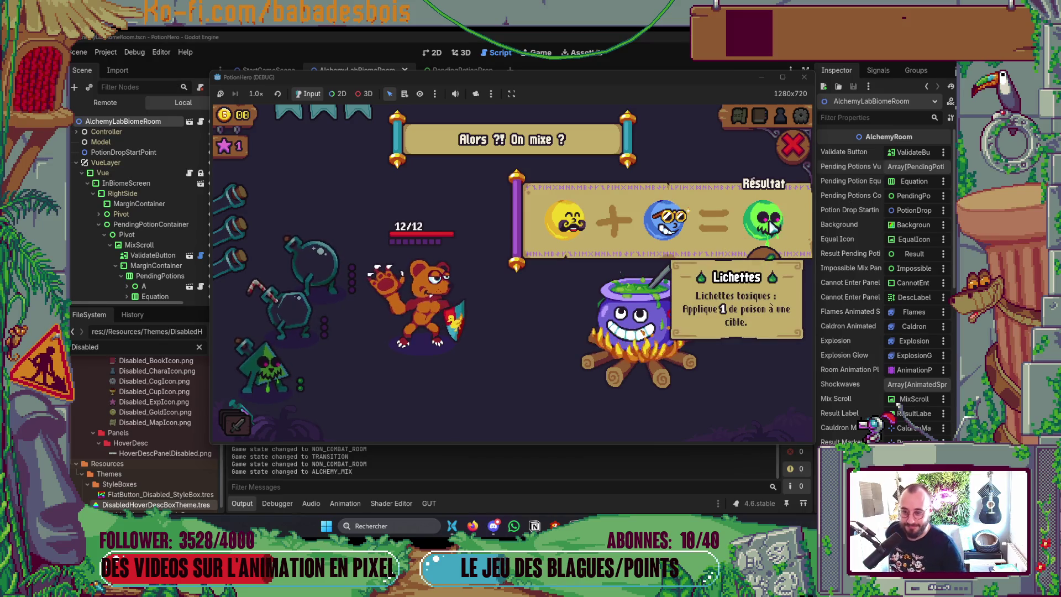
{"action": "left_click", "coordinate": [667, 220]}
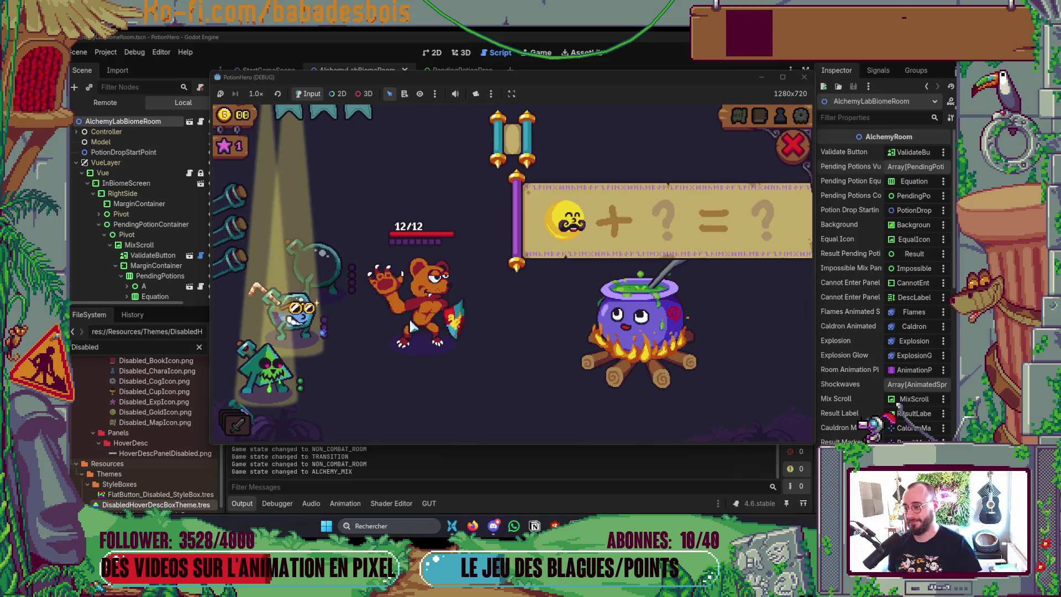
{"action": "left_click", "coordinate": [310, 369]}
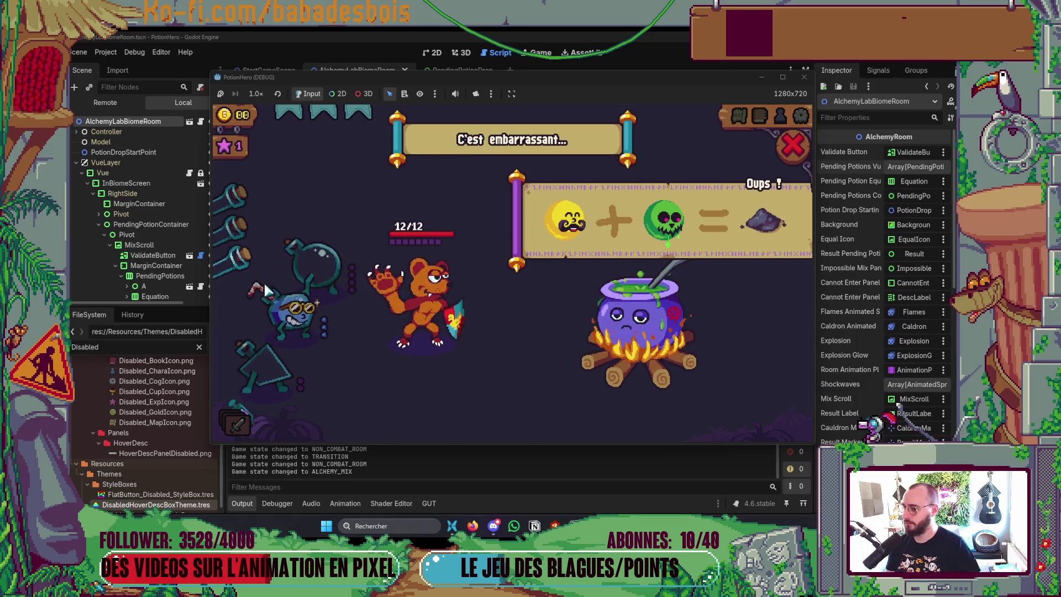
{"action": "key", "text": "alt+Tab"}
- Insert a print("Pouet") line at the top of the hover_changed callback in AlchemyRoom.gd
{"action": "key", "text": "alt+Tab"}
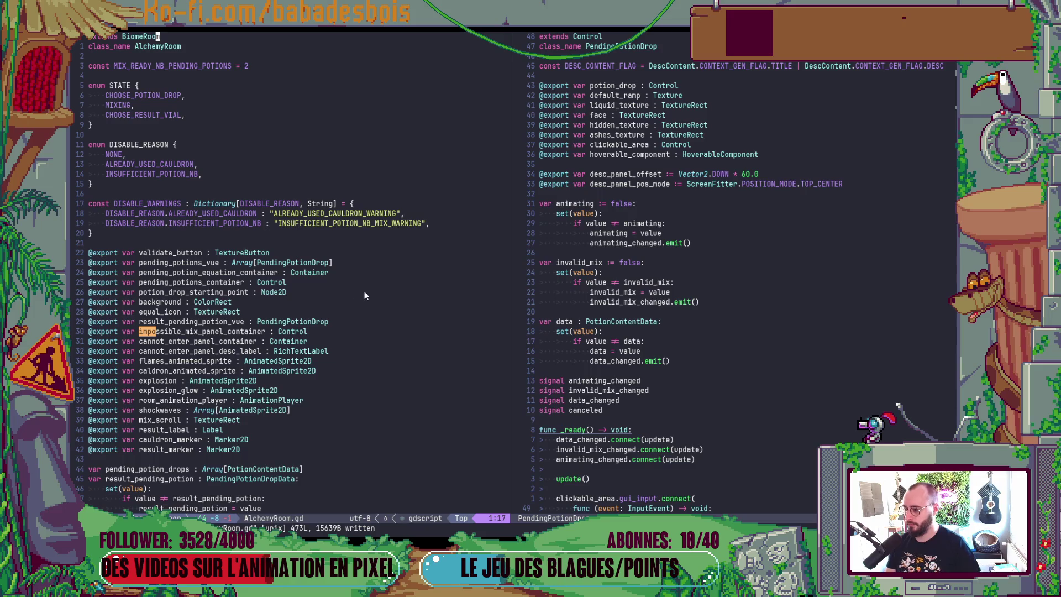
{"action": "key", "text": "alt+Tab"}
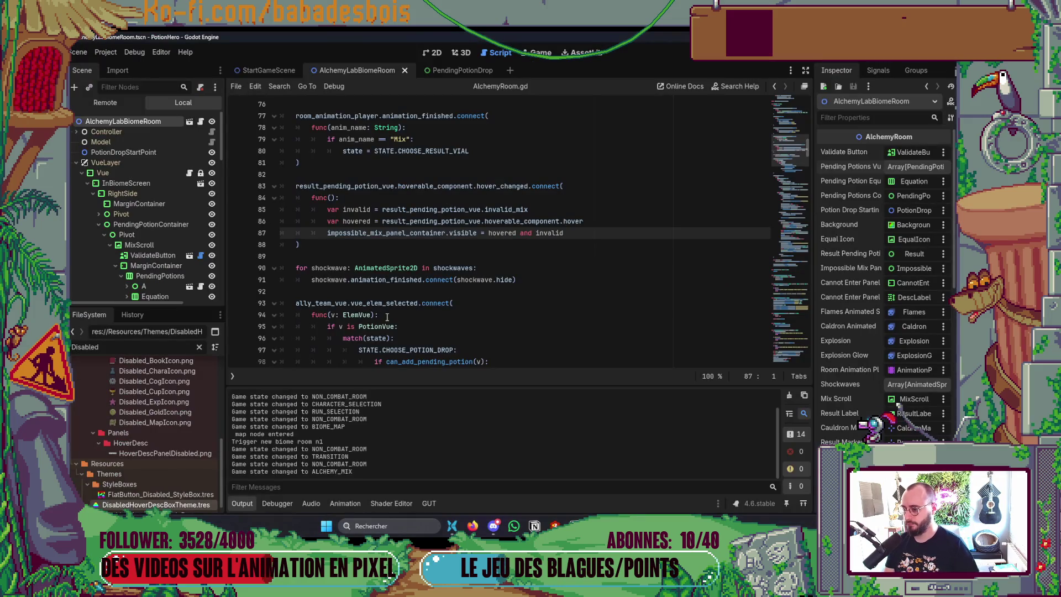
{"action": "key", "text": "alt+Tab"}
{"action": "left_click", "coordinate": [342, 322]}
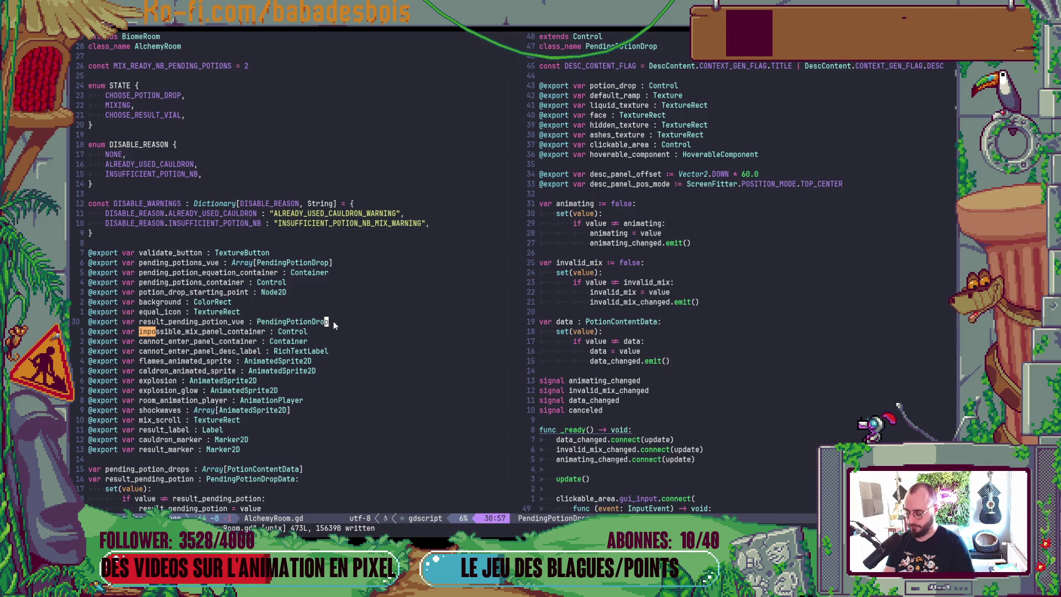
{"action": "scroll", "coordinate": [277, 320], "scroll_direction": "down", "scroll_amount": 18}
{"action": "left_click", "coordinate": [94, 311]}
{"action": "key", "text": "j"}
{"action": "key", "text": "j"}
{"action": "type", "text": "oP"}
{"action": "key", "text": "BackSpace"}
{"action": "type", "text": "print("}
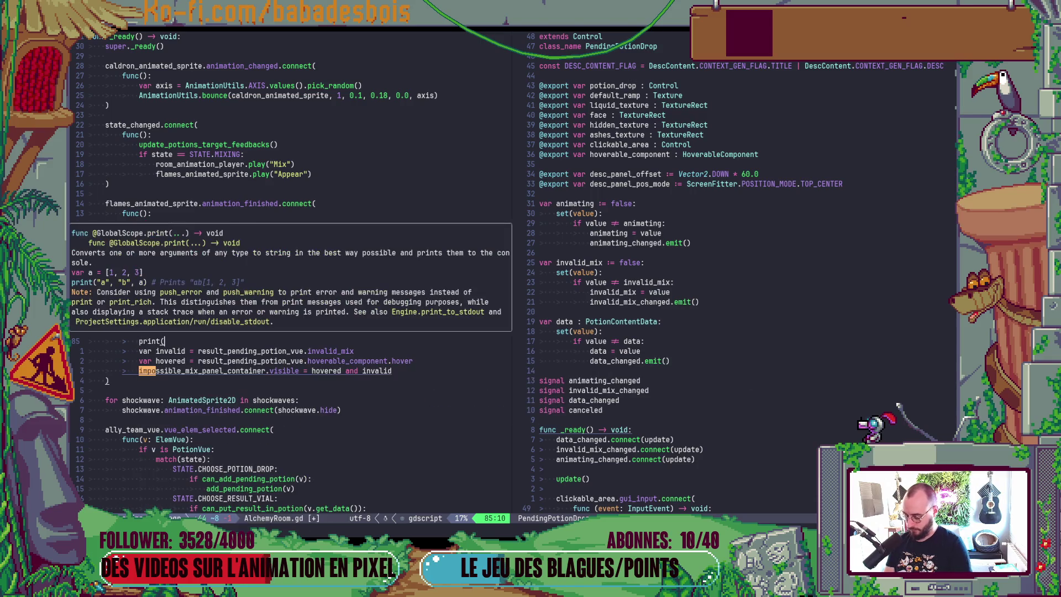
{"action": "type", "text": "\"Poue"}
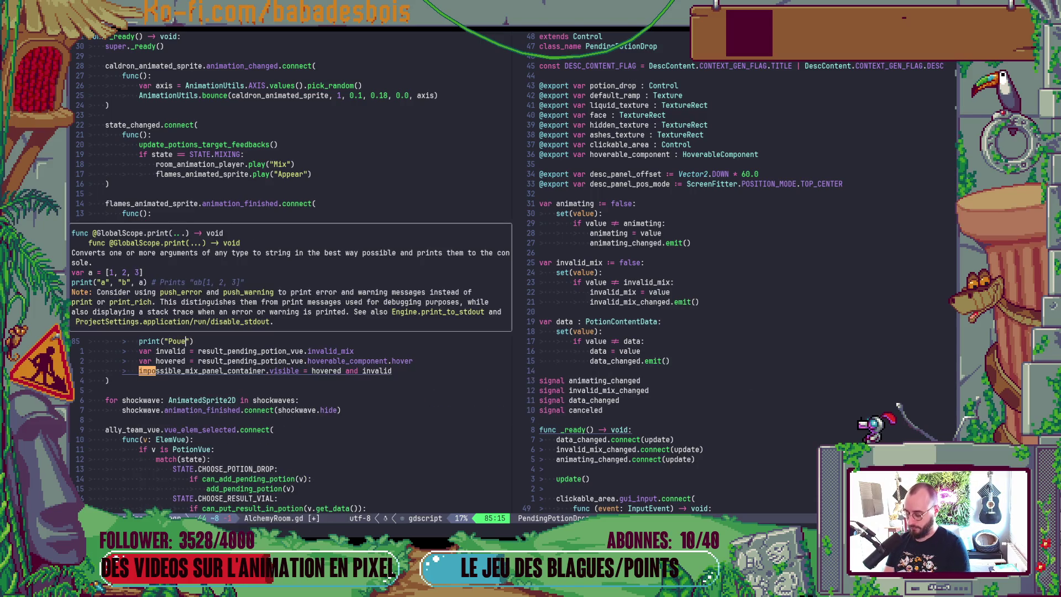
{"action": "key", "text": "Escape"}
{"action": "key", "text": "alt+Tab"}
{"action": "key", "text": "alt+Tab"}
{"action": "key", "text": "Tab"}
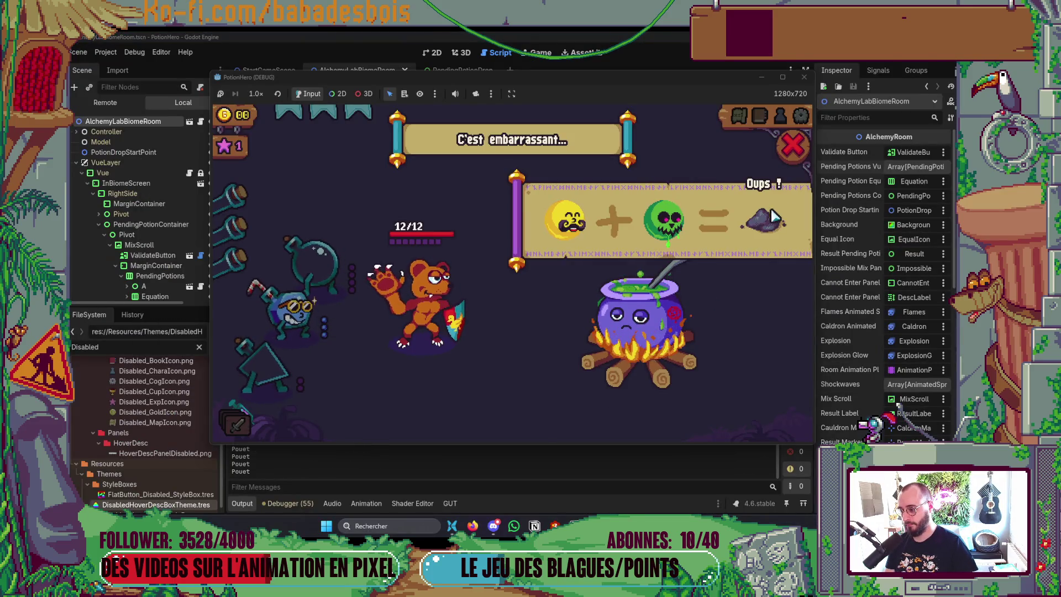
- Select ImpossibleMixPanelContainer in Godot's Scene tree to view its Control properties, then return to the game
{"action": "key", "text": "alt+Tab"}
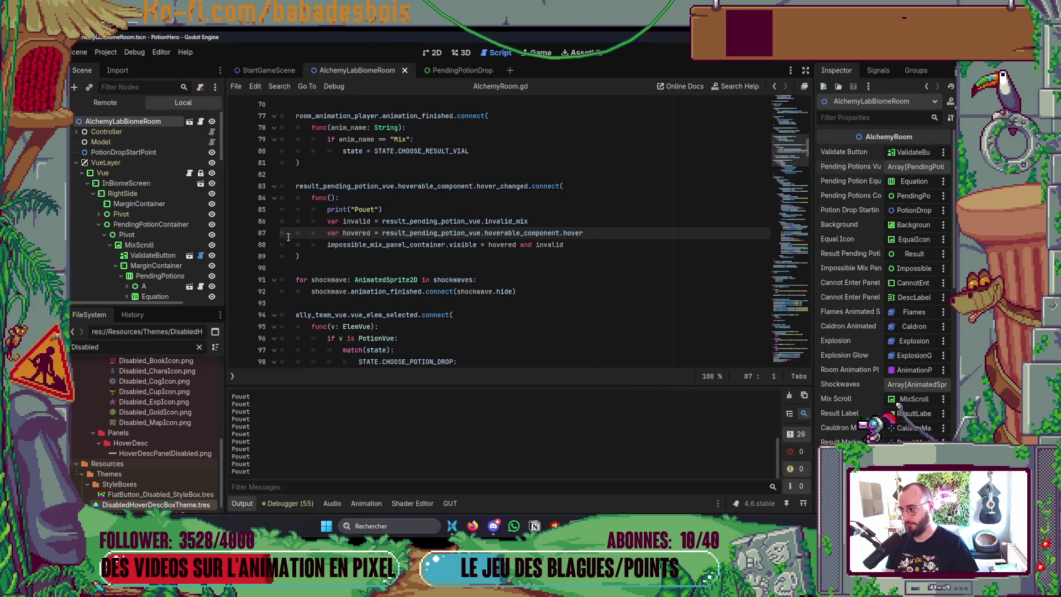
{"action": "key", "text": "alt+Tab"}
{"action": "key", "text": "alt+Tab"}
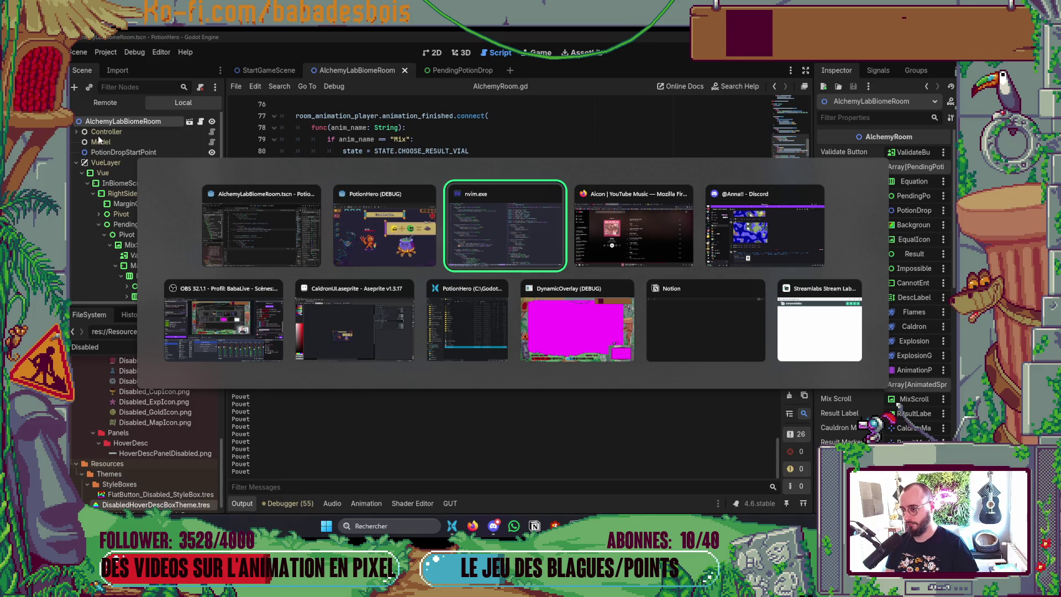
{"action": "left_click", "coordinate": [284, 231]}
{"action": "scroll", "coordinate": [171, 222], "scroll_direction": "down", "scroll_amount": 3}
{"action": "scroll", "coordinate": [175, 224], "scroll_direction": "down", "scroll_amount": 5}
{"action": "scroll", "coordinate": [177, 202], "scroll_direction": "up", "scroll_amount": 3}
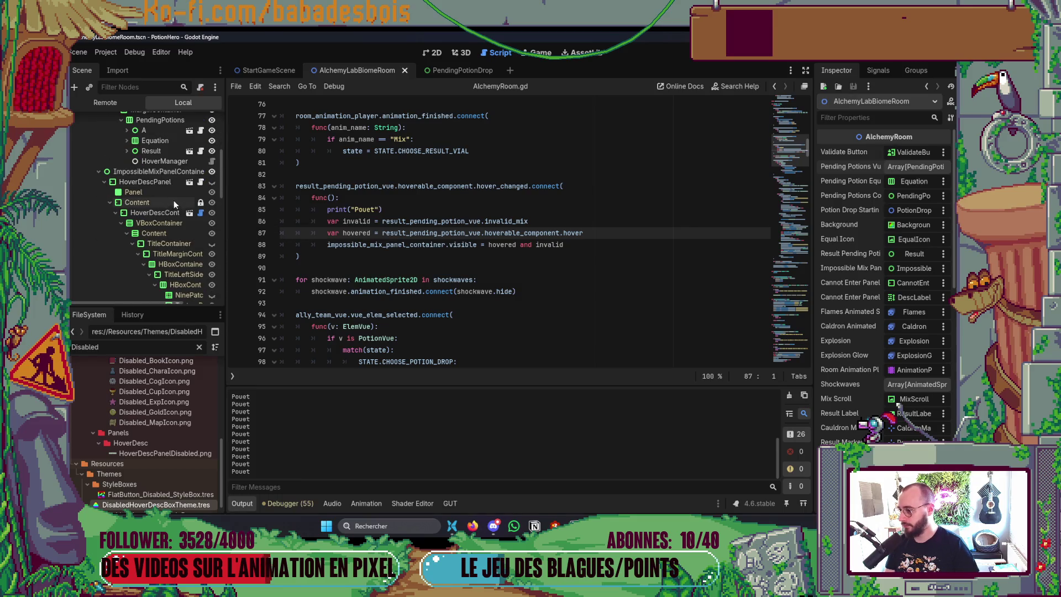
{"action": "left_click", "coordinate": [166, 172]}
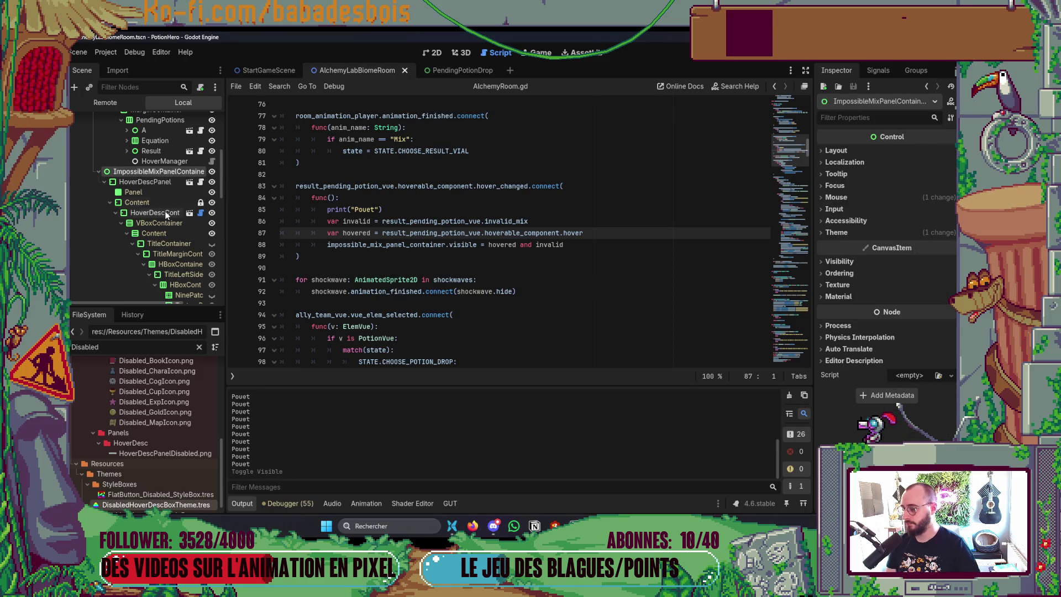
{"action": "key", "text": "alt+Tab"}
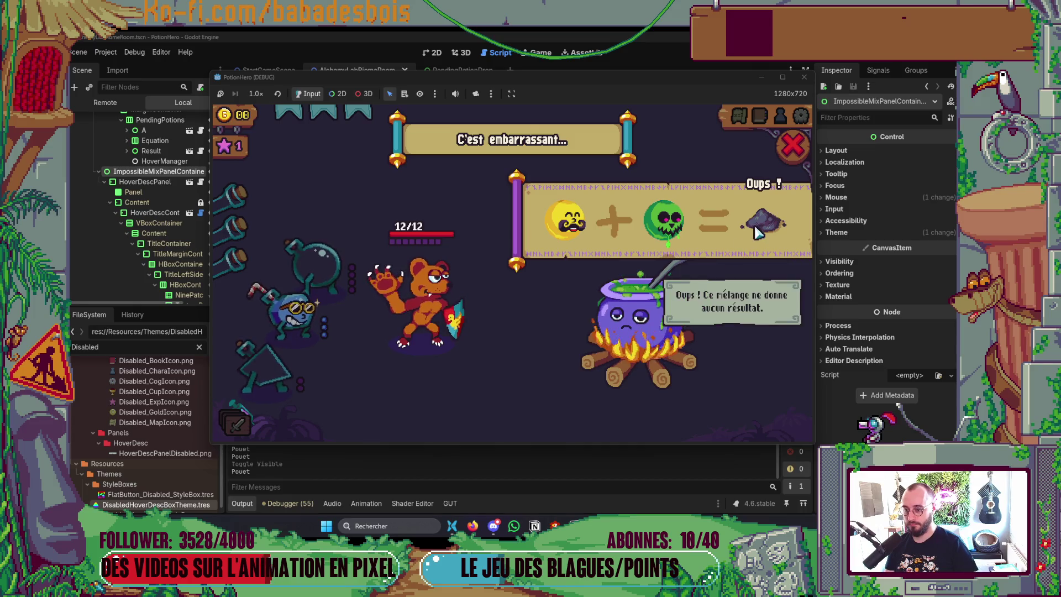
- Capture a window screenshot of the game showing the 'Oups ! Ce mélange ne donne aucun résultat.' hover box
{"action": "mouse_move", "coordinate": [759, 220]}
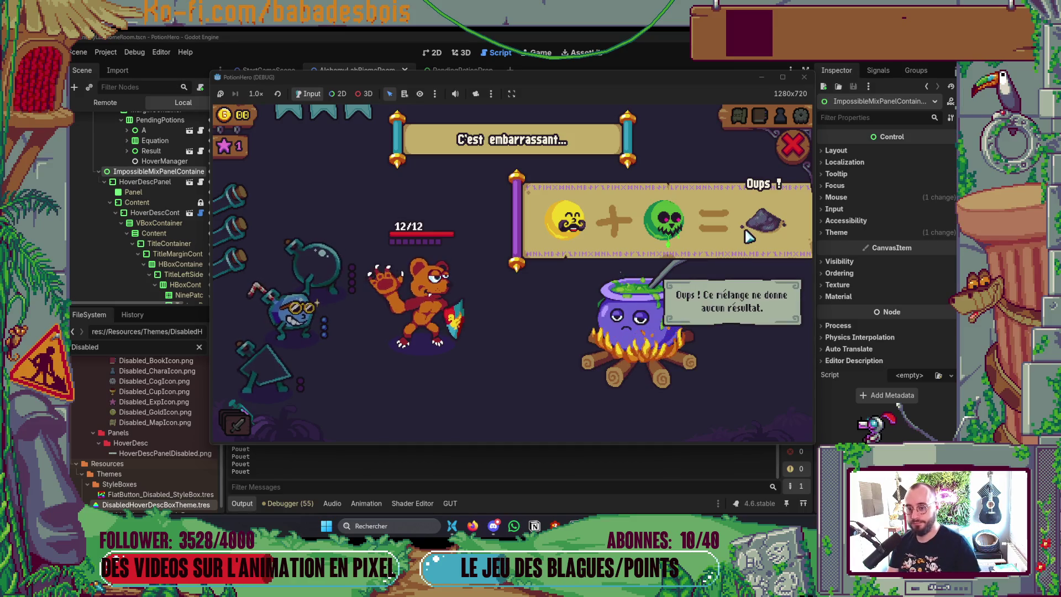
{"action": "key", "text": "super+shift+s"}
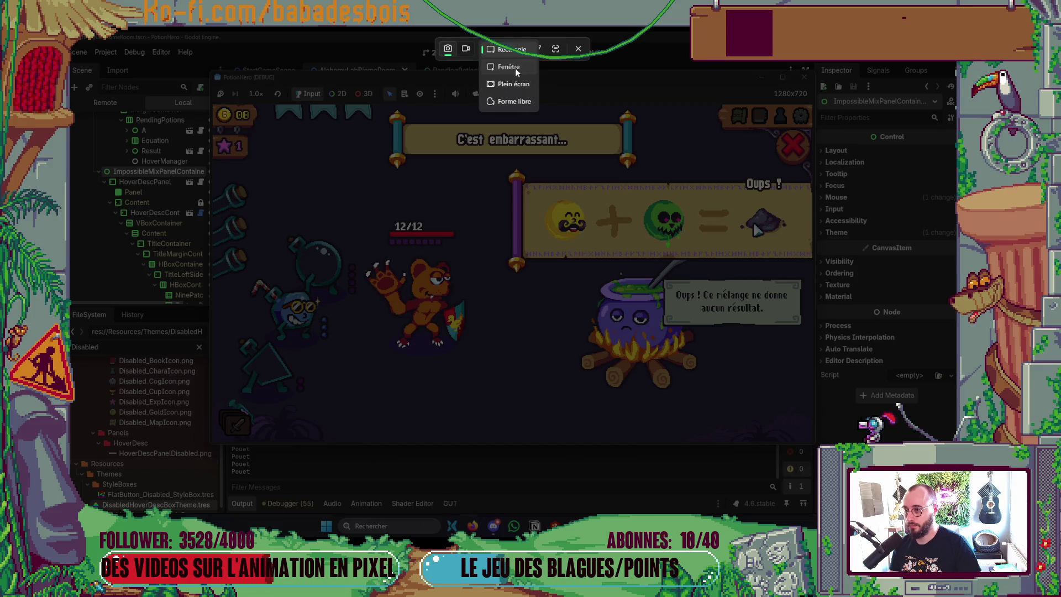
{"action": "left_click", "coordinate": [515, 67]}
{"action": "left_click", "coordinate": [539, 196]}
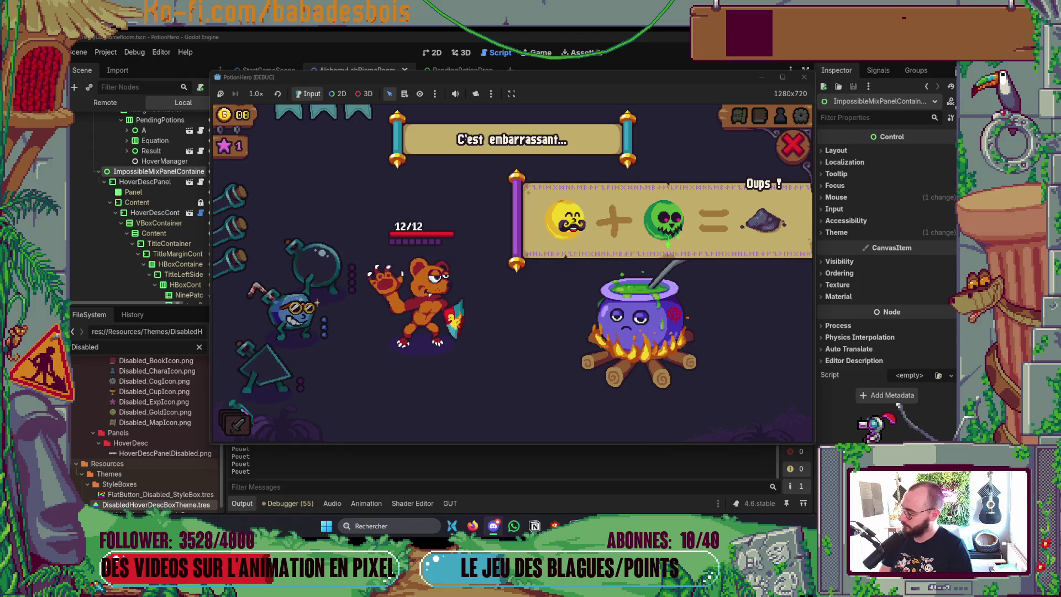
{"action": "key", "text": "alt+Tab"}
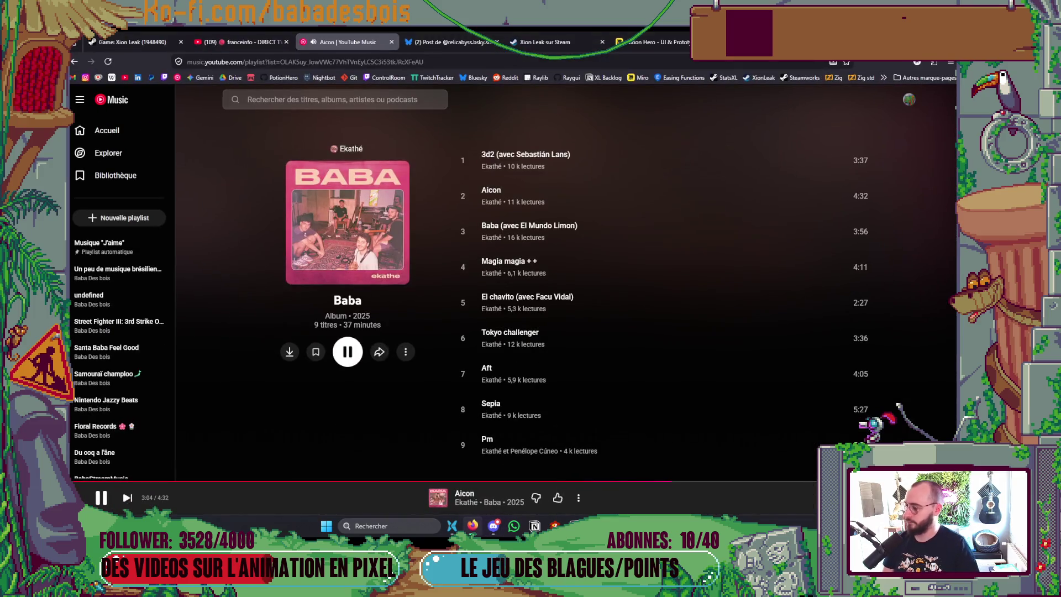
- Switch to the Miro 'Potion Hero - UI & Prototype' board tab
{"action": "left_click", "coordinate": [663, 38]}
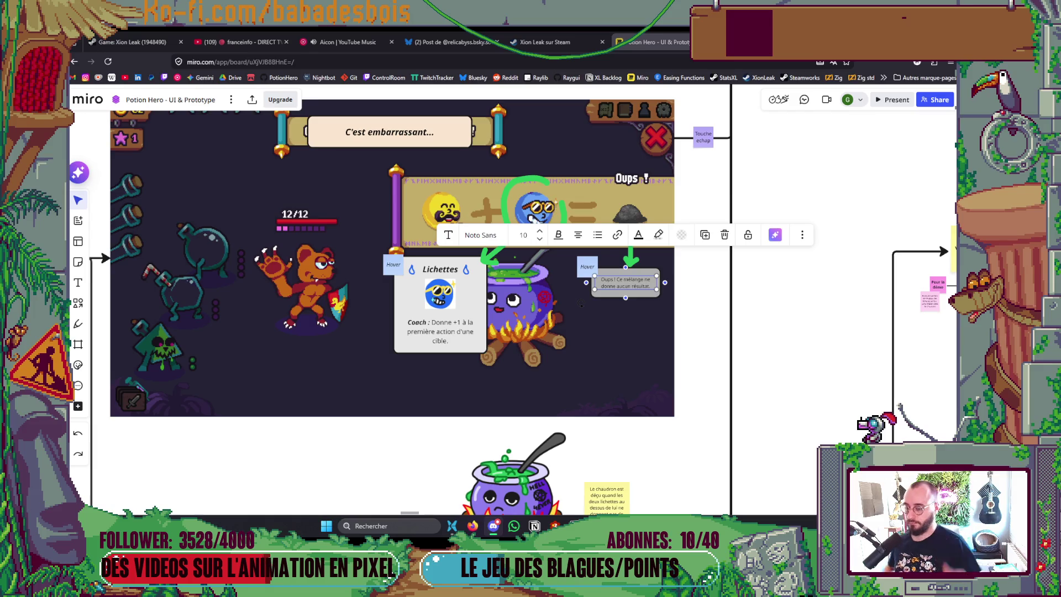
{"action": "key", "text": "alt+Tab"}
{"action": "key", "text": "alt+Tab"}
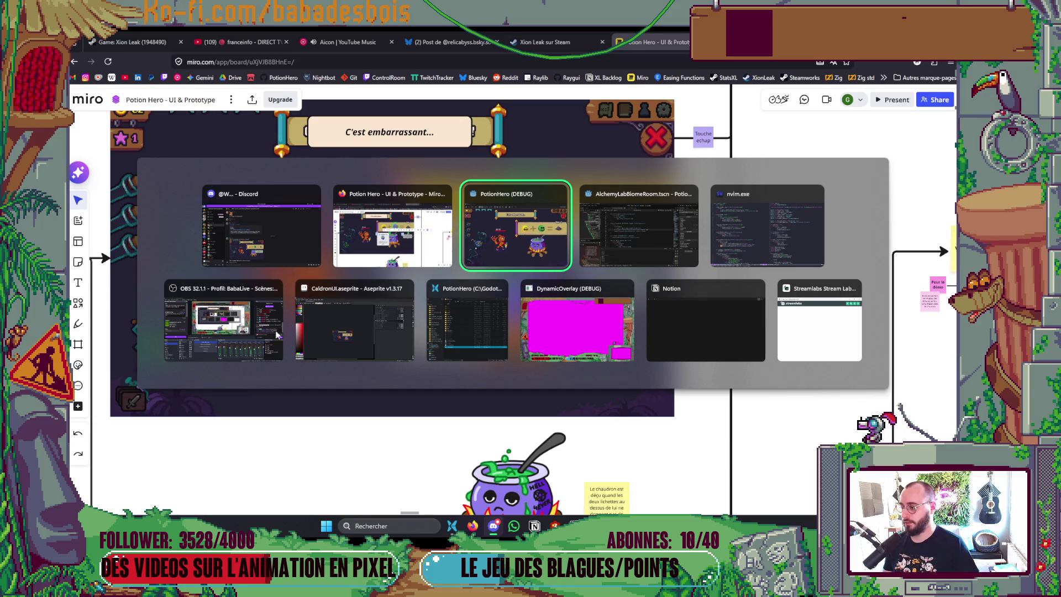
{"action": "key", "text": "Escape"}
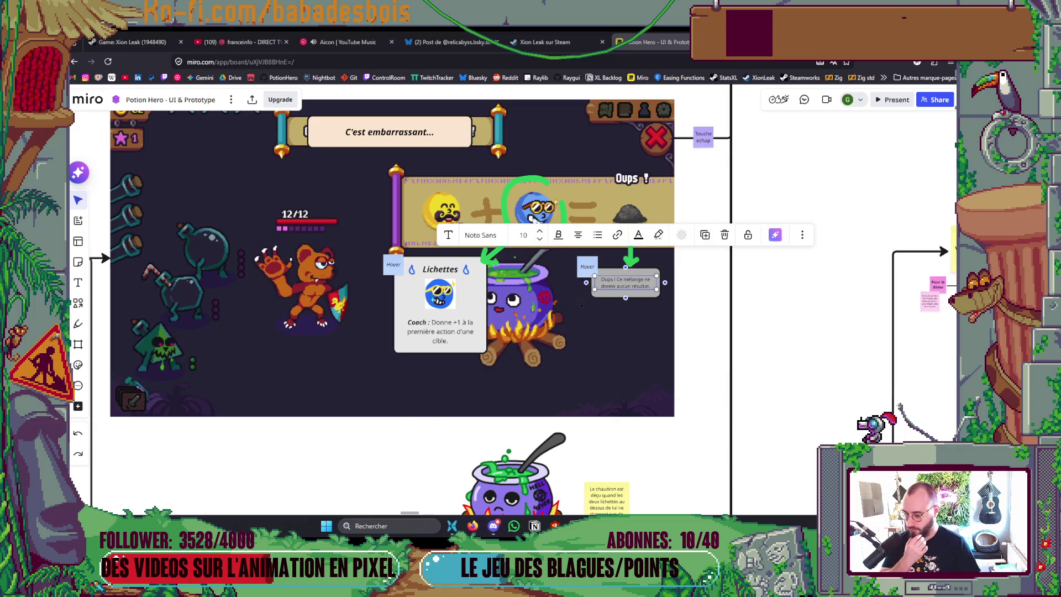
- In the running game, check the hover descriptions of the rock result, mustache potion and skull potion
{"action": "mouse_move", "coordinate": [678, 525]}
{"action": "left_click", "coordinate": [732, 470]}
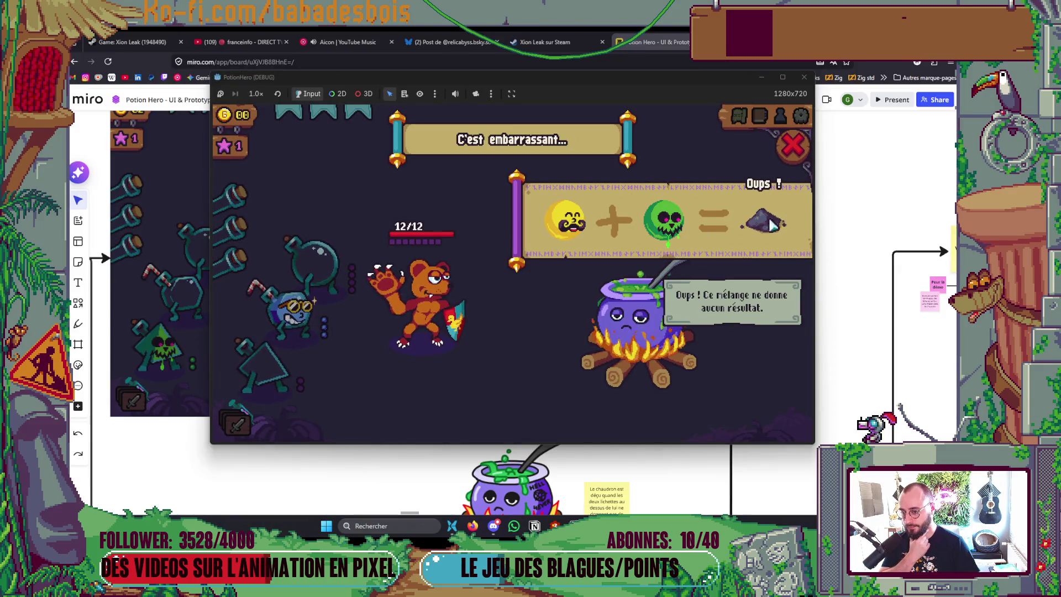
{"action": "mouse_move", "coordinate": [772, 229]}
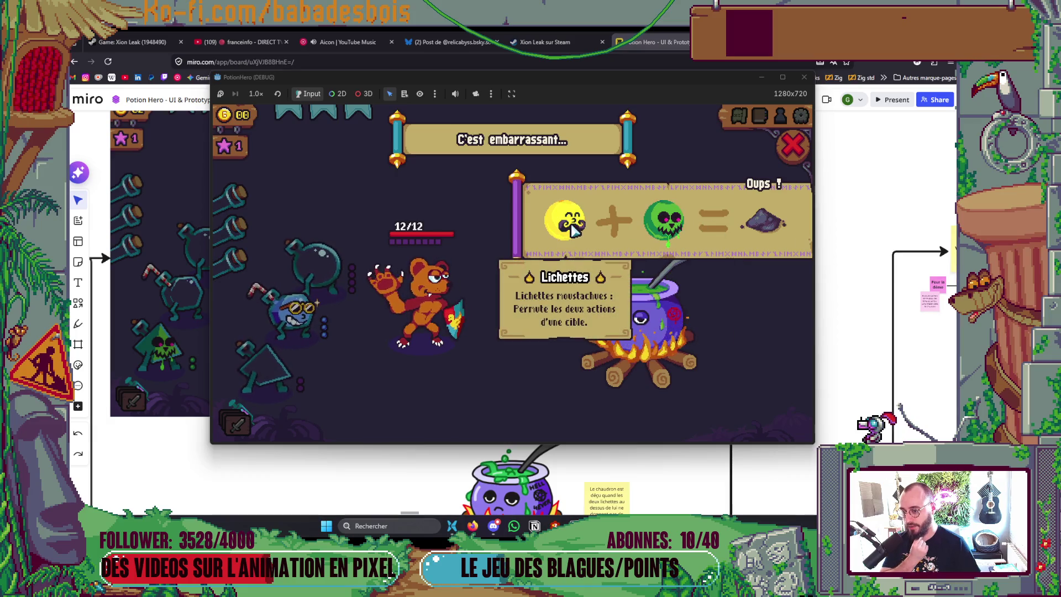
{"action": "mouse_move", "coordinate": [590, 230]}
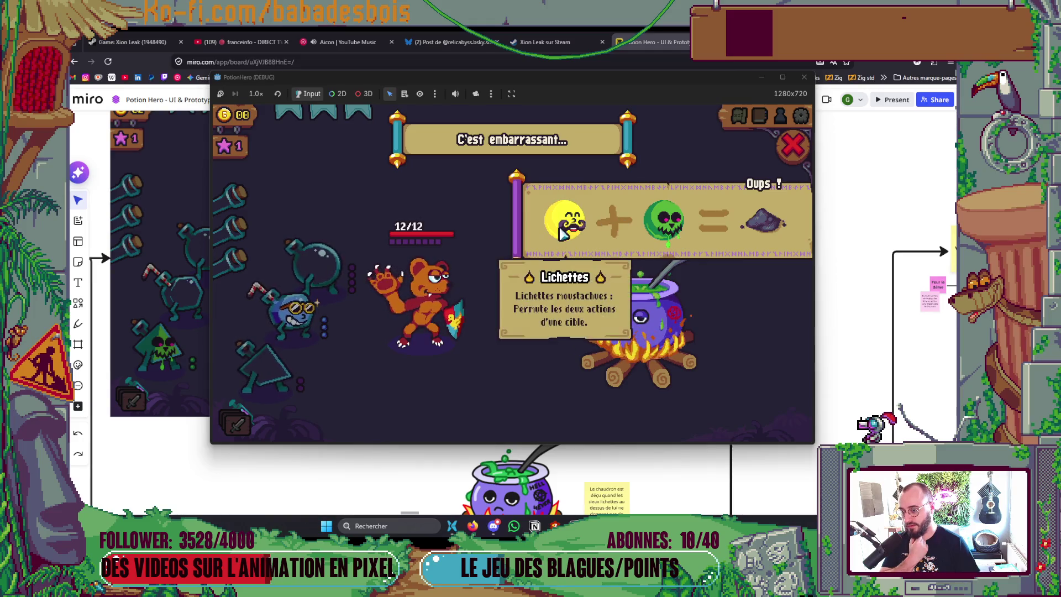
{"action": "mouse_move", "coordinate": [658, 221]}
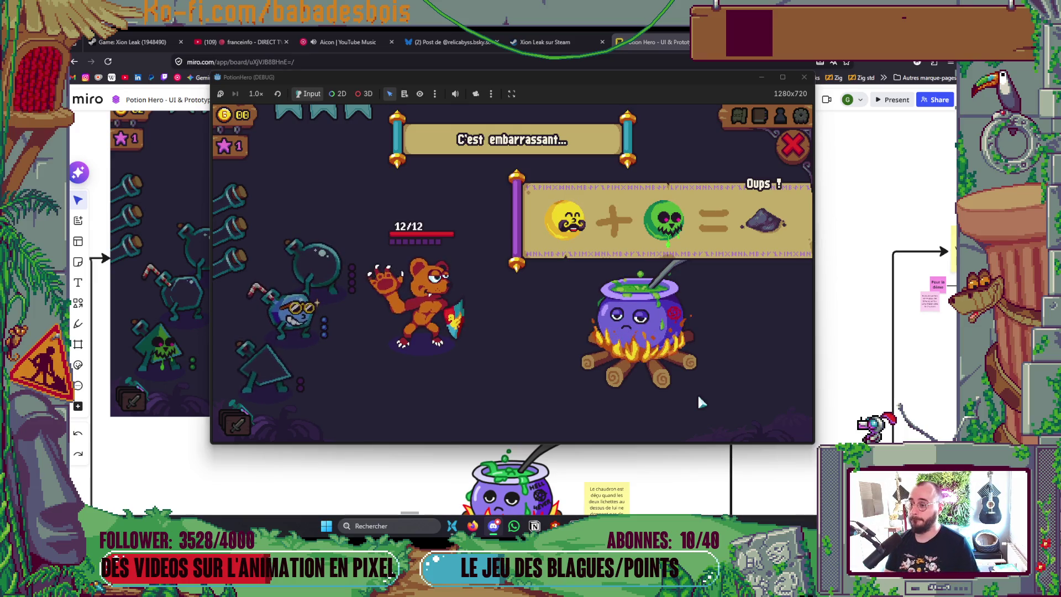
{"action": "key", "text": "alt+Tab"}
- Glance over the hover callback script in Godot and Neovim, then return to the Miro board
{"action": "key", "text": "Tab"}
{"action": "key", "text": "Tab"}
{"action": "key", "text": "Tab"}
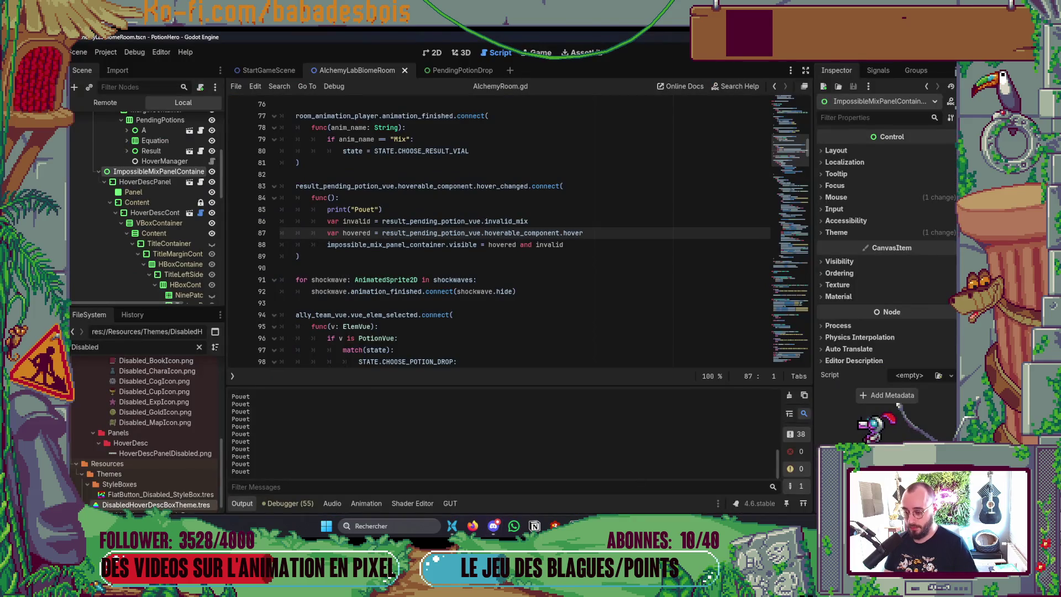
{"action": "key", "text": "alt+Tab"}
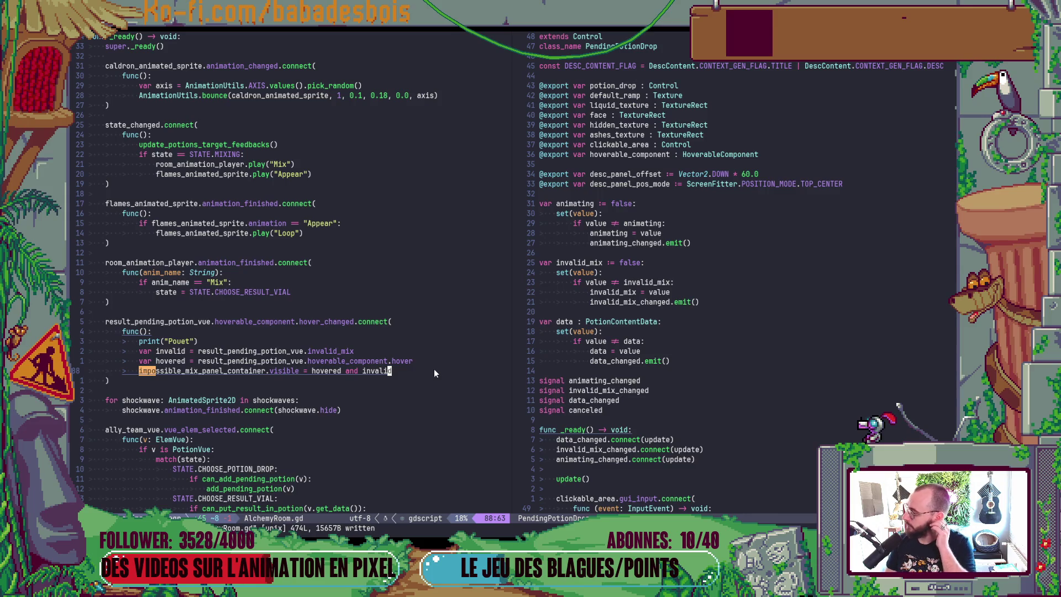
{"action": "key", "text": "alt+Tab"}
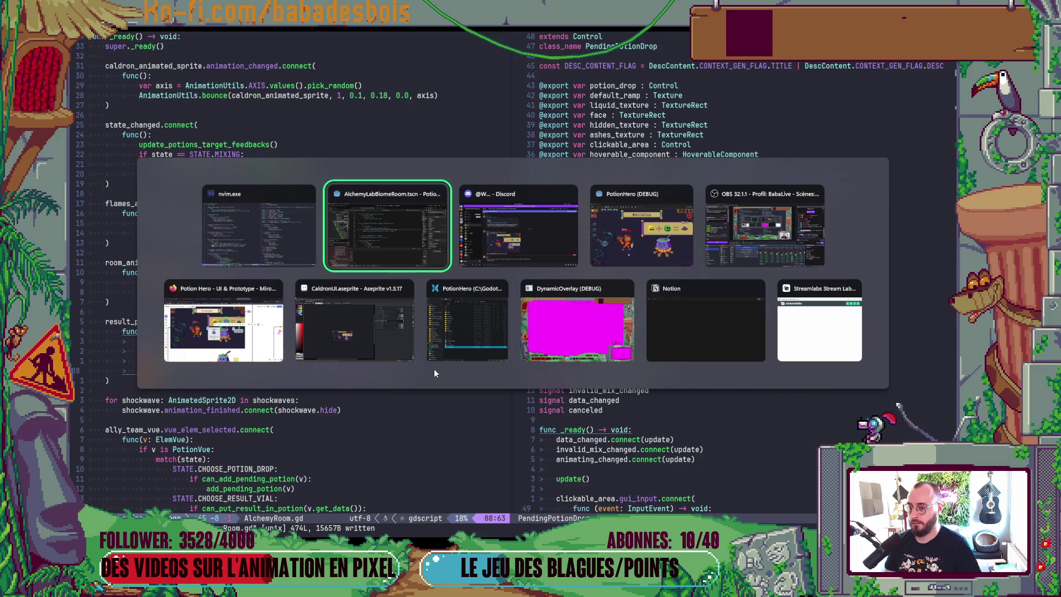
{"action": "left_click", "coordinate": [258, 323]}
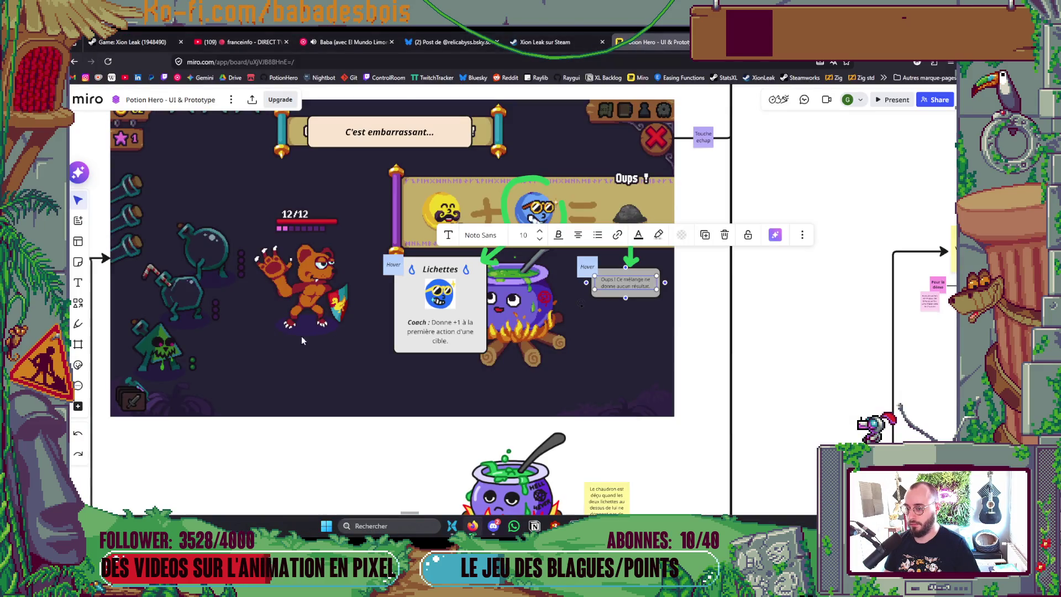
- Deselect the text box and zoom out to see the mock-up beside its neighbouring frames and sticky notes
{"action": "left_click", "coordinate": [697, 395]}
{"action": "scroll", "coordinate": [698, 396], "scroll_direction": "down", "scroll_amount": 2}
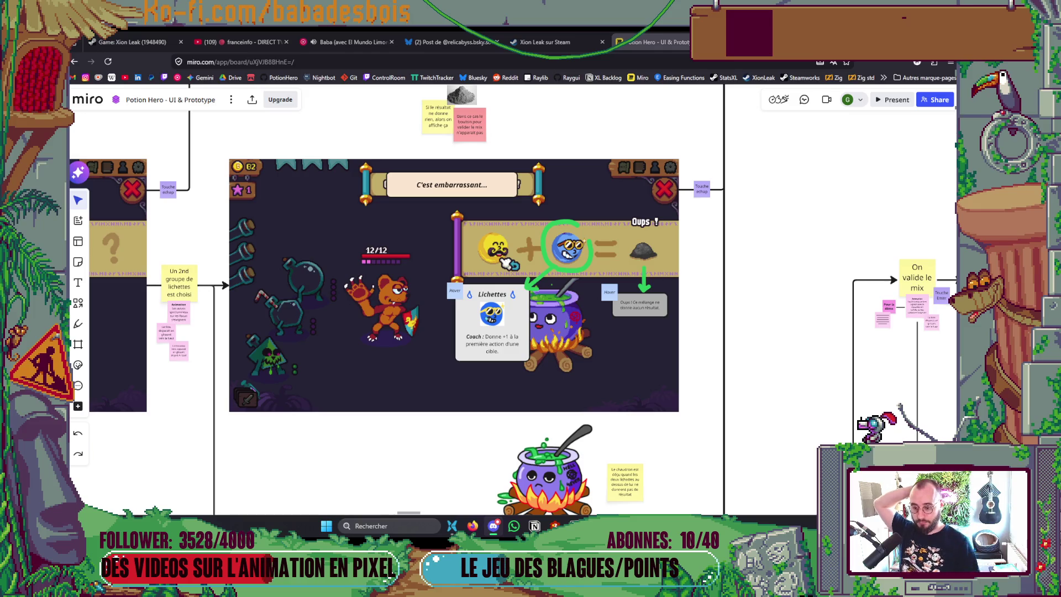
- Close the PotionHero (DEBUG) game window and switch back to AlchemyRoom.gd in Neovim
{"action": "mouse_move", "coordinate": [679, 525]}
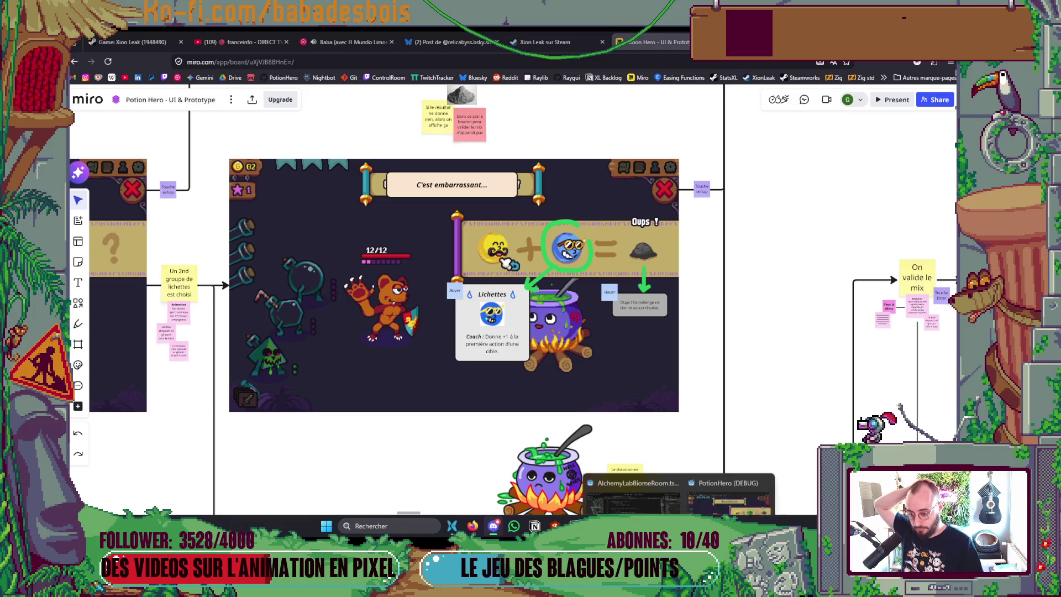
{"action": "left_click", "coordinate": [721, 442]}
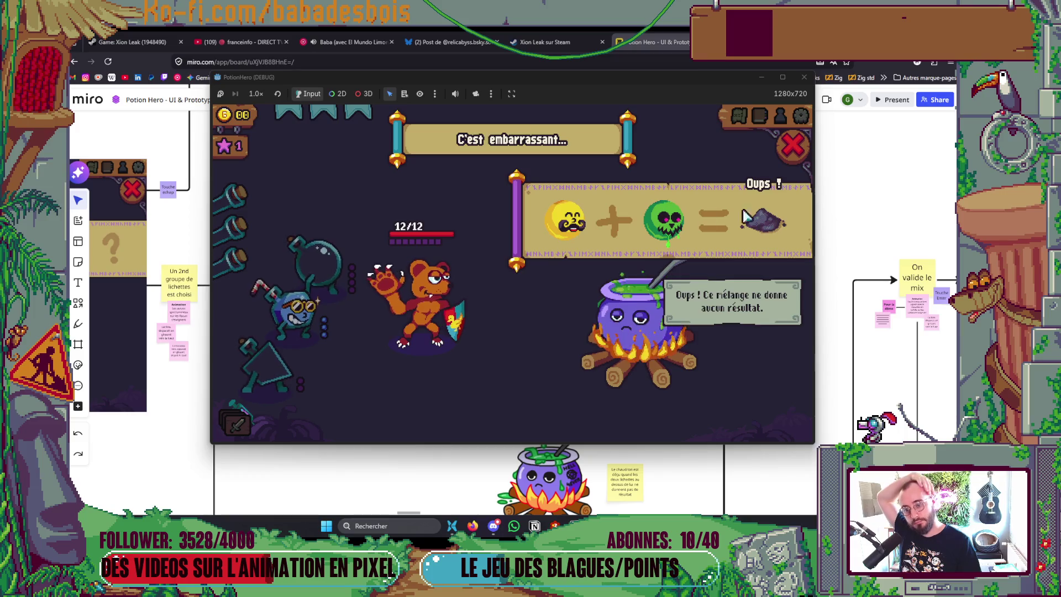
{"action": "left_click", "coordinate": [803, 78]}
{"action": "key", "text": "alt+Tab"}
{"action": "key", "text": "alt+Tab"}
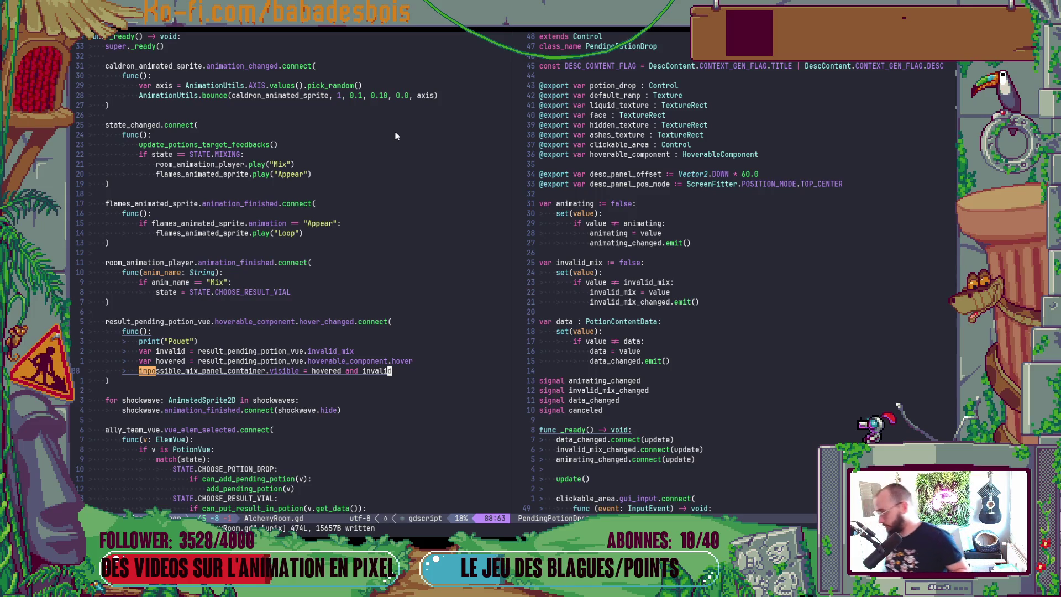
{"action": "left_click", "coordinate": [261, 379]}
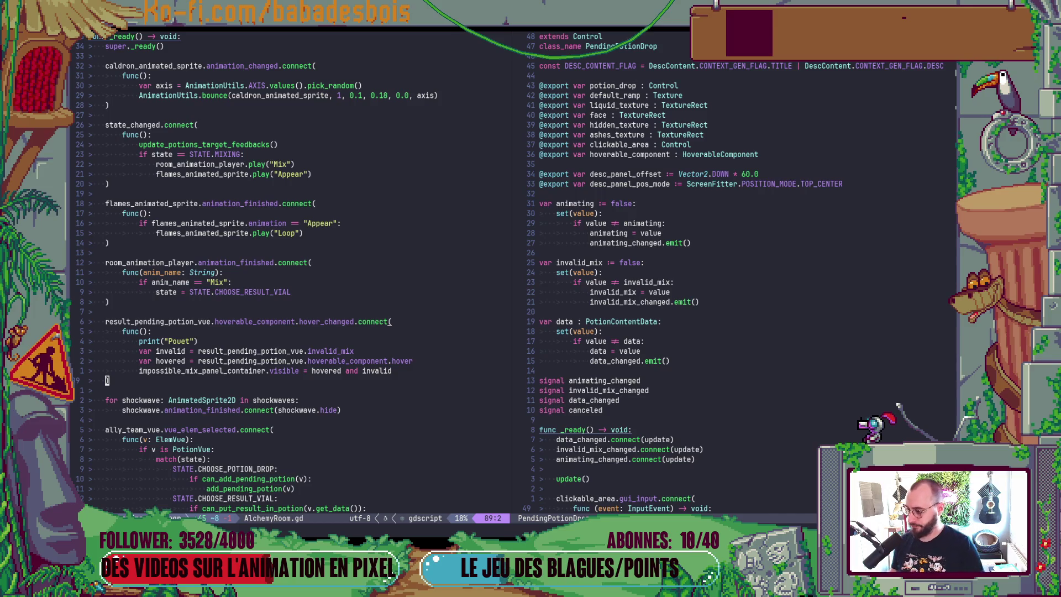
{"action": "left_click", "coordinate": [238, 351]}
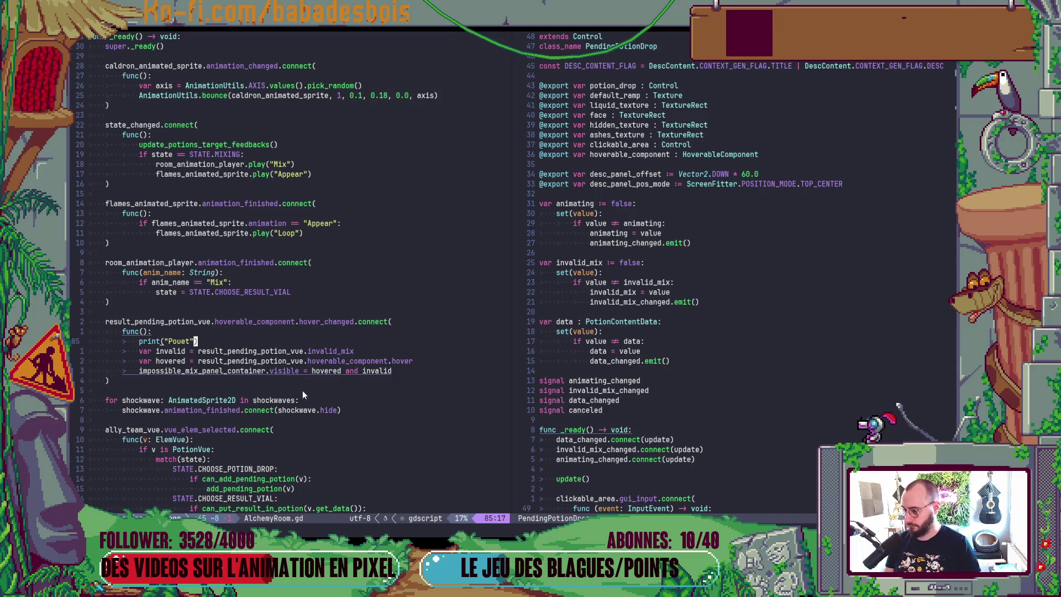
- Delete the print("Pouet") line from the hover handler and save AlchemyRoom.gd with :w
{"action": "key", "text": "k"}
{"action": "key", "text": "d"}
{"action": "key", "text": "d"}
{"action": "type", "text": ":w"}
{"action": "key", "text": "Return"}
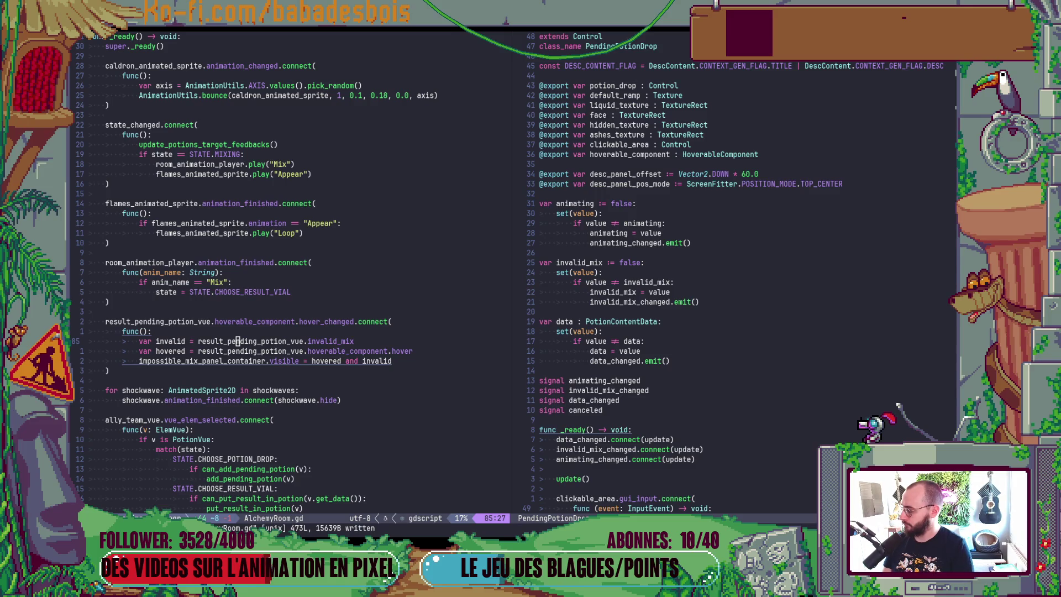
- Put the cursor on the shockwave loop line in AlchemyRoom.gd, then bring the Godot editor forward
{"action": "key", "text": "alt+Tab"}
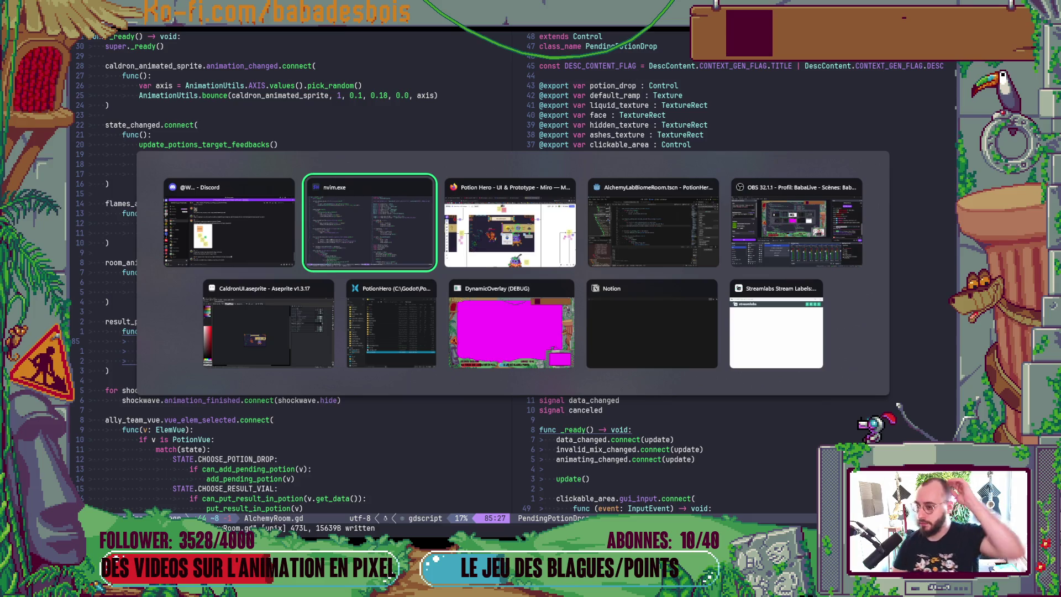
{"action": "key", "text": "alt+Tab"}
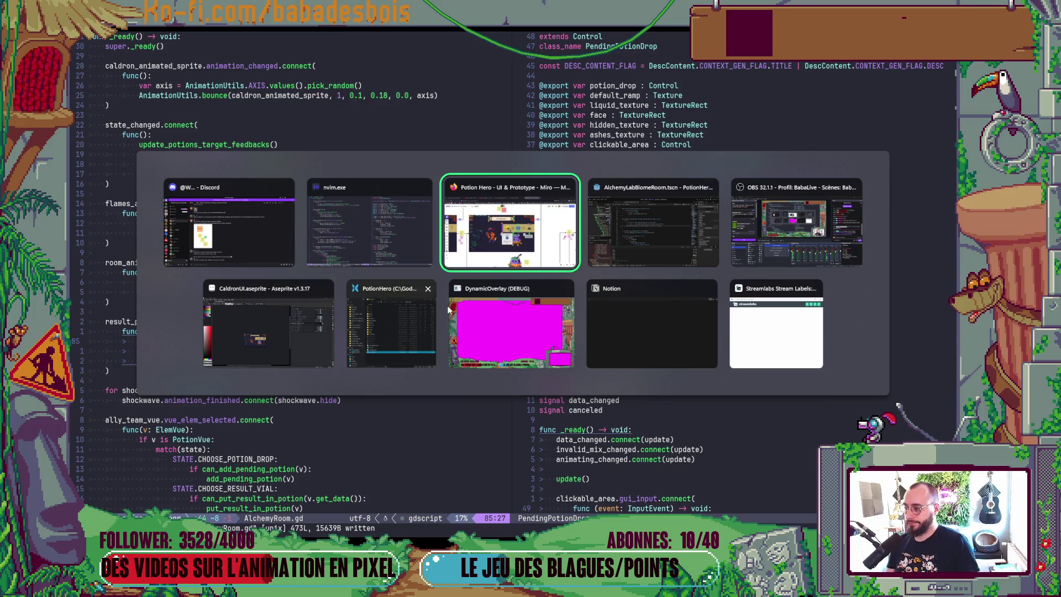
{"action": "left_click", "coordinate": [386, 256]}
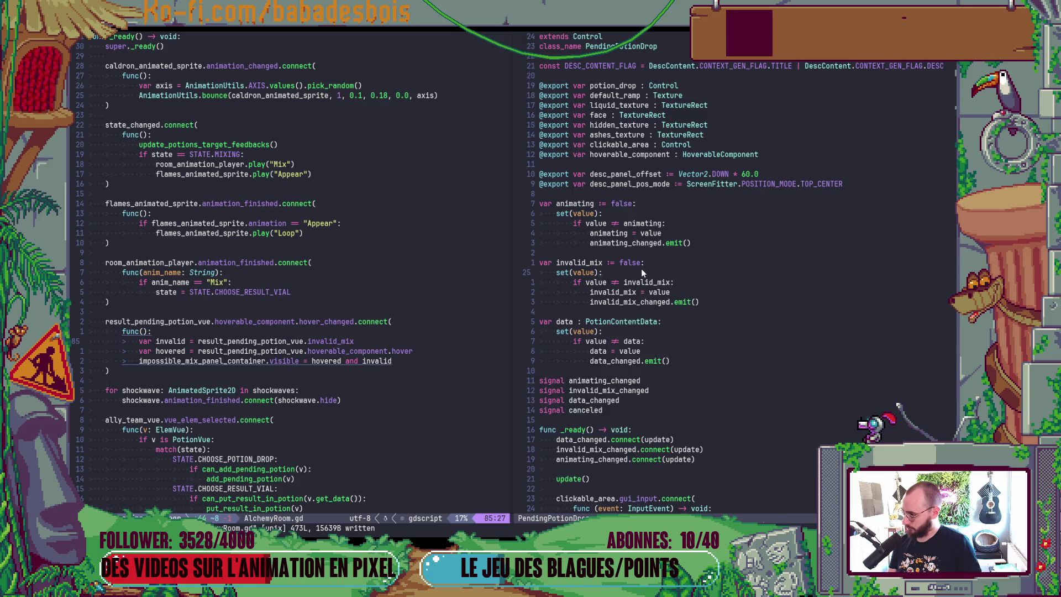
{"action": "key", "text": "alt+Tab"}
{"action": "key", "text": "alt+Tab"}
{"action": "key", "text": "alt+Tab"}
{"action": "key", "text": "alt+Tab"}
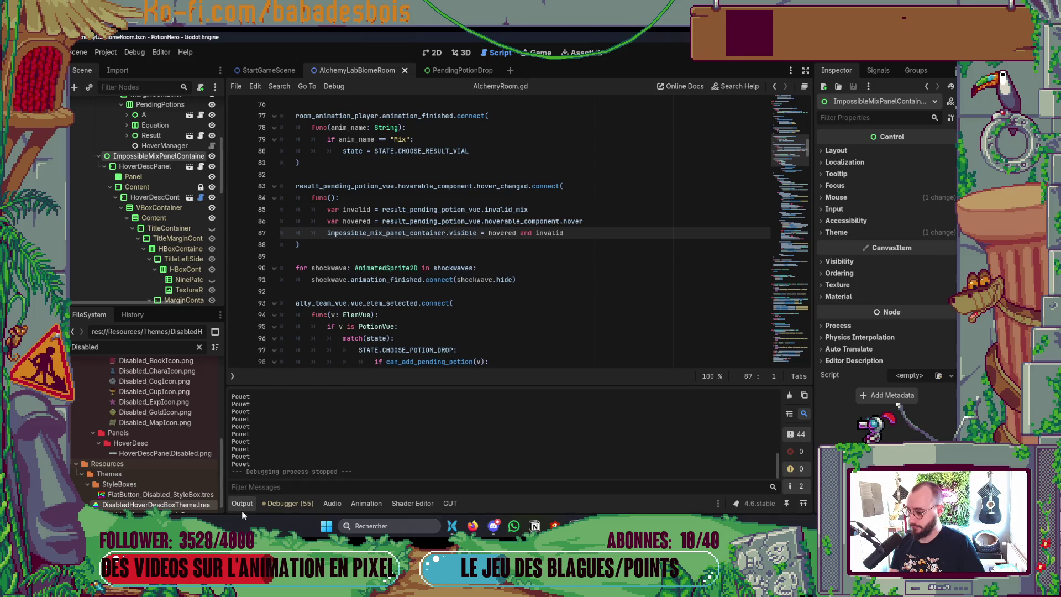
{"action": "key", "text": "alt+Tab"}
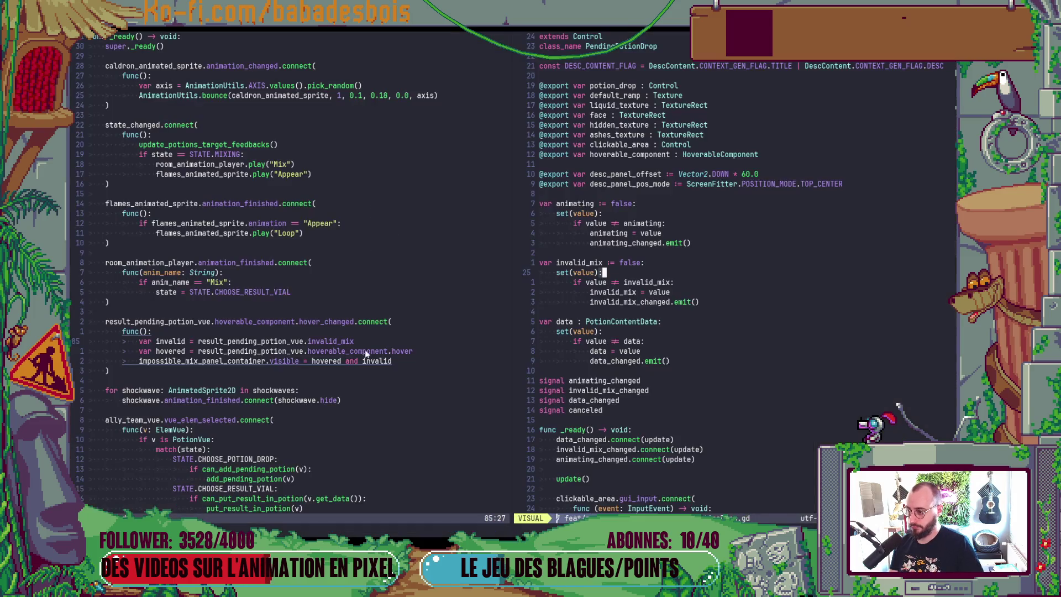
{"action": "left_click", "coordinate": [294, 273]}
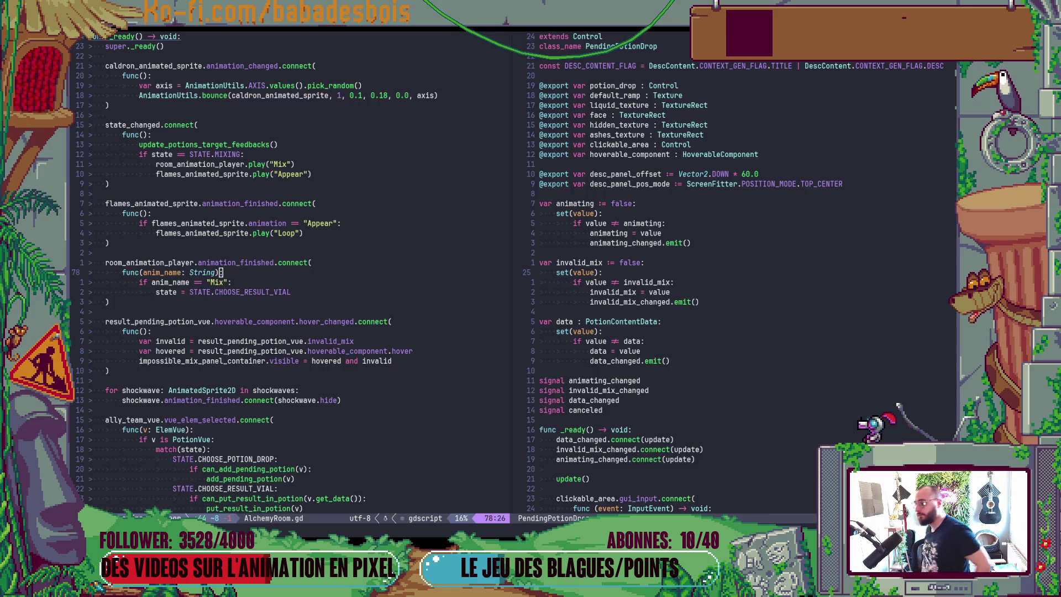
{"action": "left_click", "coordinate": [365, 403]}
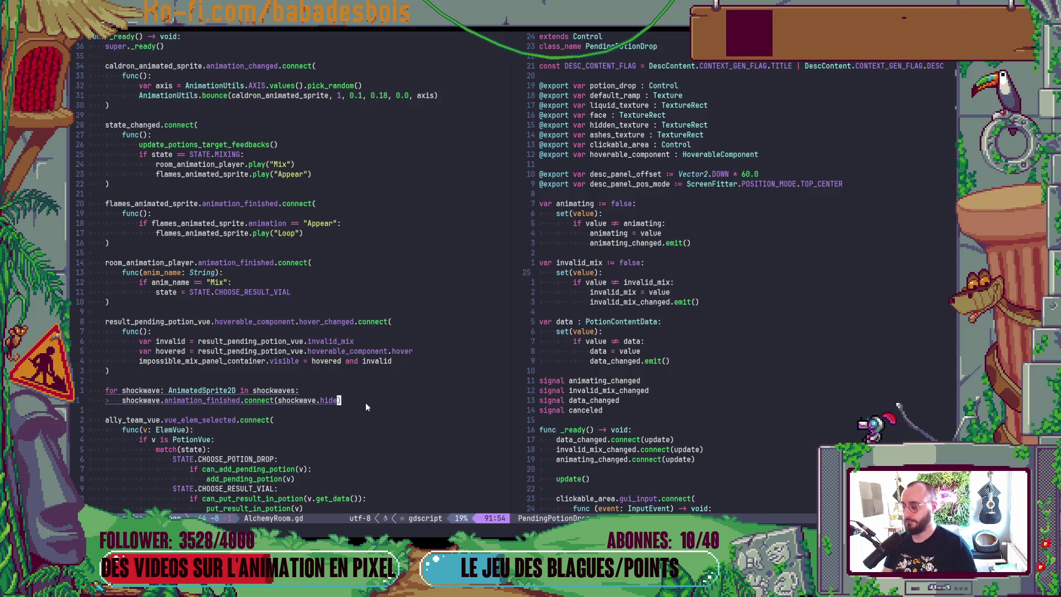
{"action": "key", "text": "alt+Tab"}
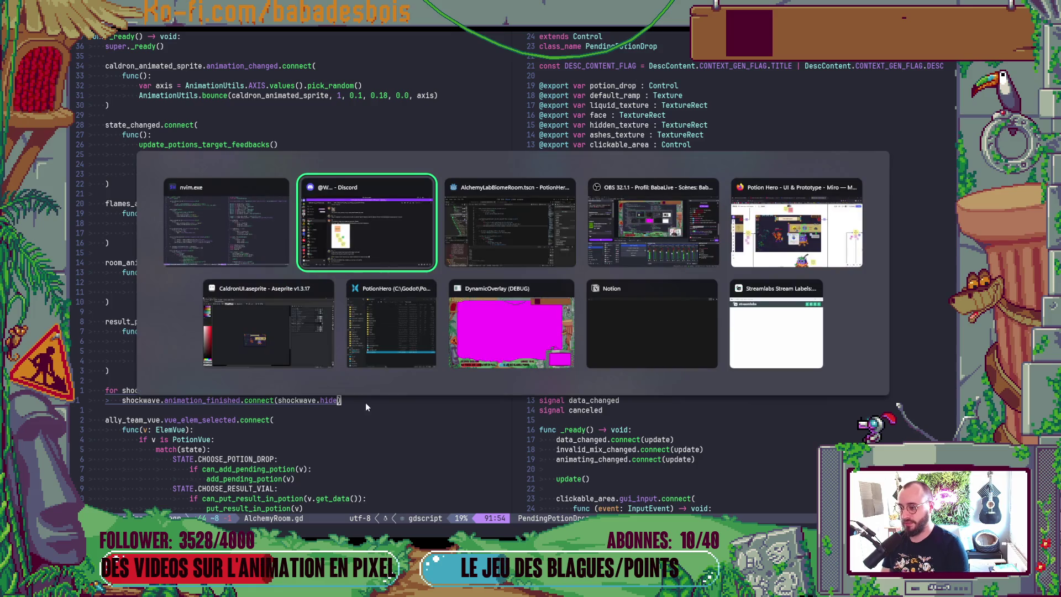
{"action": "key", "text": "Tab"}
{"action": "key", "text": "Tab"}
{"action": "key", "text": "shift+Tab"}
{"action": "key", "text": "shift+Tab"}
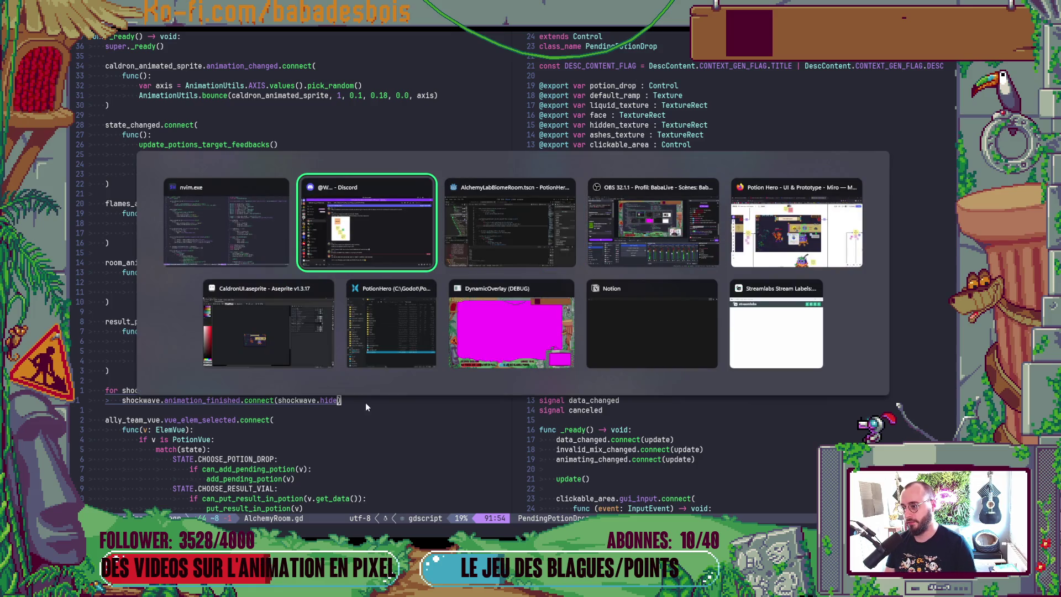
{"action": "key", "text": "Tab"}
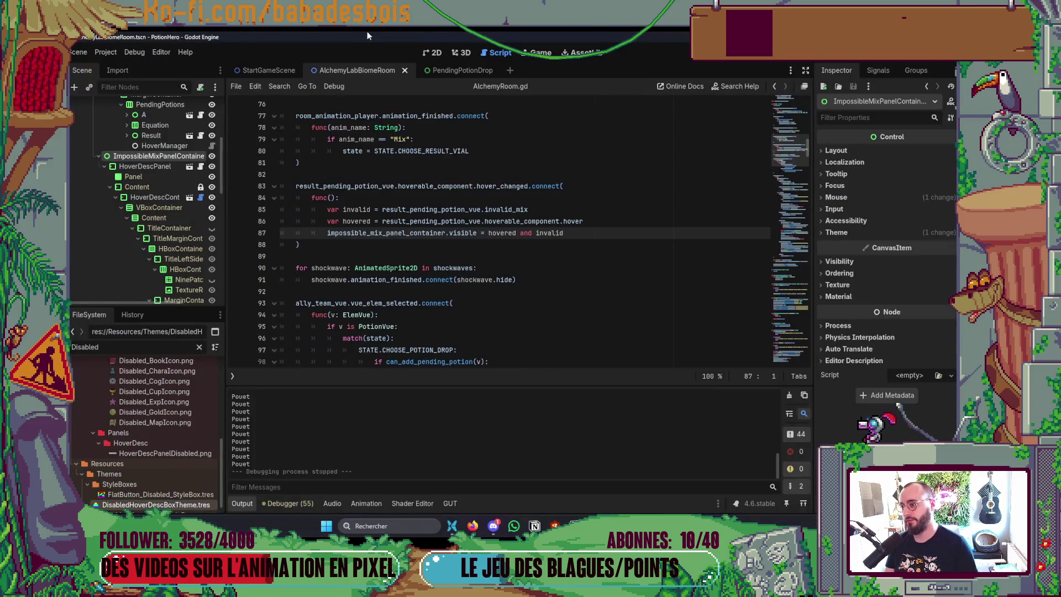
- View the alchemy room in the 2D workspace with HoverDescCont collapsed, then return to Neovim
{"action": "left_click", "coordinate": [434, 53]}
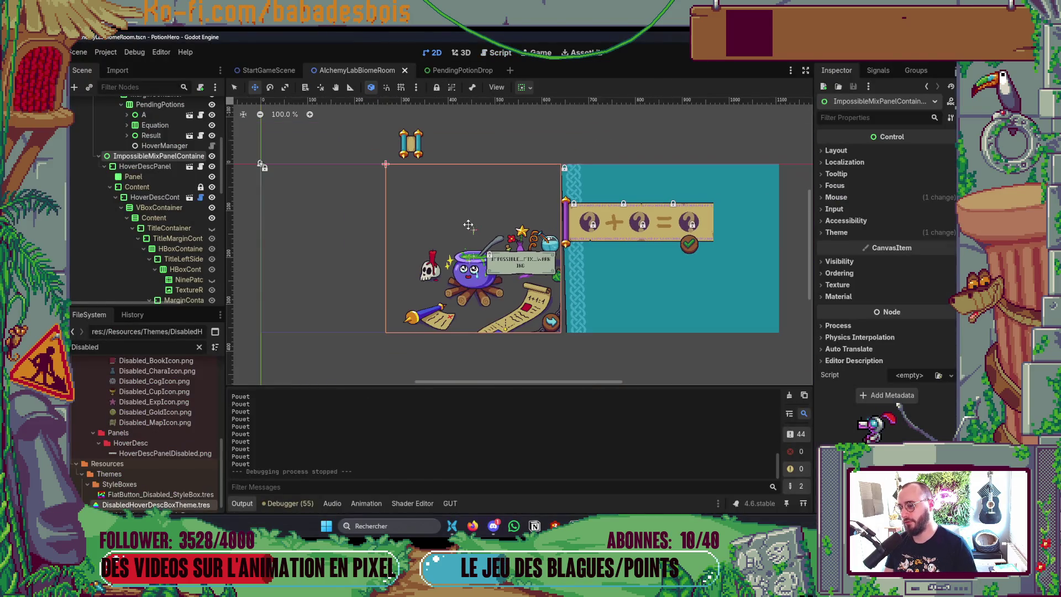
{"action": "left_click", "coordinate": [116, 197]}
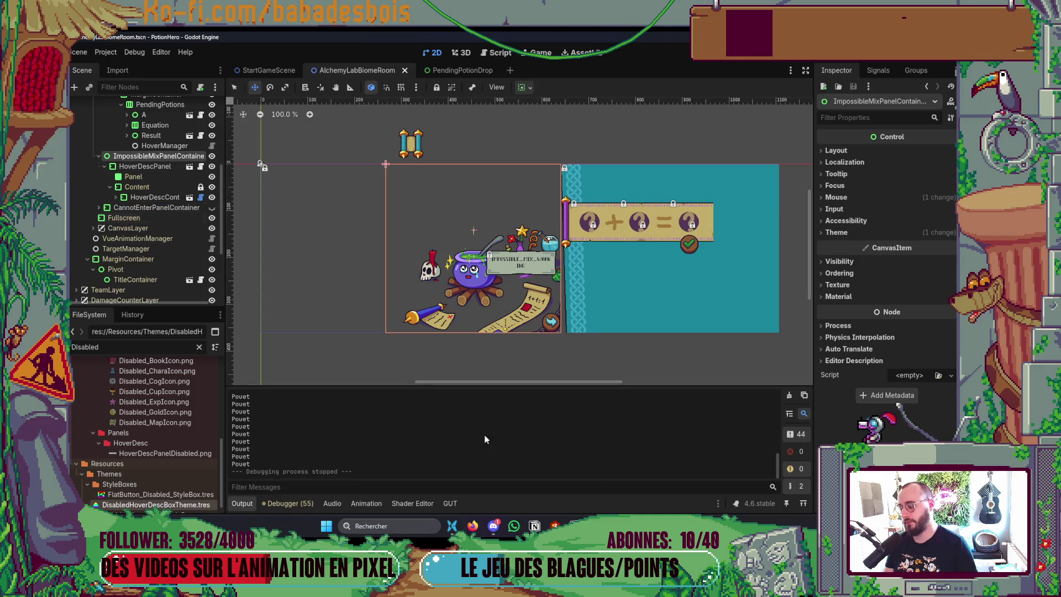
{"action": "mouse_move", "coordinate": [596, 526]}
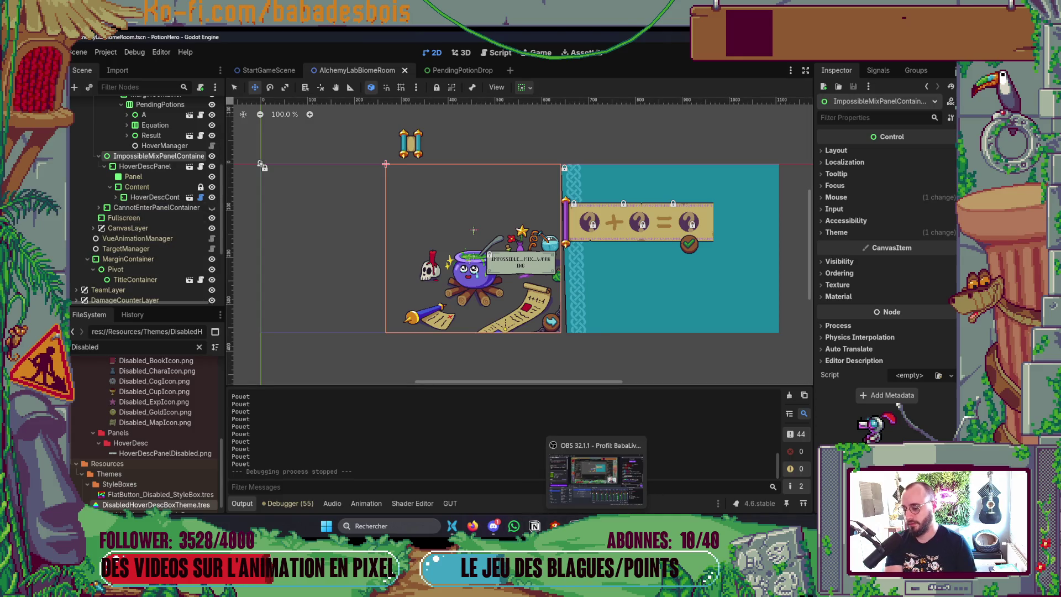
{"action": "left_click", "coordinate": [595, 478]}
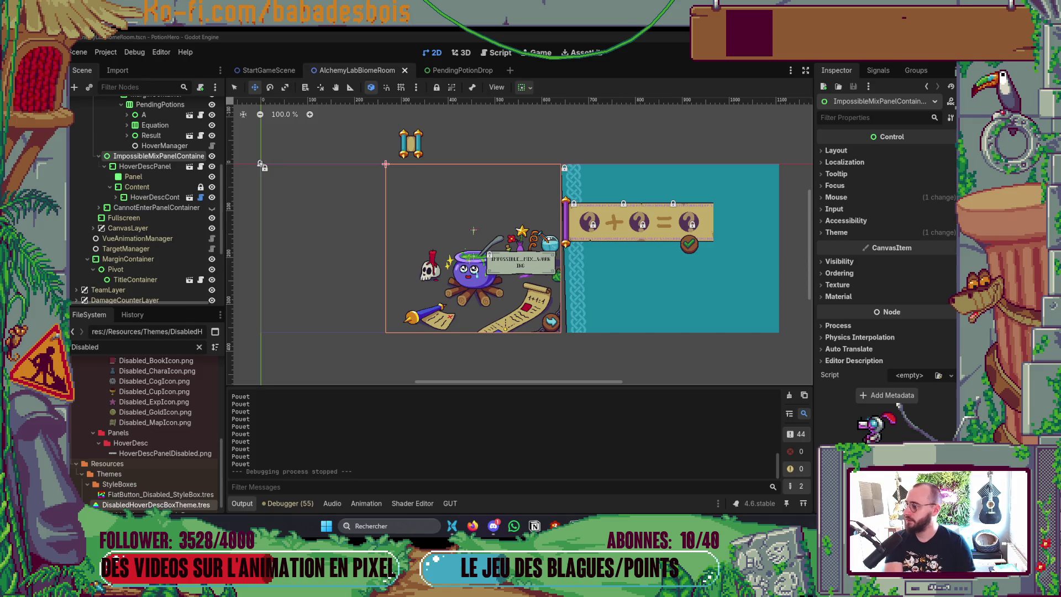
{"action": "key", "text": "alt+Tab"}
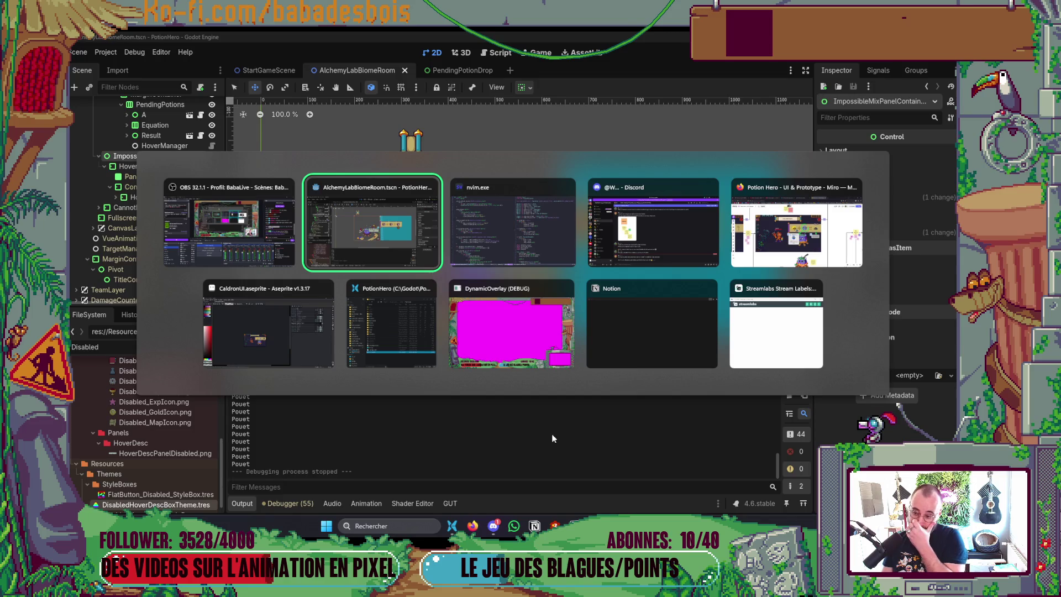
{"action": "key", "text": "alt+Tab"}
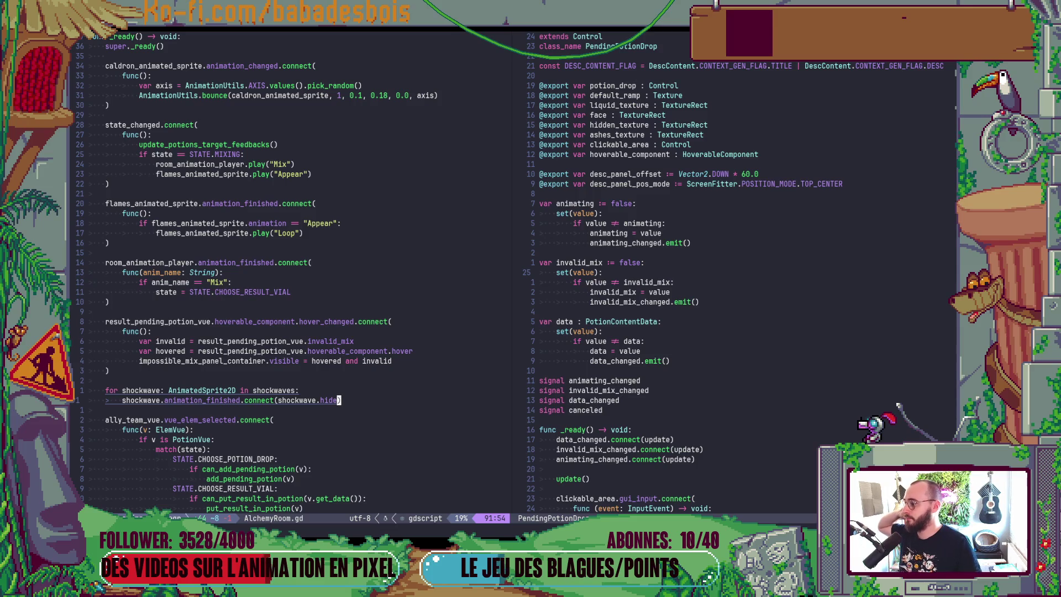
{"action": "scroll", "coordinate": [279, 183], "scroll_direction": "down", "scroll_amount": 3}
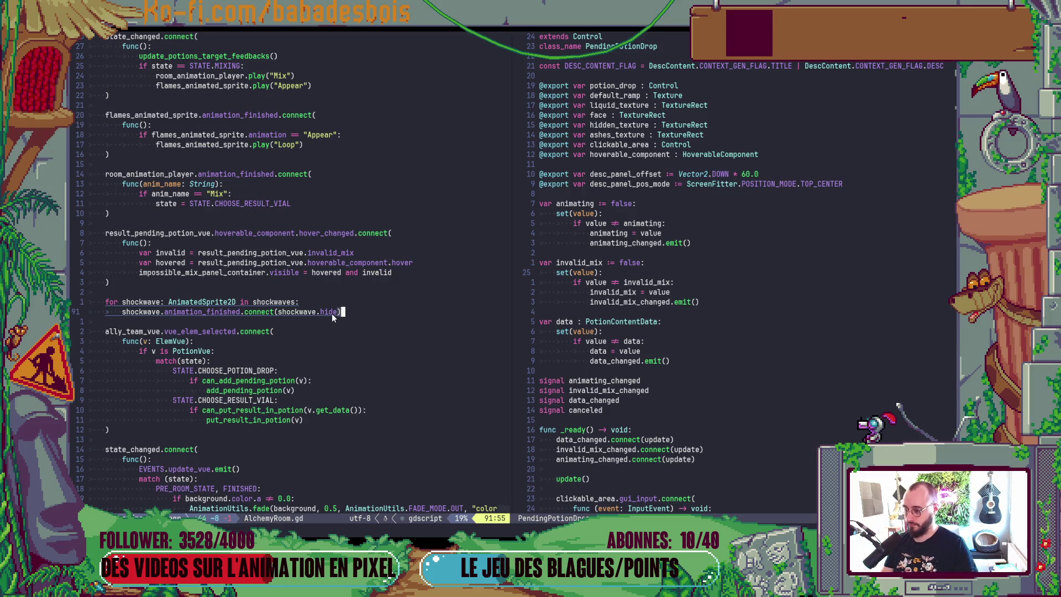
{"action": "key", "text": "bracketright"}
{"action": "key", "text": "space"}
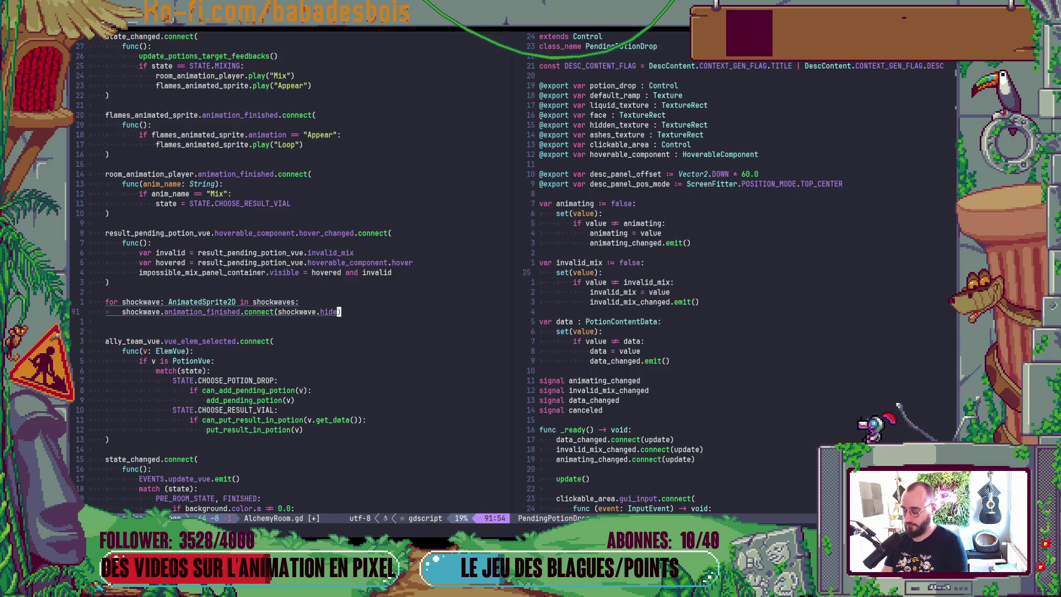
{"action": "key", "text": "j"}
{"action": "key", "text": "d"}
{"action": "key", "text": "d"}
{"action": "type", "text": ":w"}
{"action": "key", "text": "Return"}
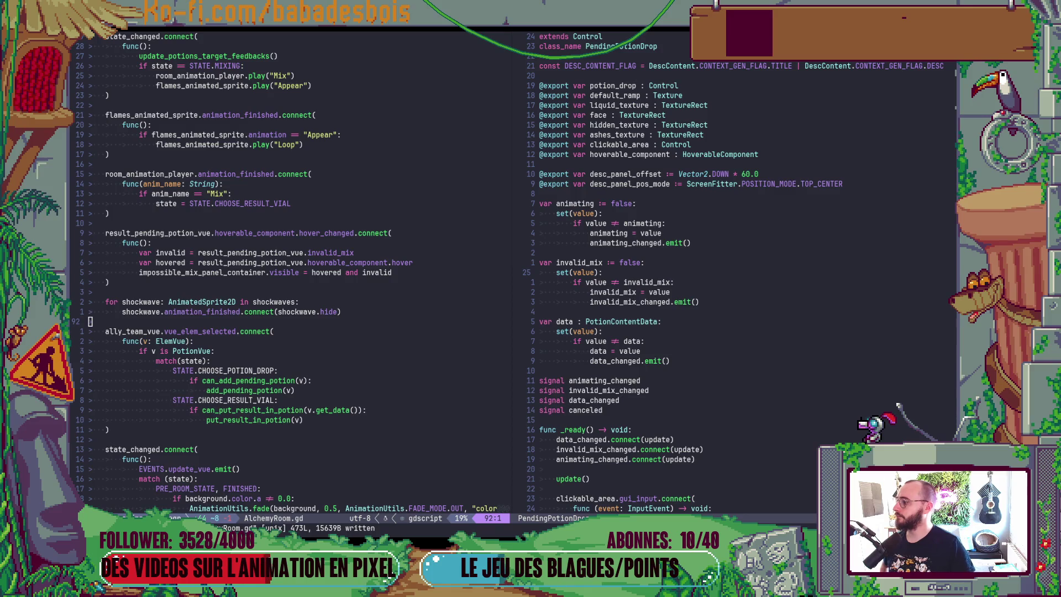
{"action": "key", "text": "alt+Tab"}
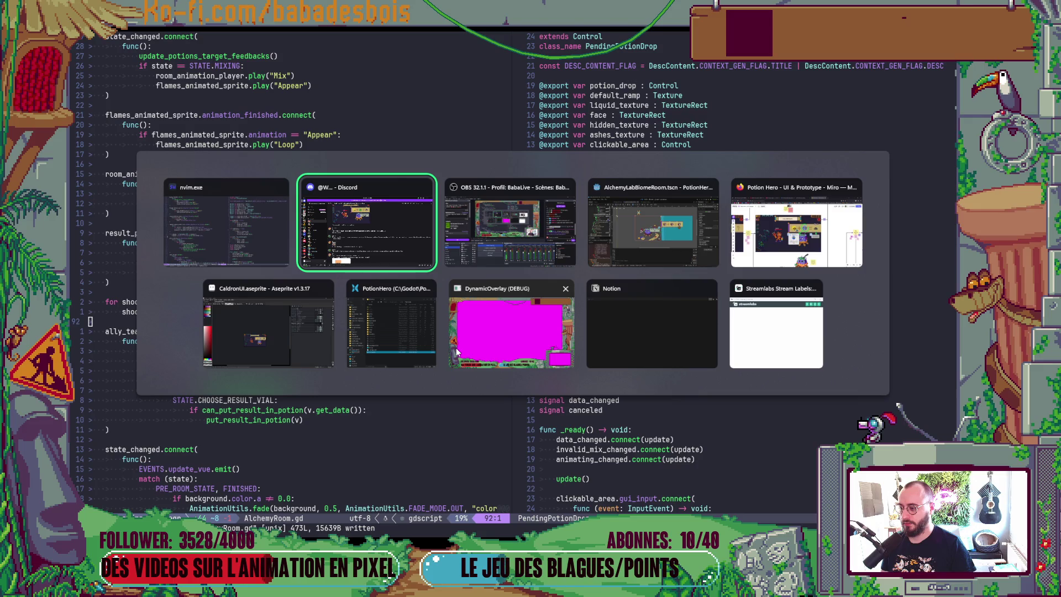
{"action": "left_click", "coordinate": [247, 229]}
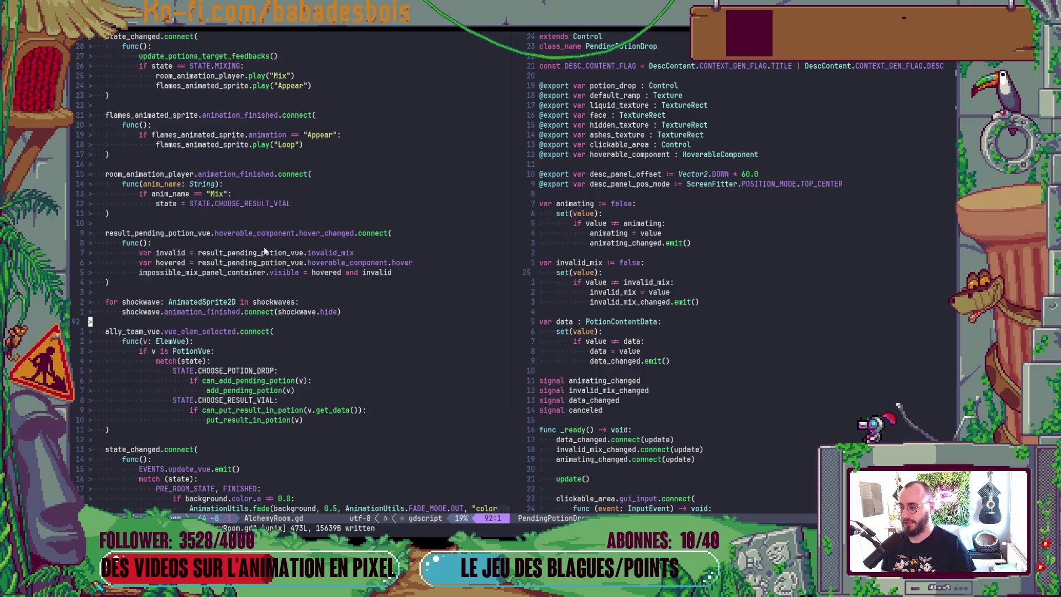
{"action": "left_click", "coordinate": [668, 312]}
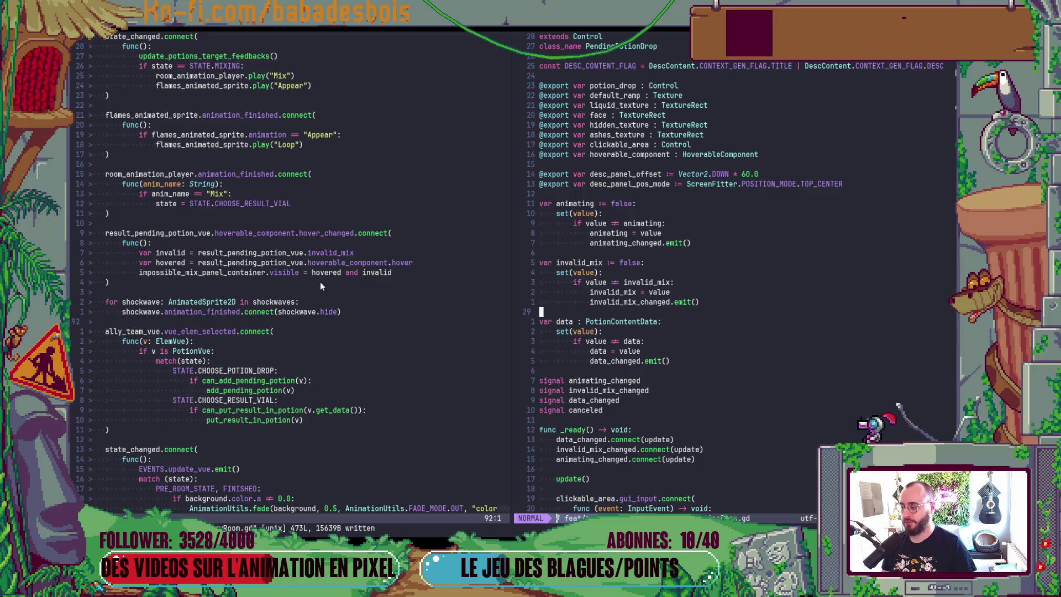
{"action": "left_click", "coordinate": [182, 272]}
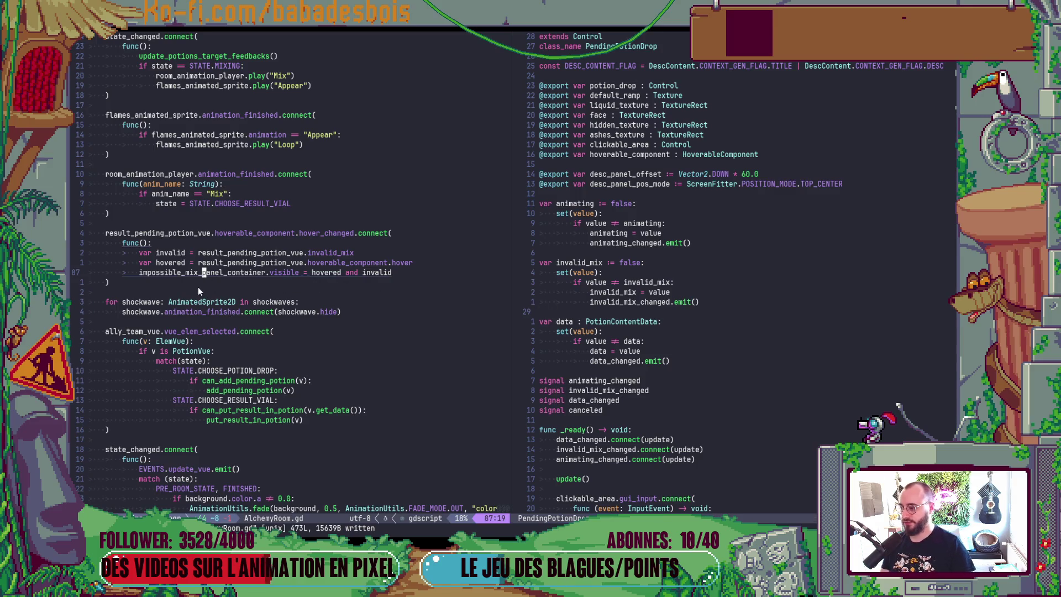
{"action": "key", "text": "j"}
{"action": "key", "text": "o"}
- Write 'for pending_potion in pending_potions_vue:' with a pass body on line 90 and save
{"action": "key", "text": "Return"}
{"action": "type", "text": "for "}
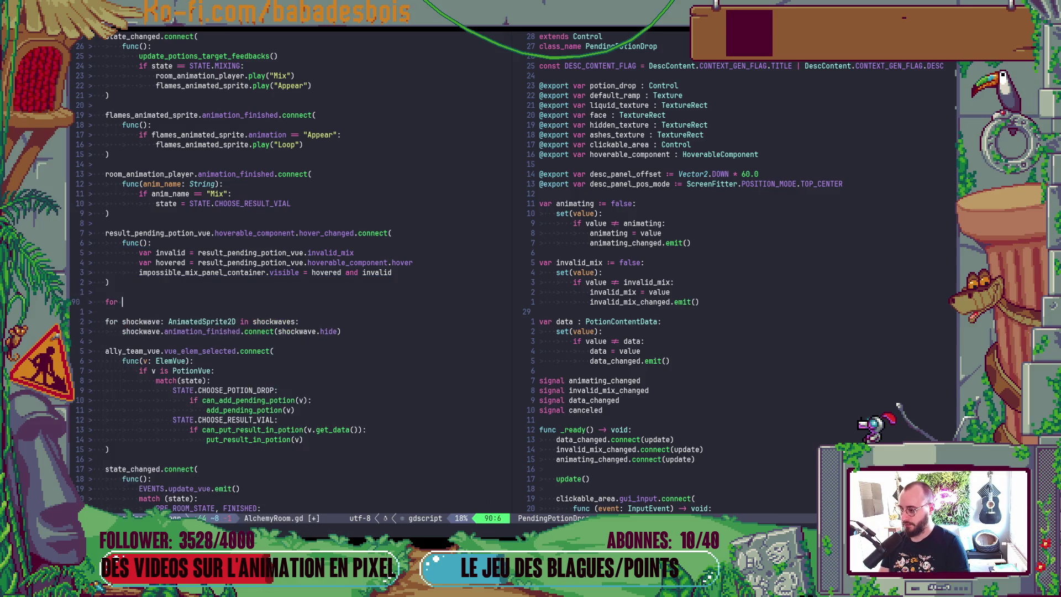
{"action": "type", "text": "pen"}
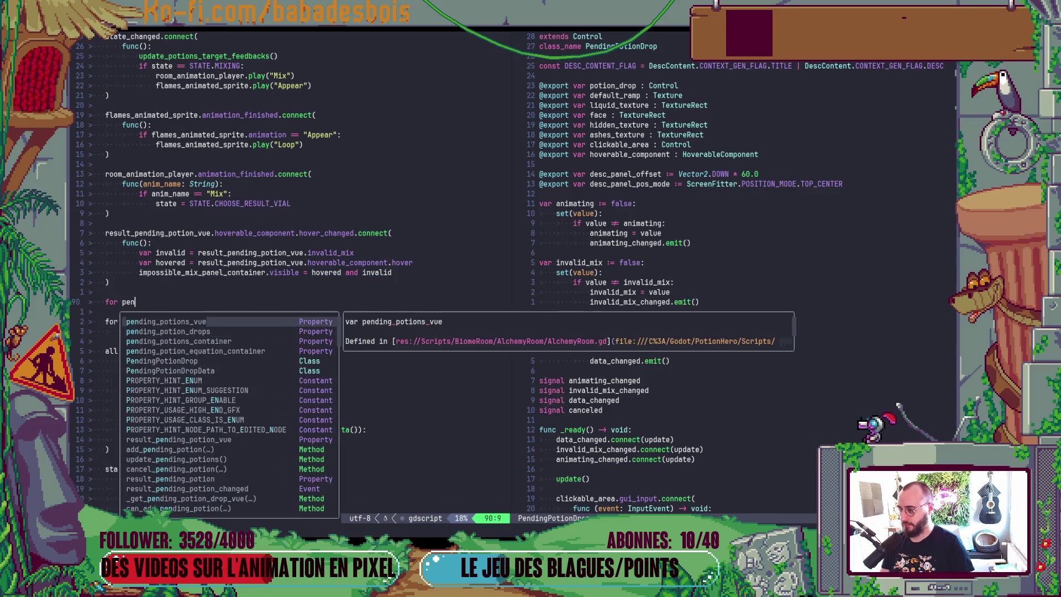
{"action": "key", "text": "Return"}
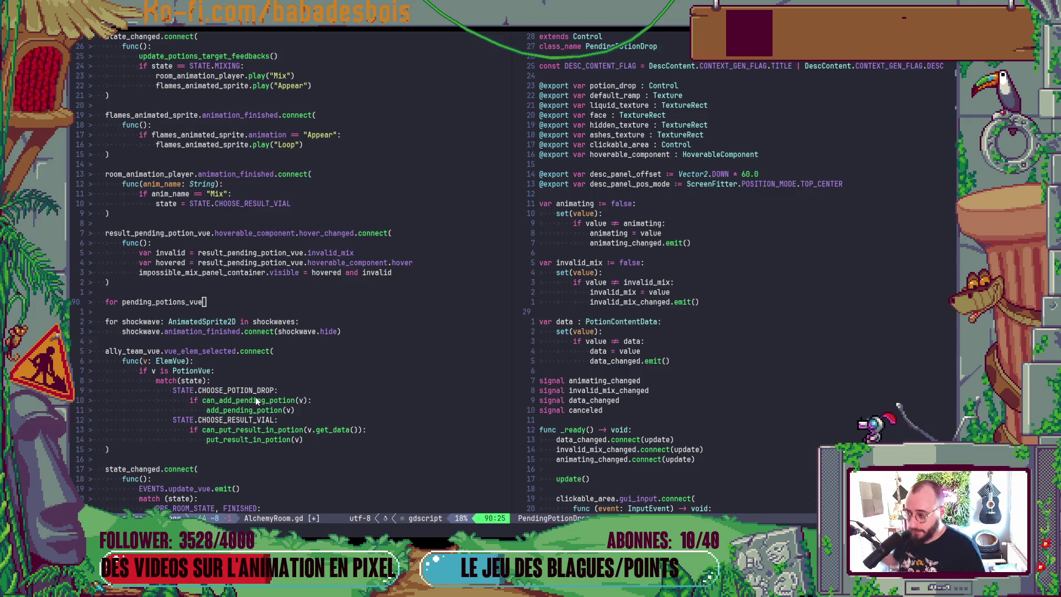
{"action": "key", "text": "Escape"}
{"action": "type", "text": "b"}
{"action": "type", "text": "ipend"}
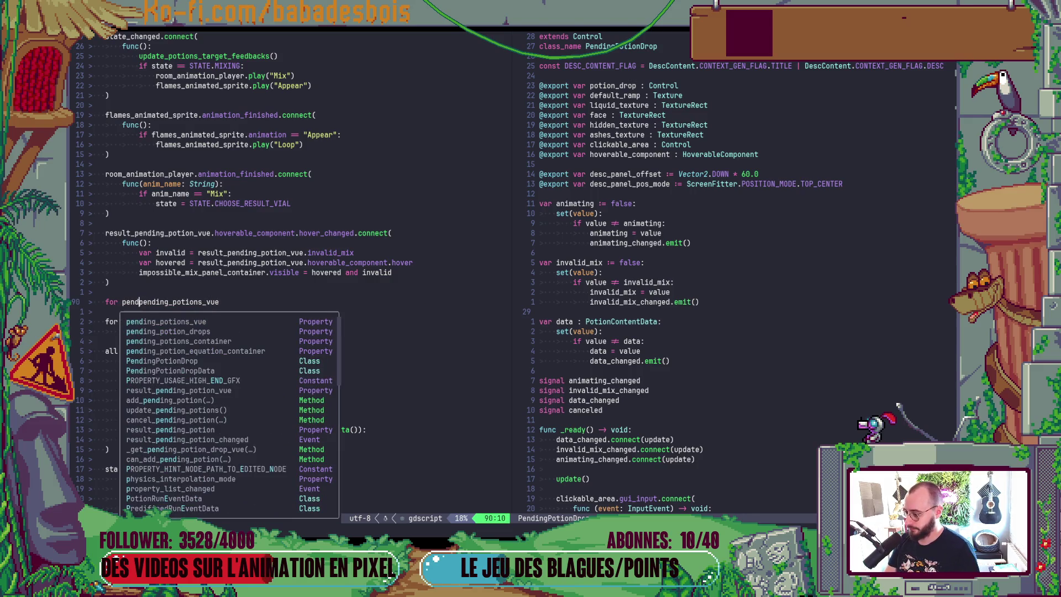
{"action": "key", "text": "Tab"}
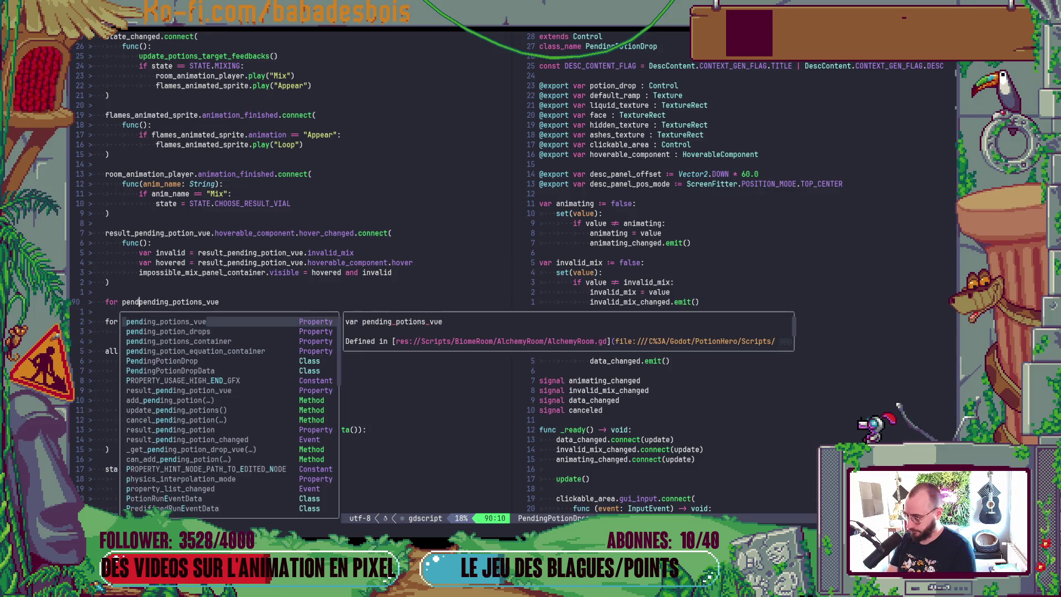
{"action": "type", "text": "ing_poiti"}
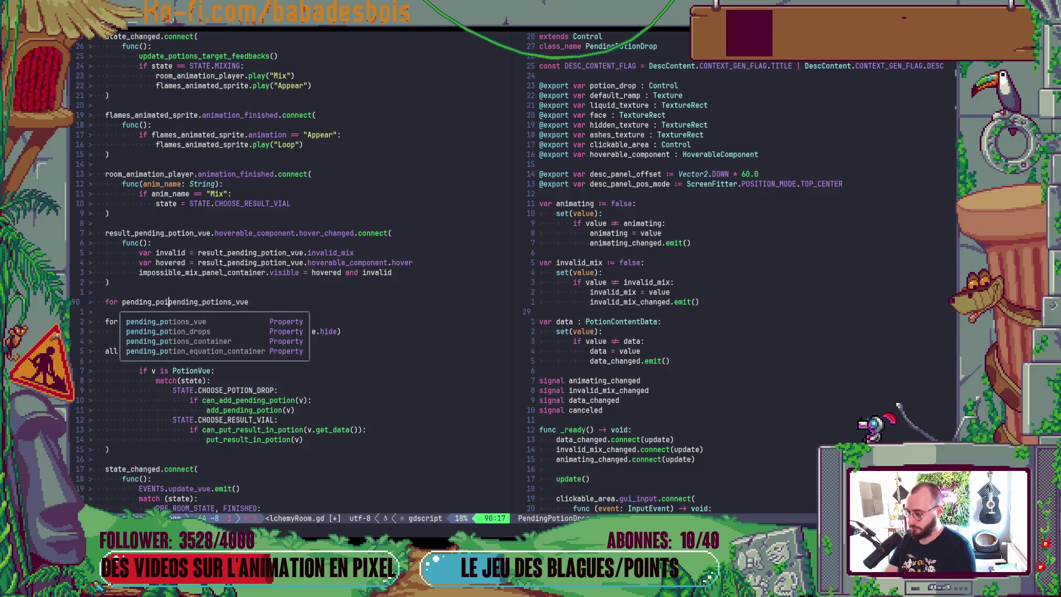
{"action": "key", "text": "BackSpace"}
{"action": "key", "text": "BackSpace"}
{"action": "type", "text": "tion in "}
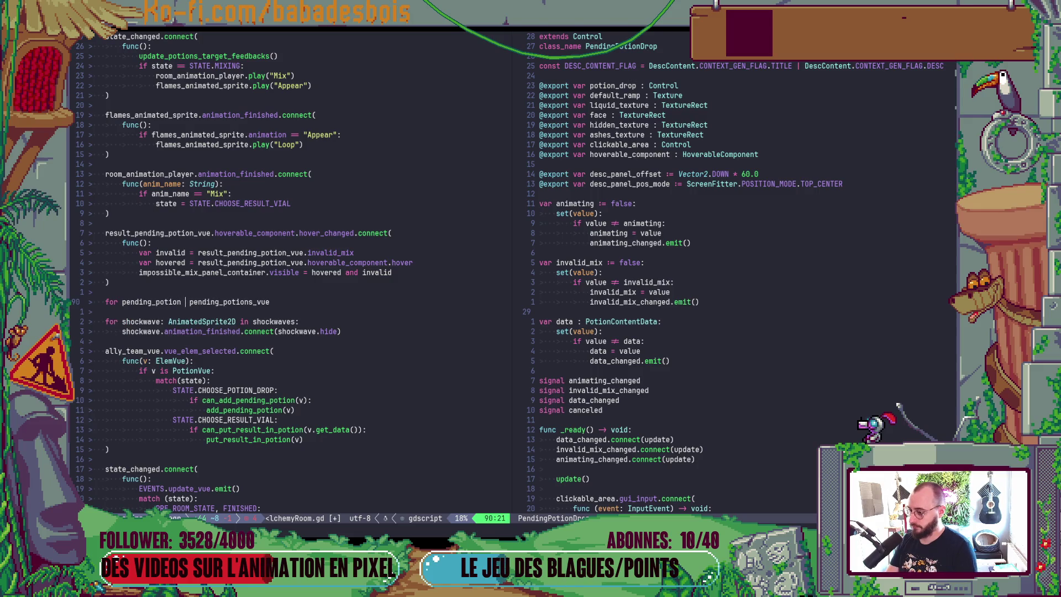
{"action": "type", "text": "p"}
{"action": "key", "text": "End"}
{"action": "type", "text": ":"}
{"action": "key", "text": "Return"}
{"action": "type", "text": "pass"}
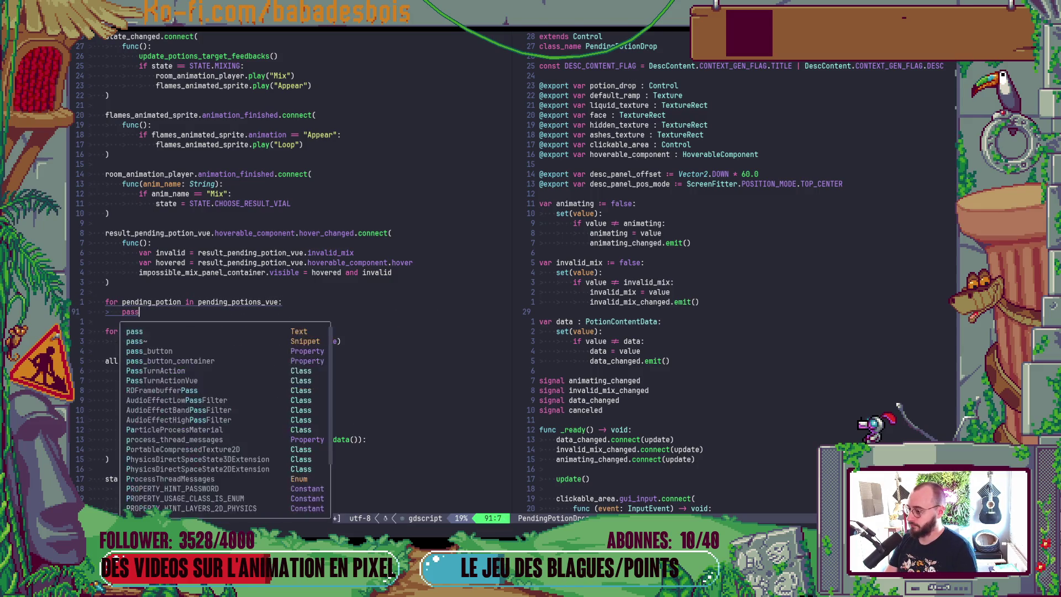
{"action": "key", "text": "Escape"}
{"action": "type", "text": ":w"}
{"action": "key", "text": "Return"}
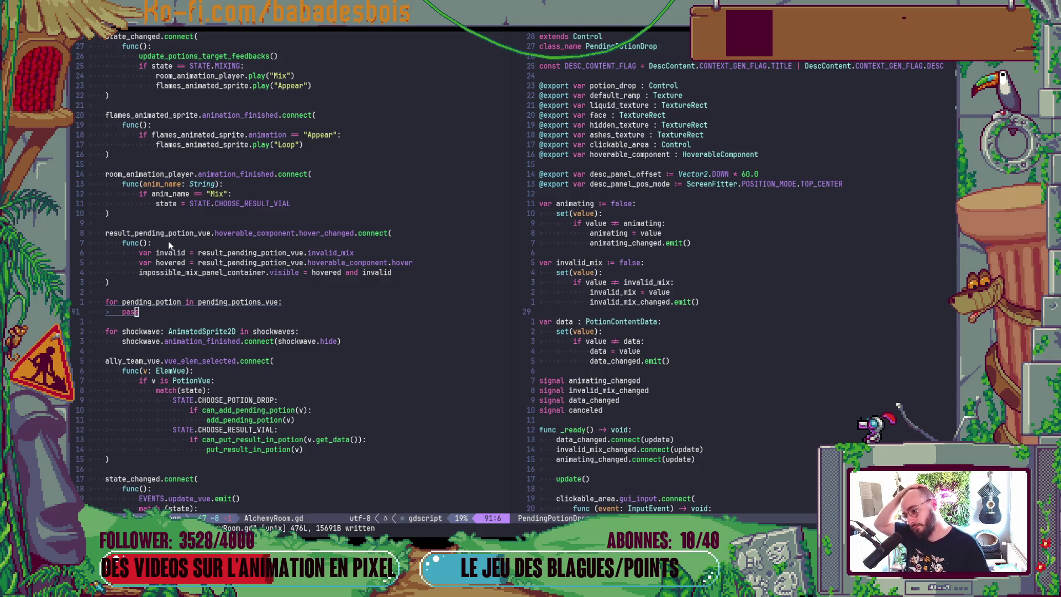
- Re-indent the misplaced pass under the loop header and save the corrected script
{"action": "scroll", "coordinate": [177, 231], "scroll_direction": "down", "scroll_amount": 2}
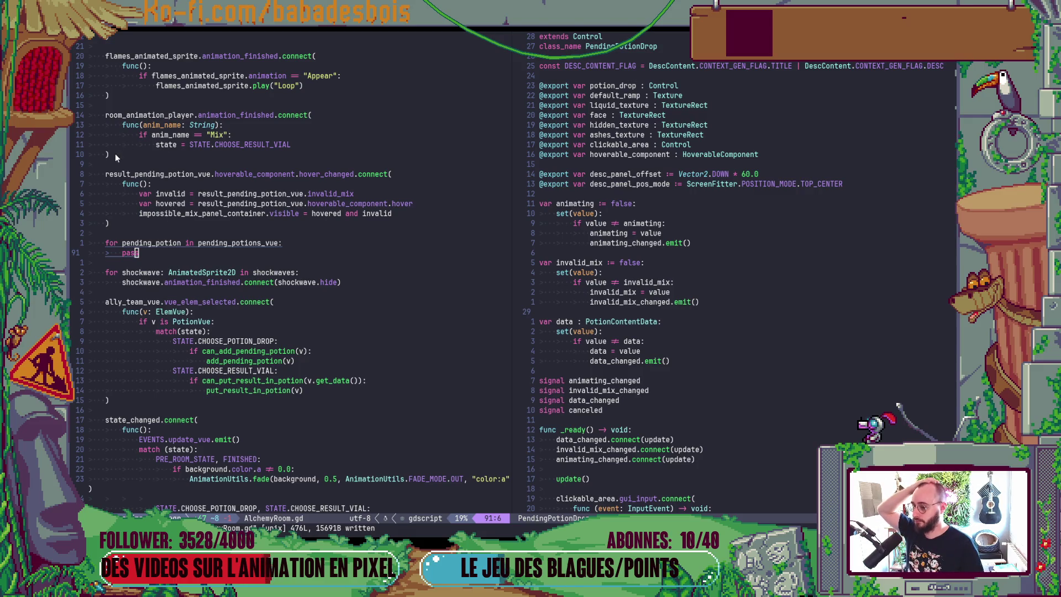
{"action": "key", "text": "c"}
{"action": "key", "text": "c"}
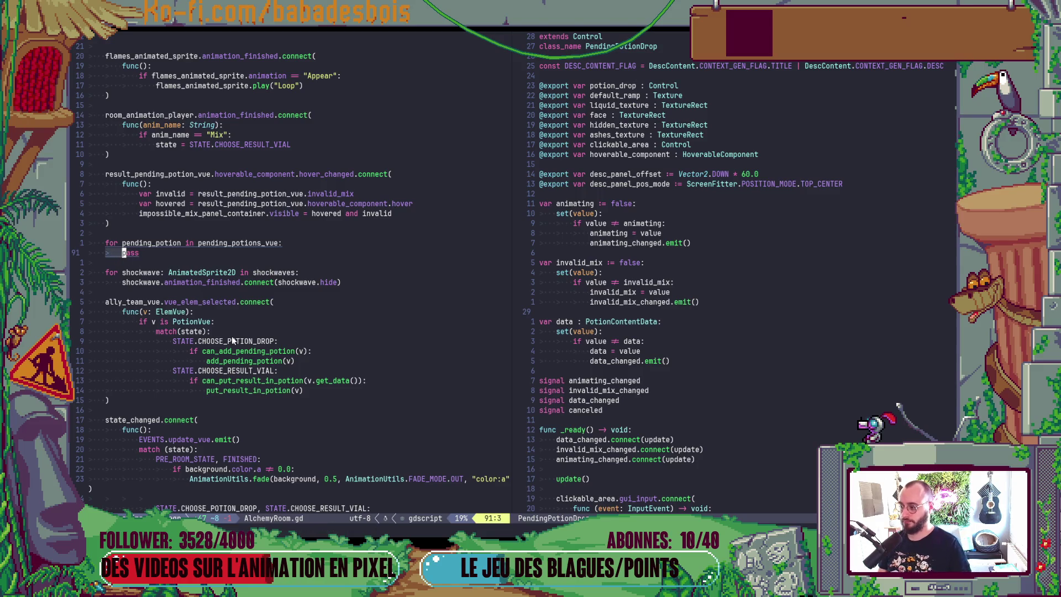
{"action": "key", "text": "Tab"}
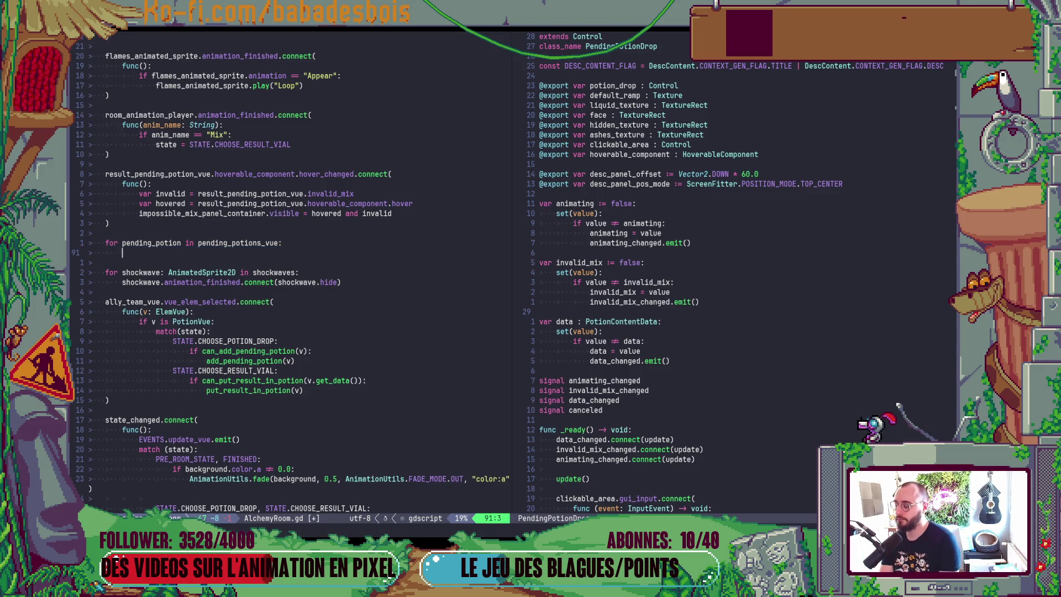
{"action": "type", "text": "pass"}
{"action": "key", "text": "Escape"}
{"action": "type", "text": ":w"}
{"action": "key", "text": "Return"}
{"action": "key", "text": "b"}
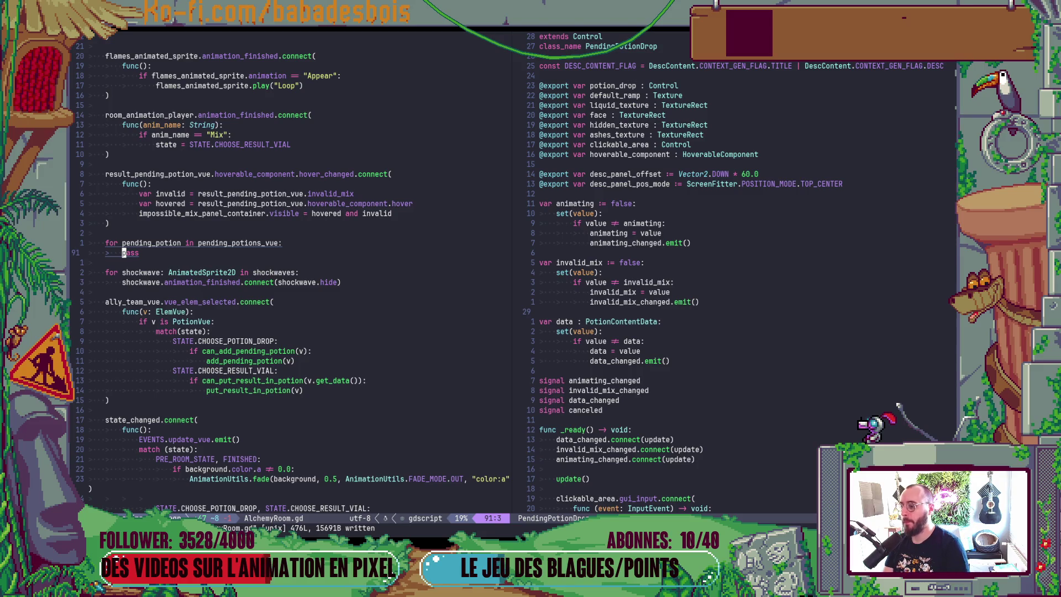
{"action": "key", "text": "alt+Tab"}
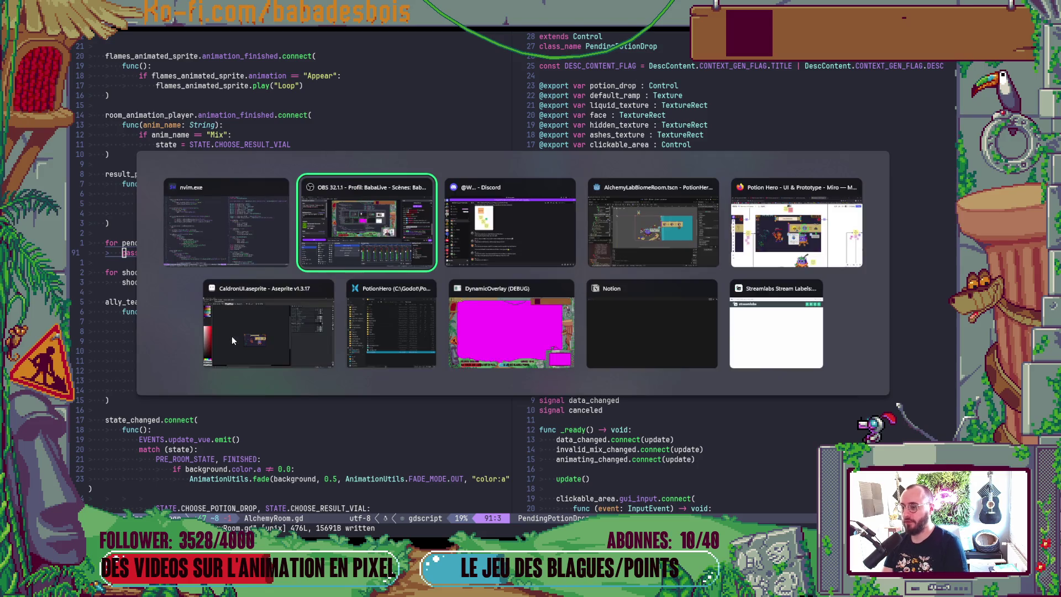
- Glance at the Godot editor, then browse PendingPotionDrop's panel_layout code in Neovim
{"action": "key", "text": "Tab"}
{"action": "key", "text": "Tab"}
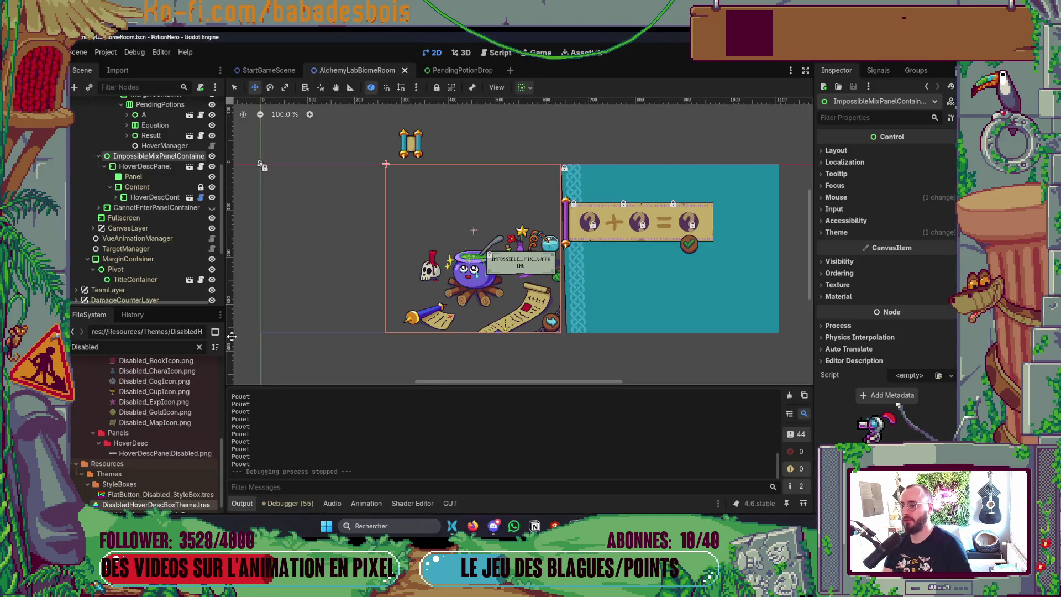
{"action": "key", "text": "alt+Tab"}
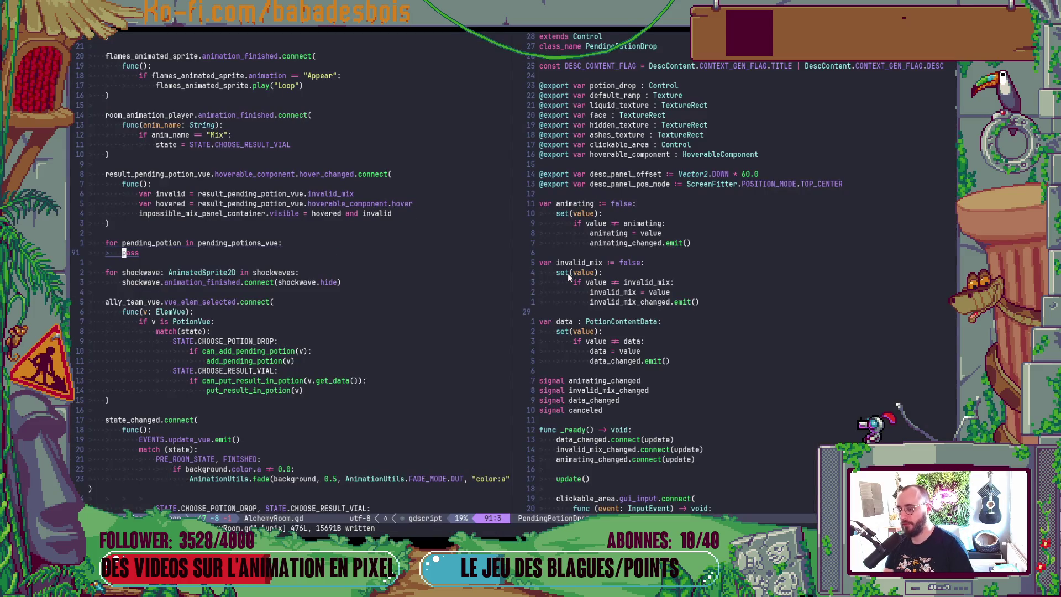
{"action": "left_click", "coordinate": [634, 293]}
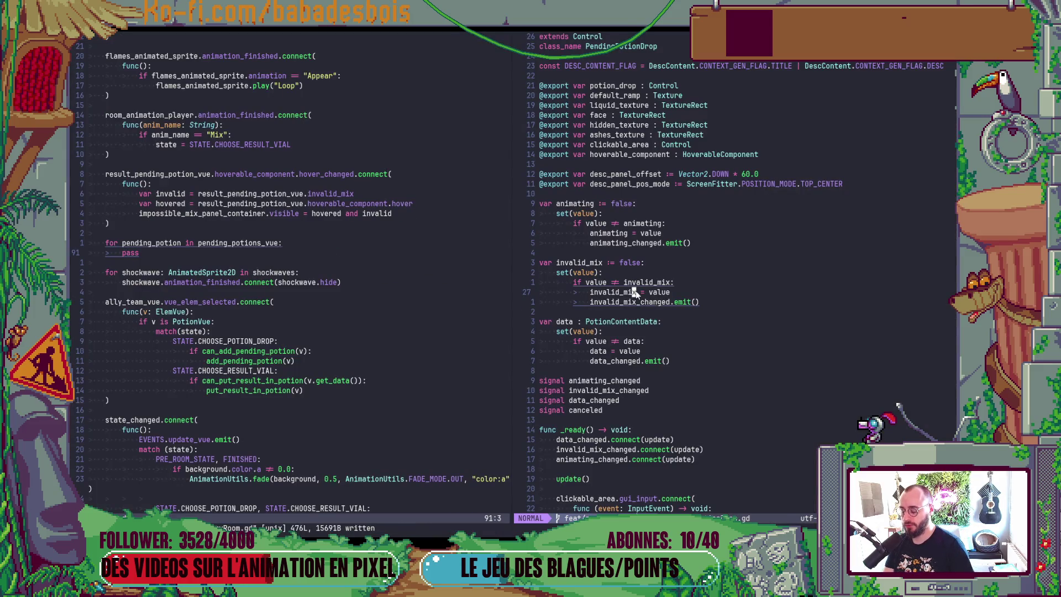
{"action": "key", "text": "G"}
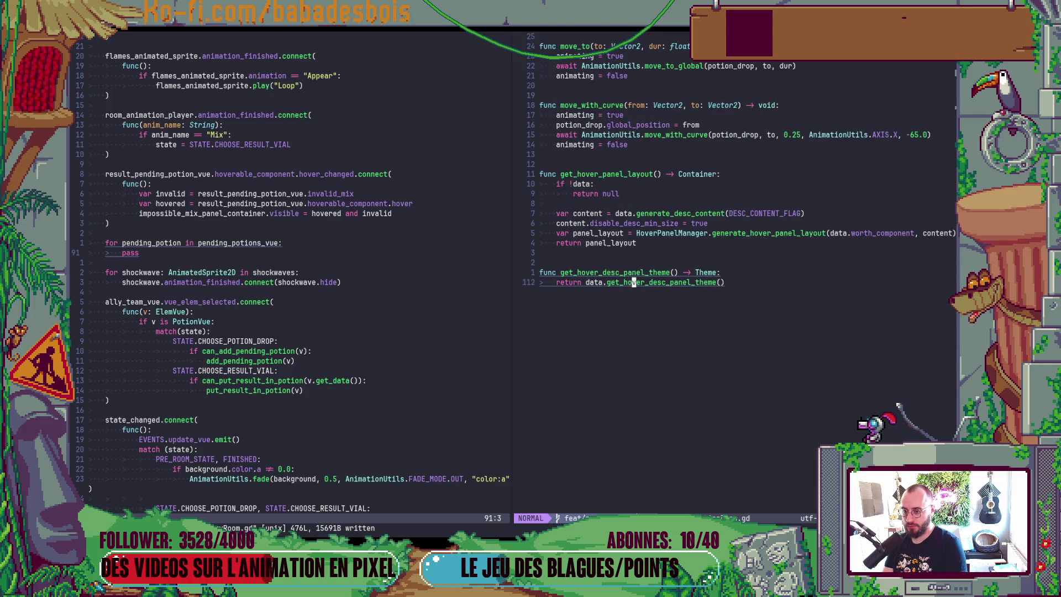
{"action": "scroll", "coordinate": [739, 174], "scroll_direction": "up", "scroll_amount": 5}
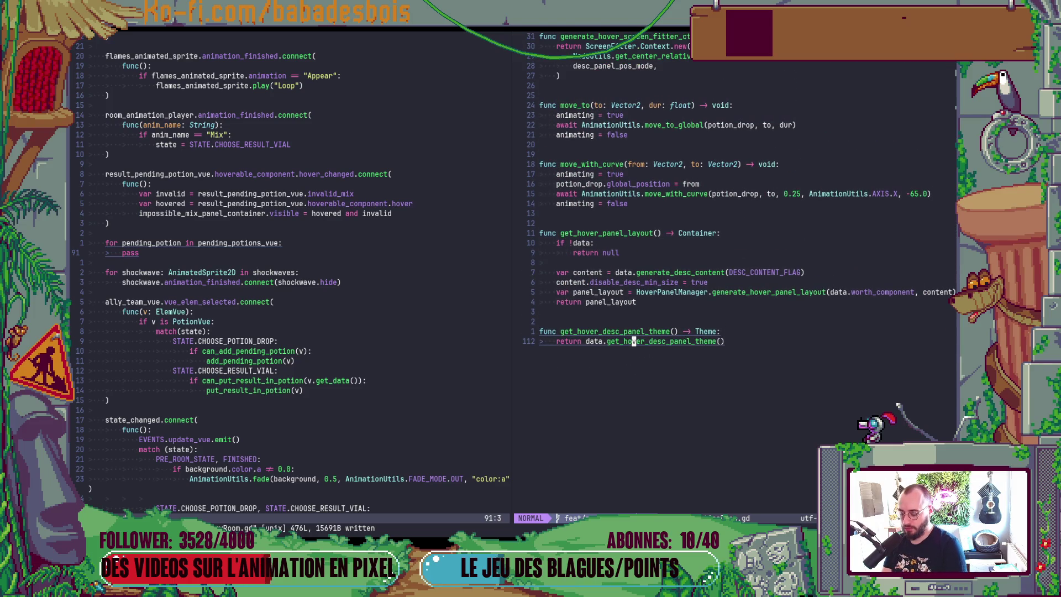
{"action": "key", "text": "k"}
{"action": "key", "text": "k"}
{"action": "key", "text": "k"}
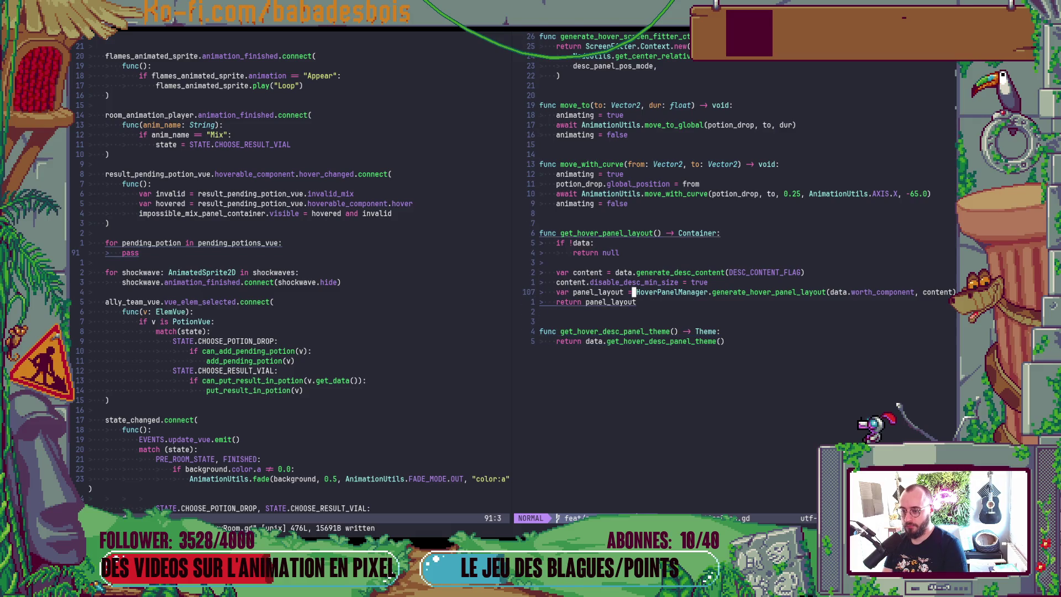
{"action": "key", "text": "ctrl+o"}
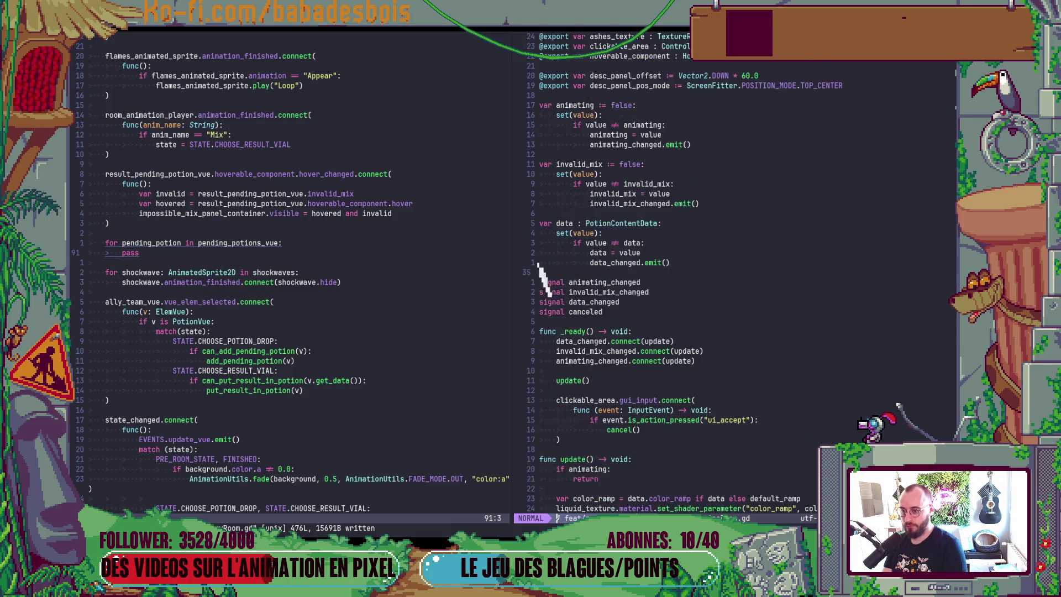
- Find 'Hover' files and open HoverableComponent.gd in the right split beside AlchemyRoom.gd
{"action": "key", "text": "space"}
{"action": "key", "text": "f"}
{"action": "key", "text": "f"}
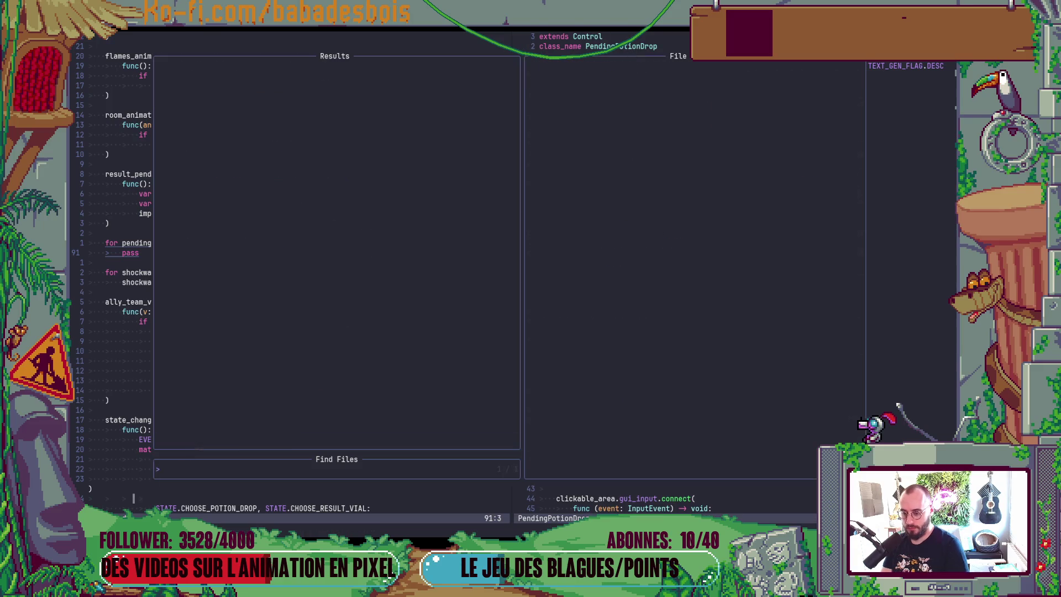
{"action": "type", "text": "Hover"}
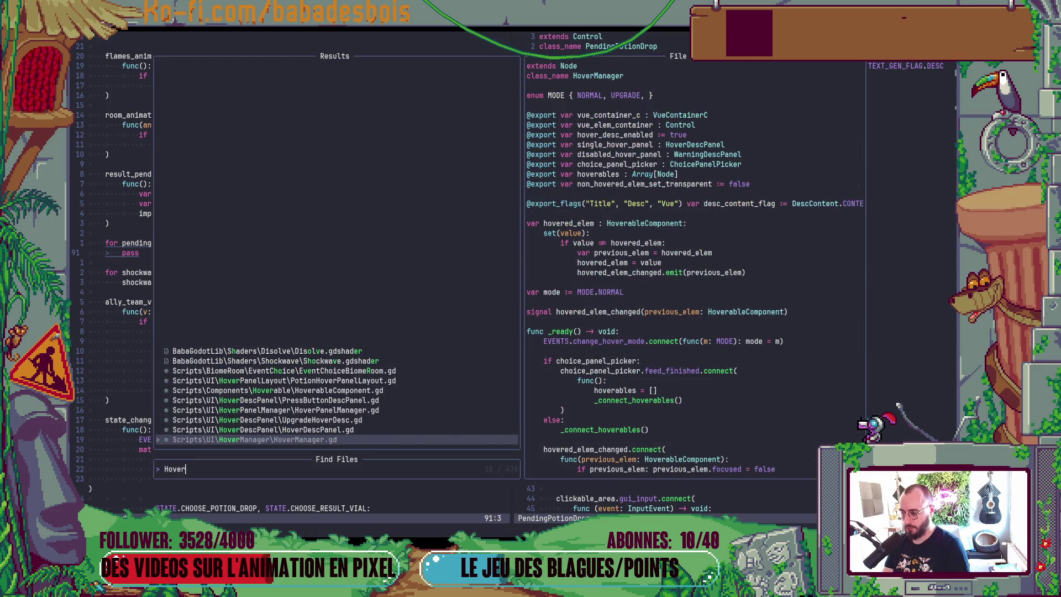
{"action": "key", "text": "Up"}
{"action": "key", "text": "Up"}
{"action": "key", "text": "Up"}
{"action": "key", "text": "Up"}
{"action": "key", "text": "Up"}
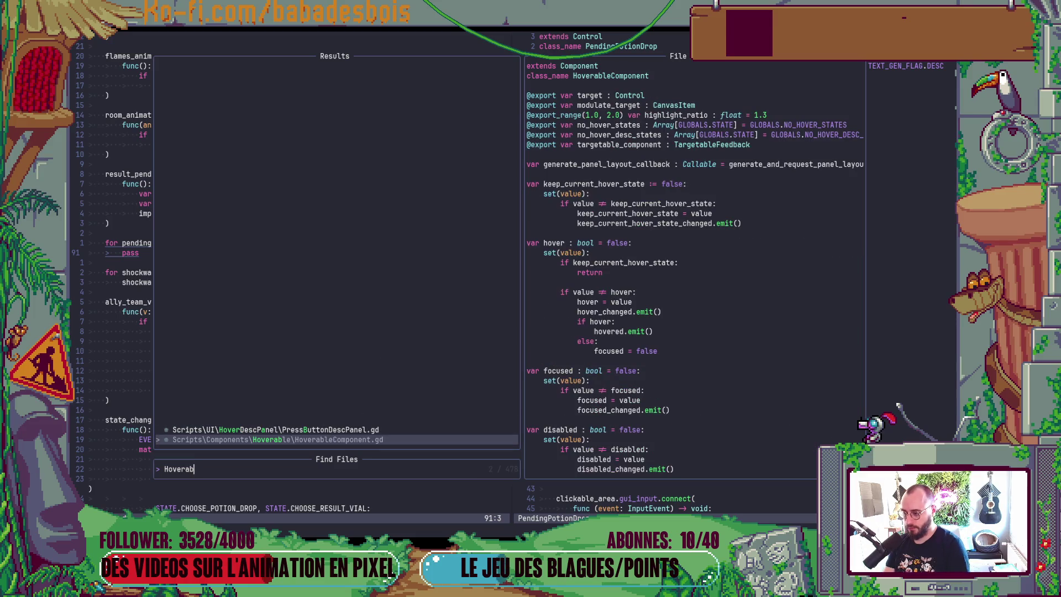
{"action": "key", "text": "Return"}
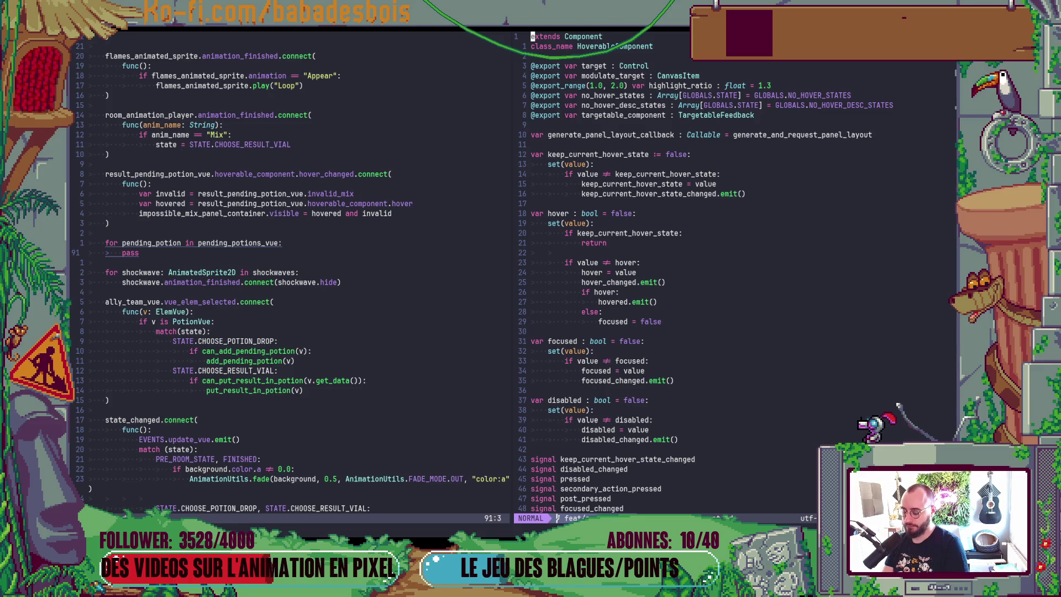
{"action": "key", "text": "ctrl+w"}
{"action": "key", "text": "h"}
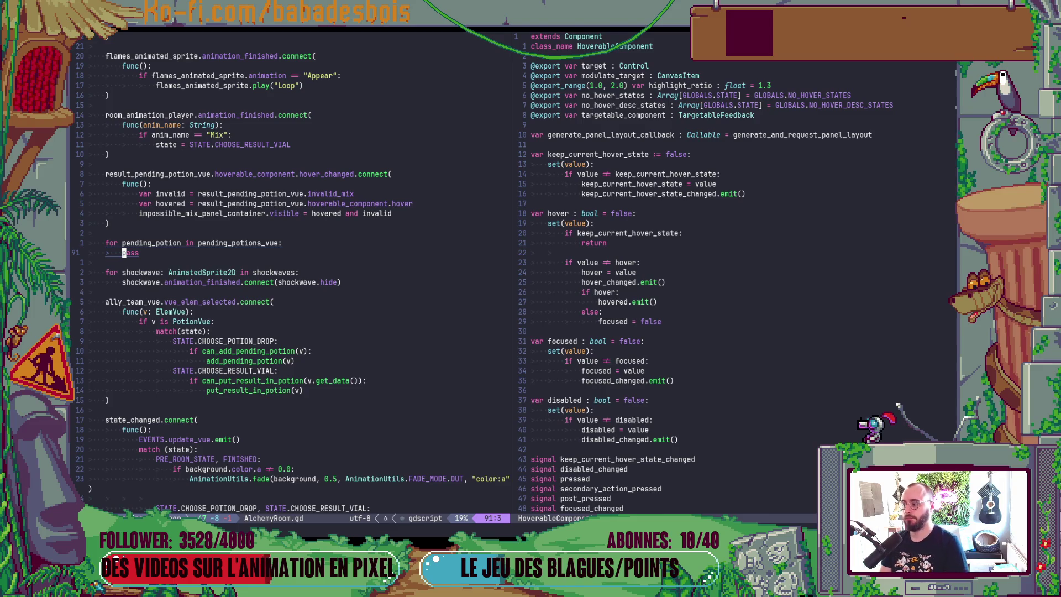
- Remove the pass placeholder from the pending_potion loop body in AlchemyRoom.gd
{"action": "key", "text": "x"}
{"action": "key", "text": "d"}
{"action": "key", "text": "g"}
{"action": "key", "text": "g"}
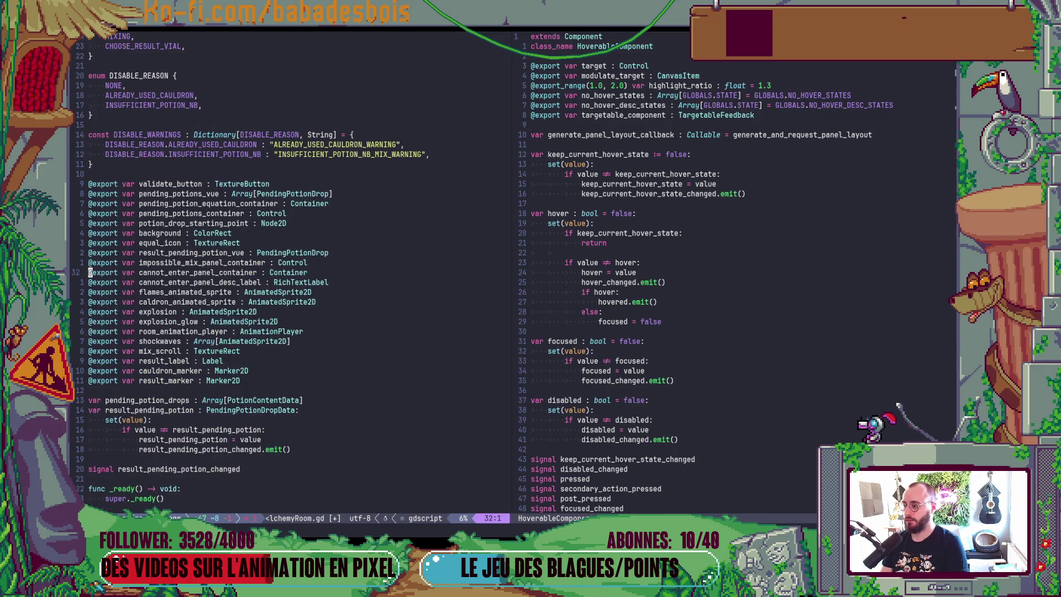
{"action": "left_click", "coordinate": [90, 341]}
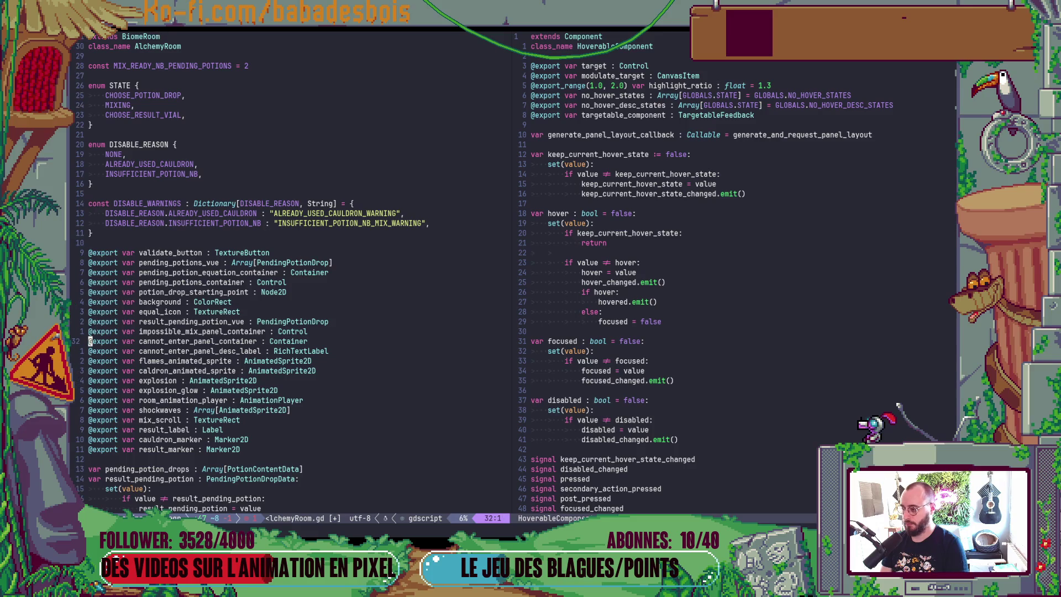
{"action": "key", "text": "ctrl+o"}
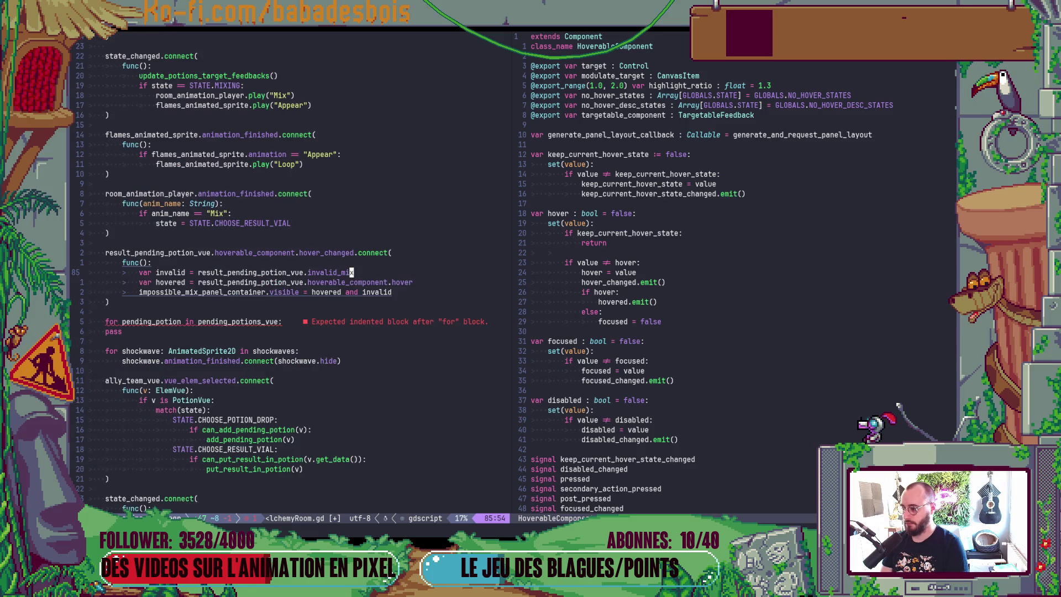
{"action": "left_click", "coordinate": [280, 321]}
{"action": "key", "text": "BackSpace"}
{"action": "key", "text": "BackSpace"}
{"action": "key", "text": "BackSpace"}
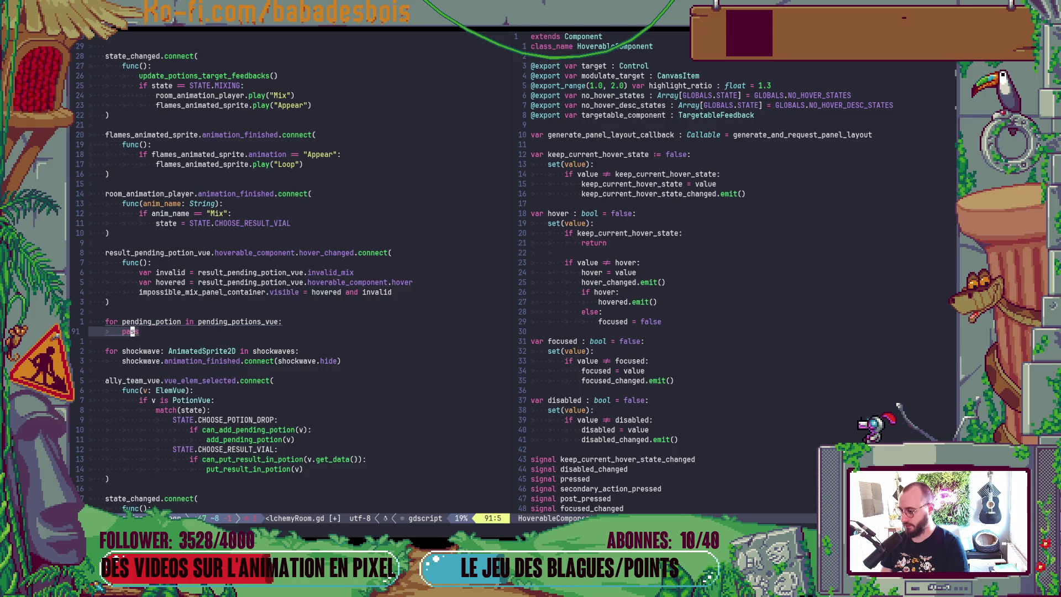
{"action": "key", "text": "Tab"}
- Write pending_potion.hoverable_component.generate_panel_layout_callback as the loop body line
{"action": "type", "text": "pend"}
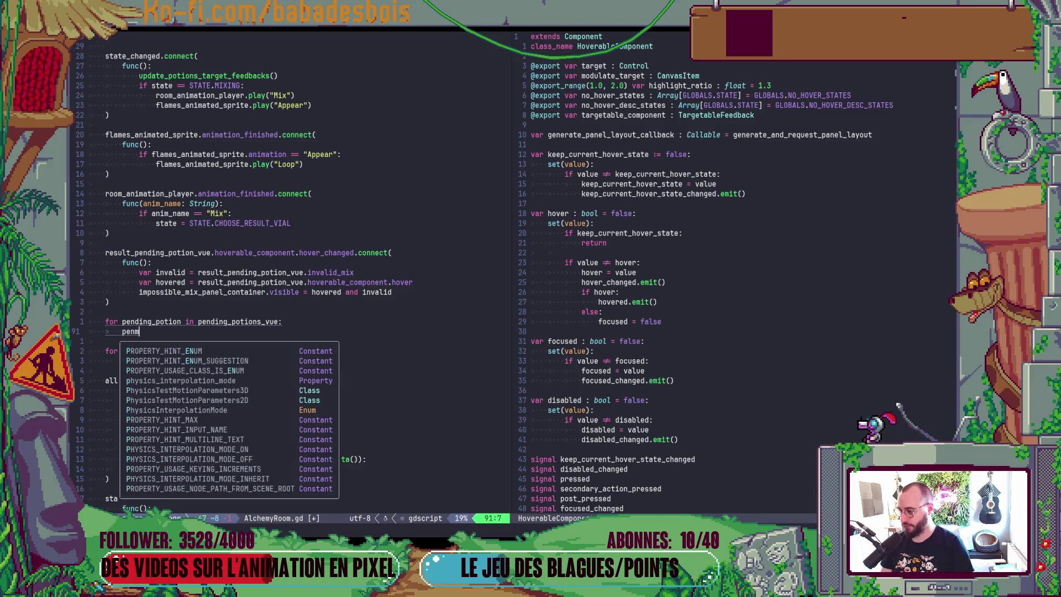
{"action": "key", "text": "Down"}
{"action": "key", "text": "Return"}
{"action": "type", "text": ".ho"}
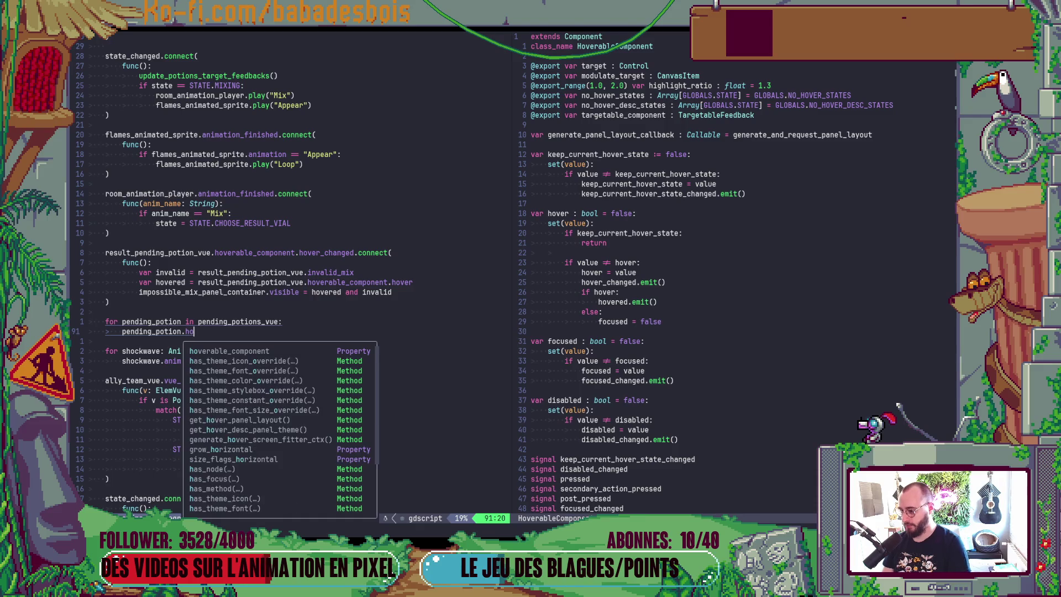
{"action": "key", "text": "Return"}
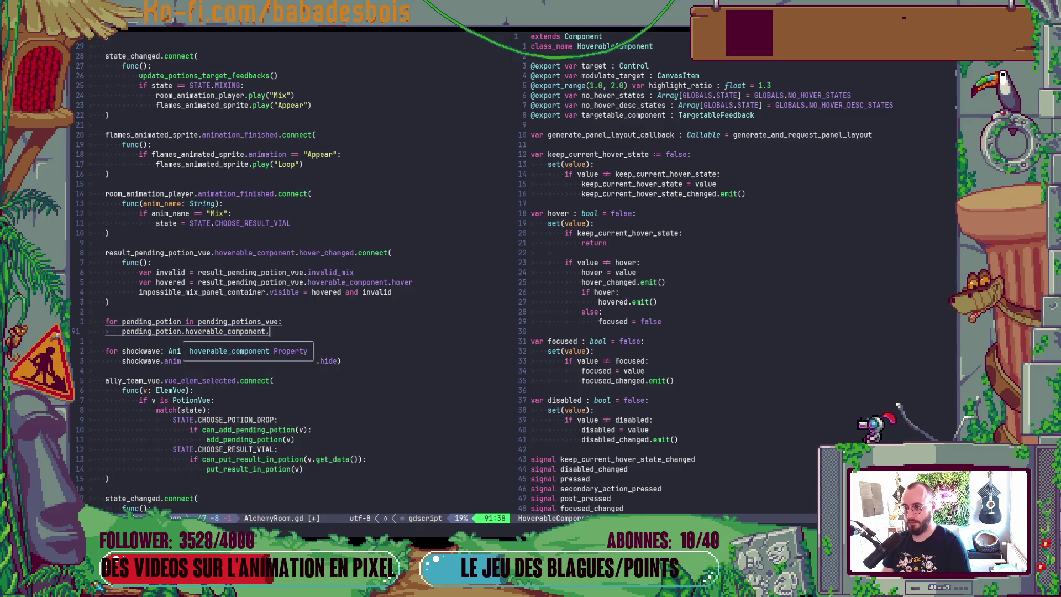
{"action": "type", "text": ".gene"}
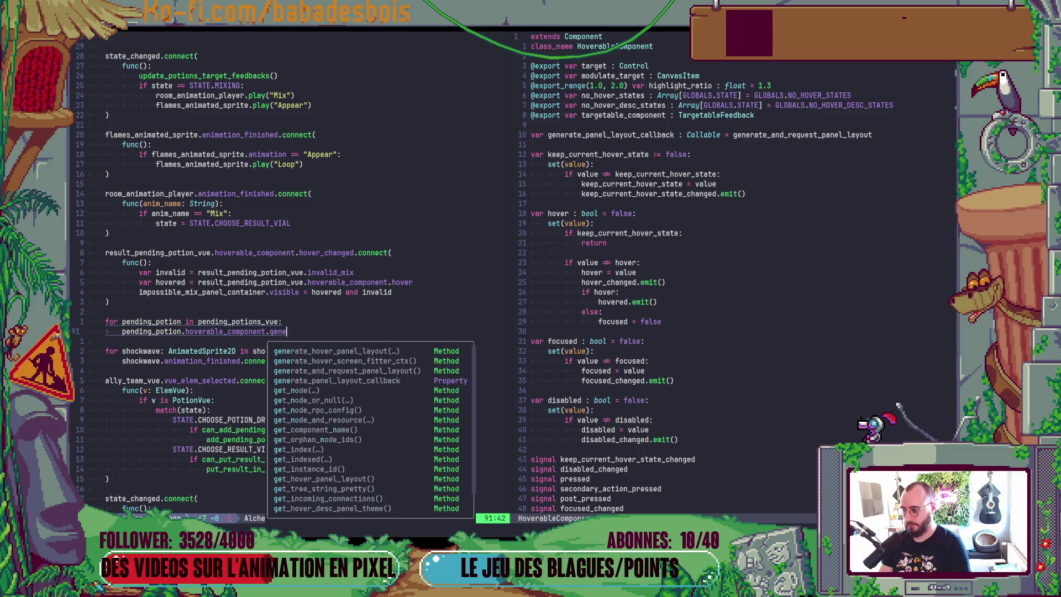
{"action": "key", "text": "Return"}
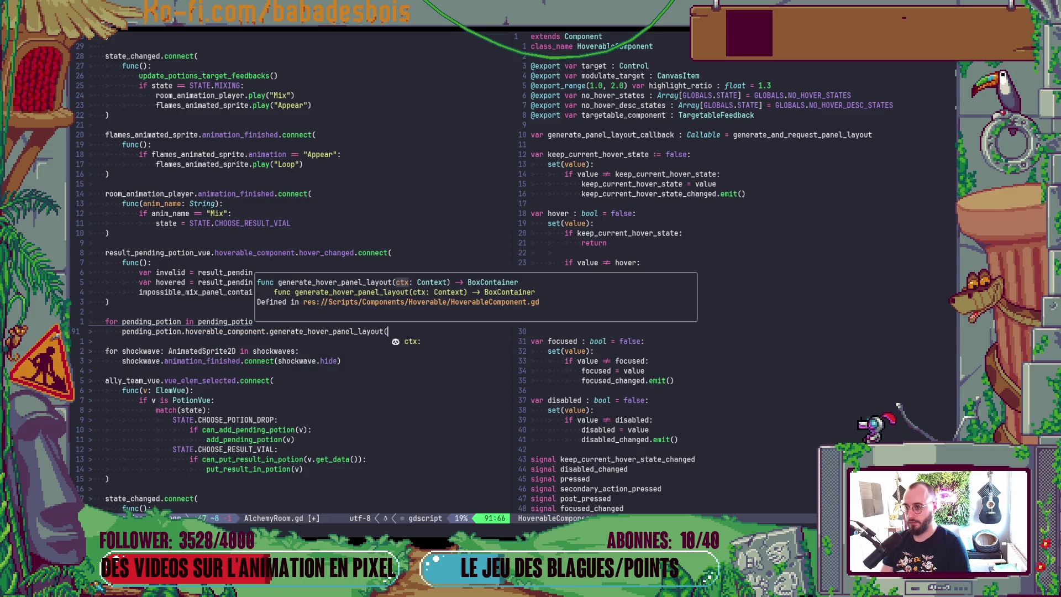
{"action": "key", "text": "BackSpace"}
{"action": "key", "text": "BackSpace"}
{"action": "key", "text": "BackSpace"}
{"action": "key", "text": "BackSpace"}
{"action": "key", "text": "BackSpace"}
{"action": "key", "text": "BackSpace"}
{"action": "key", "text": "BackSpace"}
{"action": "type", "text": "te_p"}
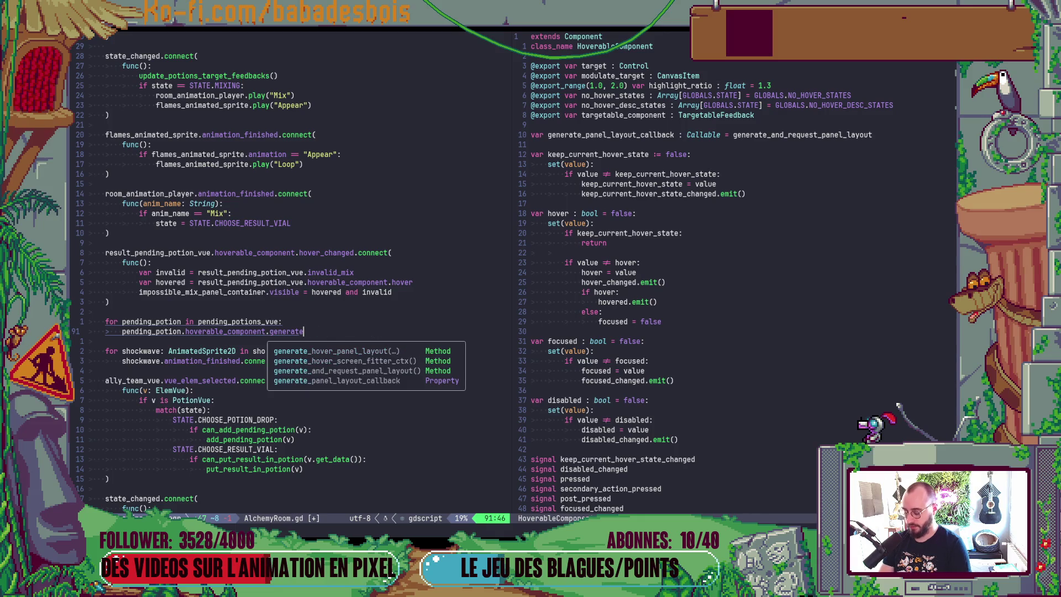
{"action": "key", "text": "Tab"}
{"action": "key", "text": "Return"}
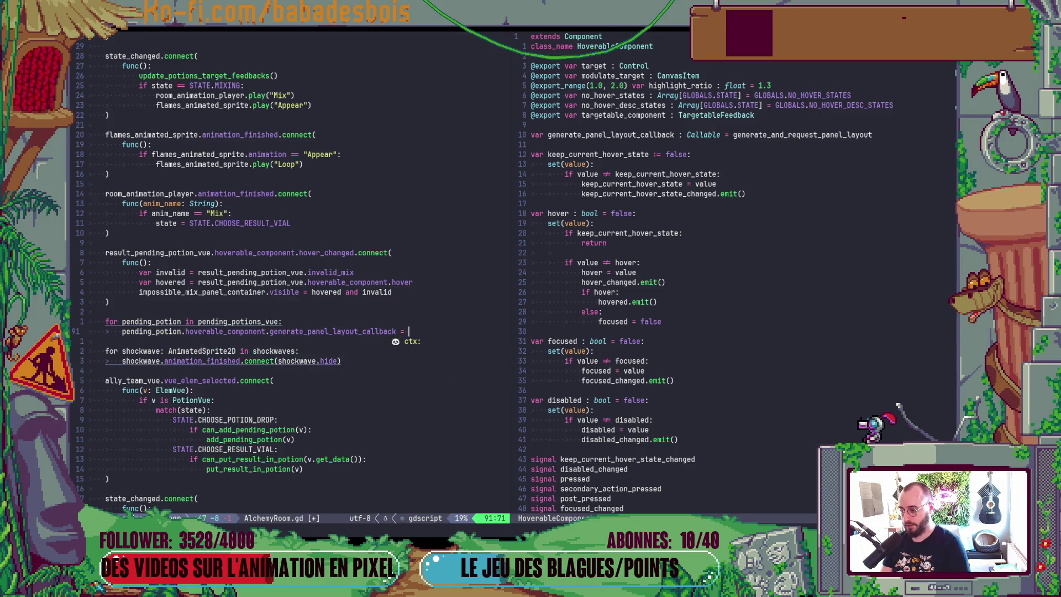
- Assign it HoverPanelManager.generate_hover_dynamic_layout.bind() using autocomplete
{"action": "type", "text": "= Hover"}
{"action": "key", "text": "Down"}
{"action": "key", "text": "Down"}
{"action": "key", "text": "Tab"}
{"action": "key", "text": "ctrl+w"}
{"action": "type", "text": "H"}
{"action": "key", "text": "Down"}
{"action": "key", "text": "Tab"}
{"action": "type", "text": "."}
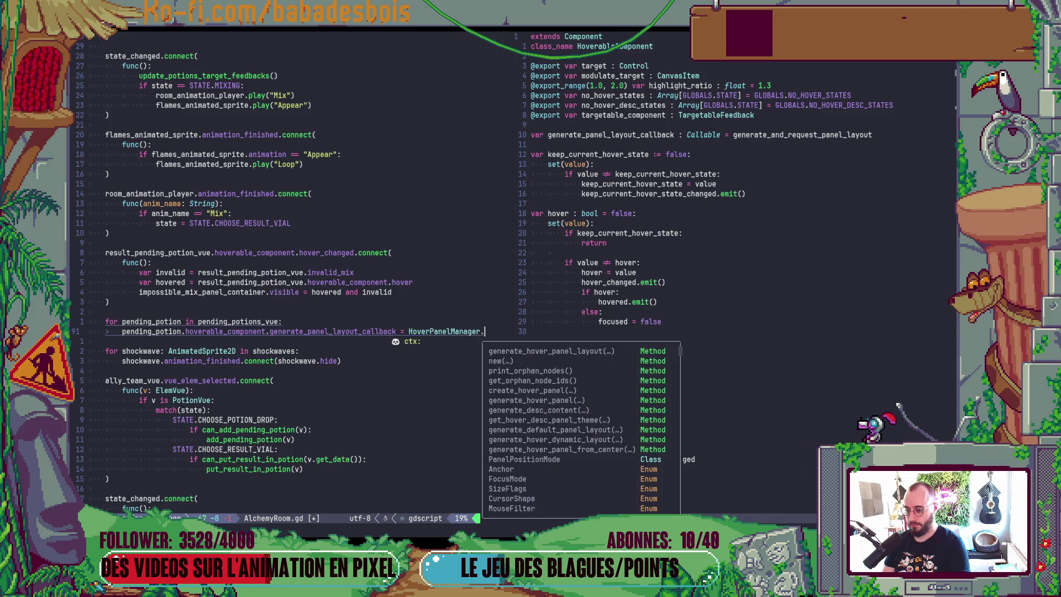
{"action": "key", "text": "Down"}
{"action": "key", "text": "Down"}
{"action": "key", "text": "Down"}
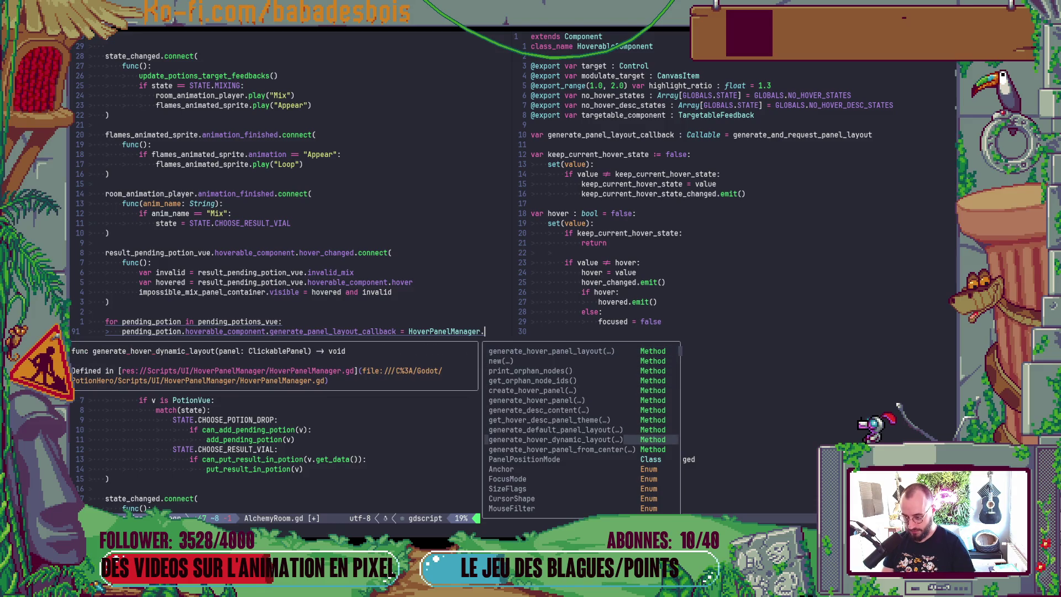
{"action": "key", "text": "Tab"}
{"action": "type", "text": ".bi"}
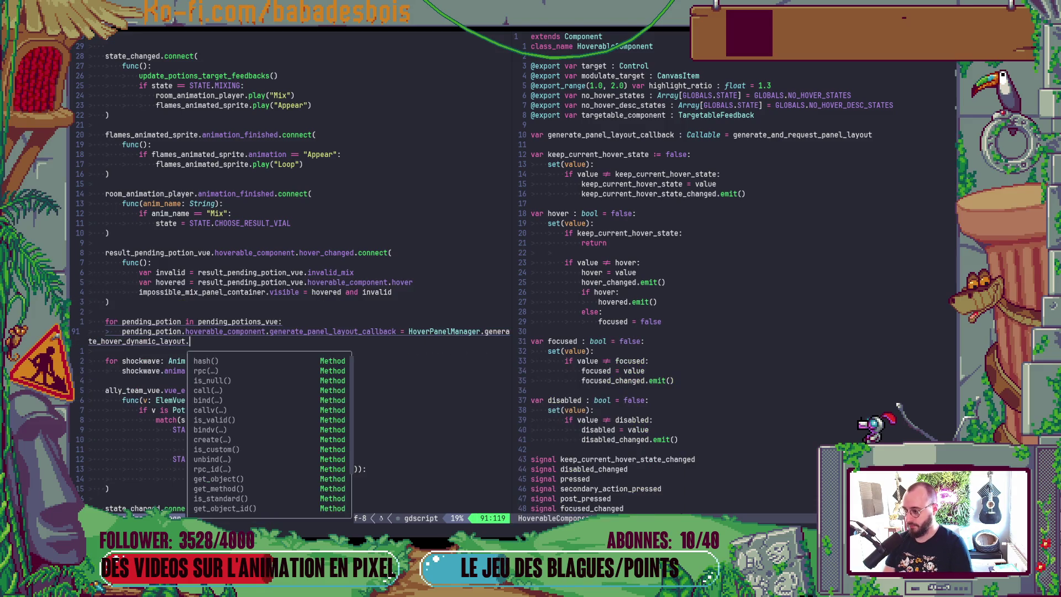
{"action": "key", "text": "Tab"}
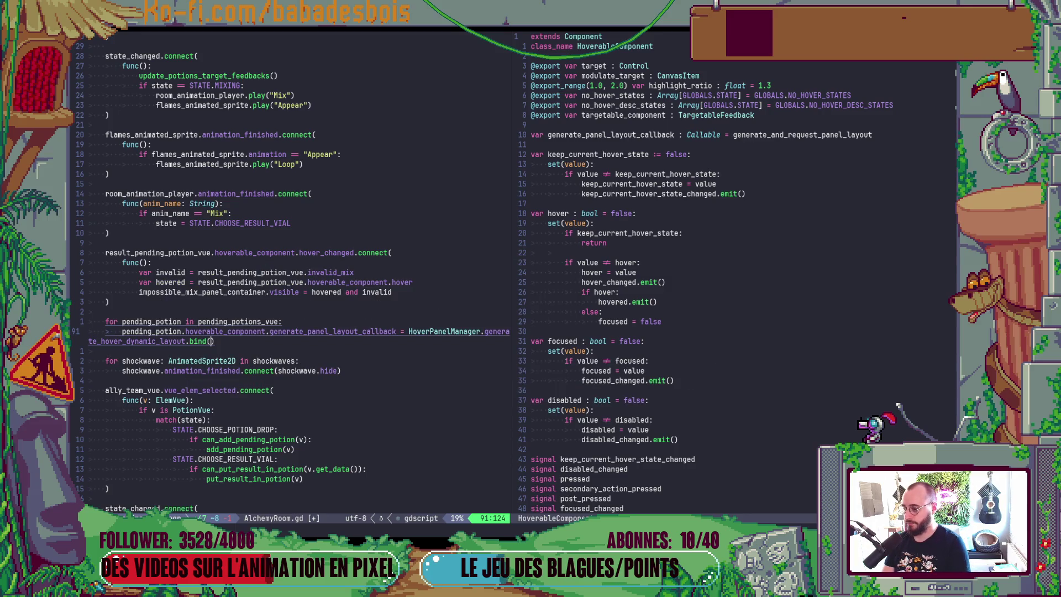
- Check the Callable.bind documentation, then jump to generate_hover_dynamic_layout's definition
{"action": "key", "text": "Escape"}
{"action": "key", "text": "g"}
{"action": "key", "text": "g"}
{"action": "key", "text": "ctrl+o"}
{"action": "key", "text": "K"}
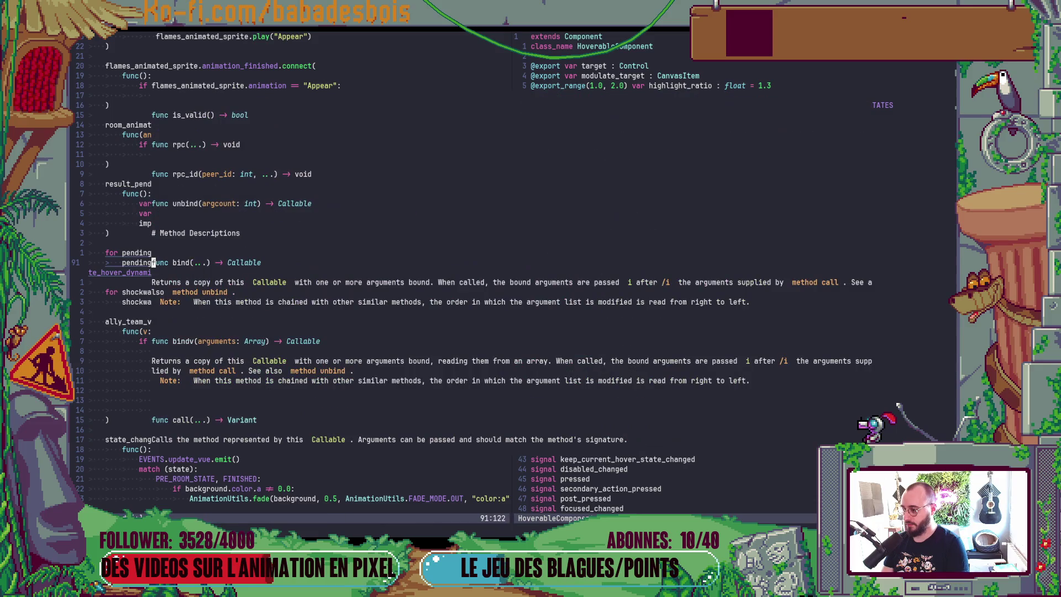
{"action": "key", "text": "g"}
{"action": "key", "text": "d"}
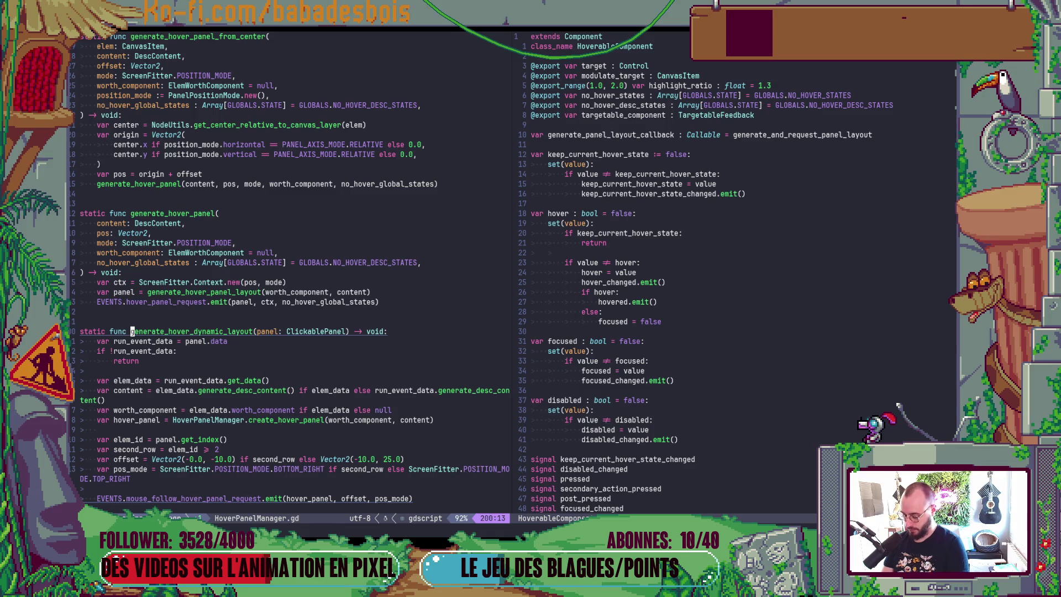
- Return to the callback assignment and view the bind() parameter hints
{"action": "key", "text": "ctrl+o"}
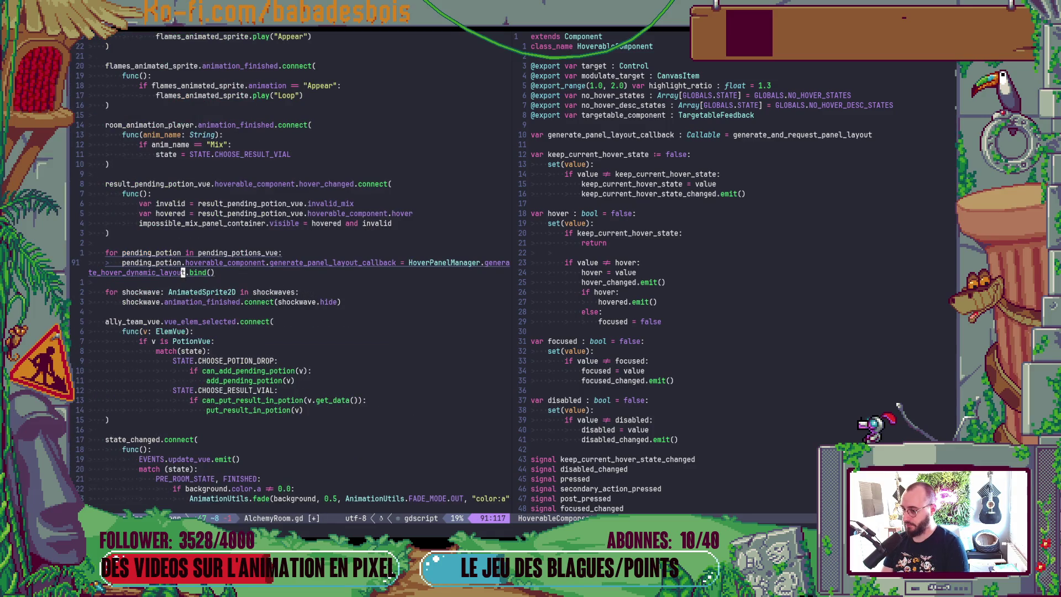
{"action": "key", "text": "g"}
{"action": "key", "text": "l"}
{"action": "key", "text": "i"}
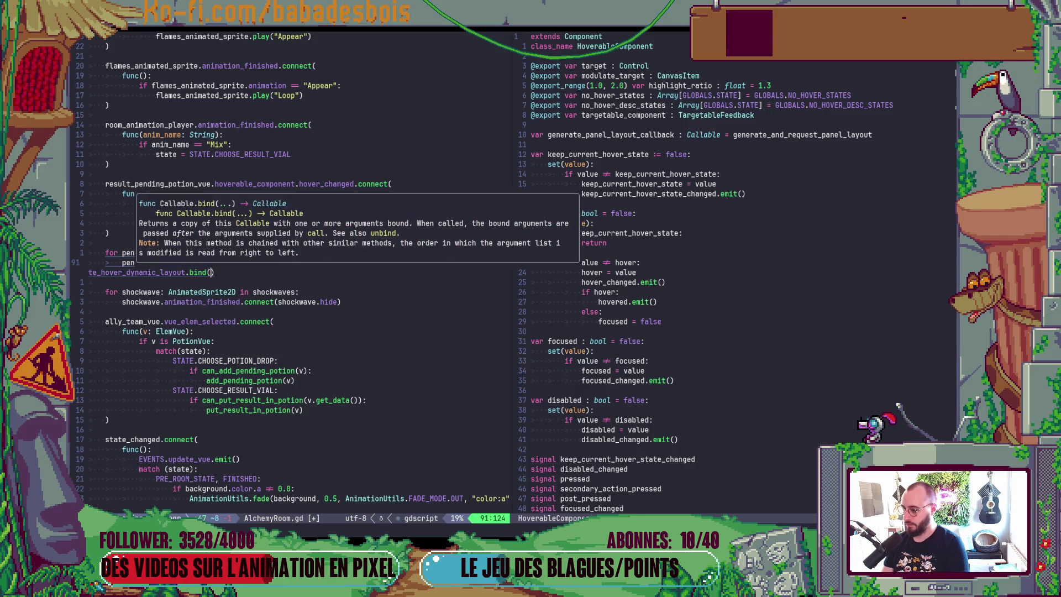
{"action": "key", "text": "Escape"}
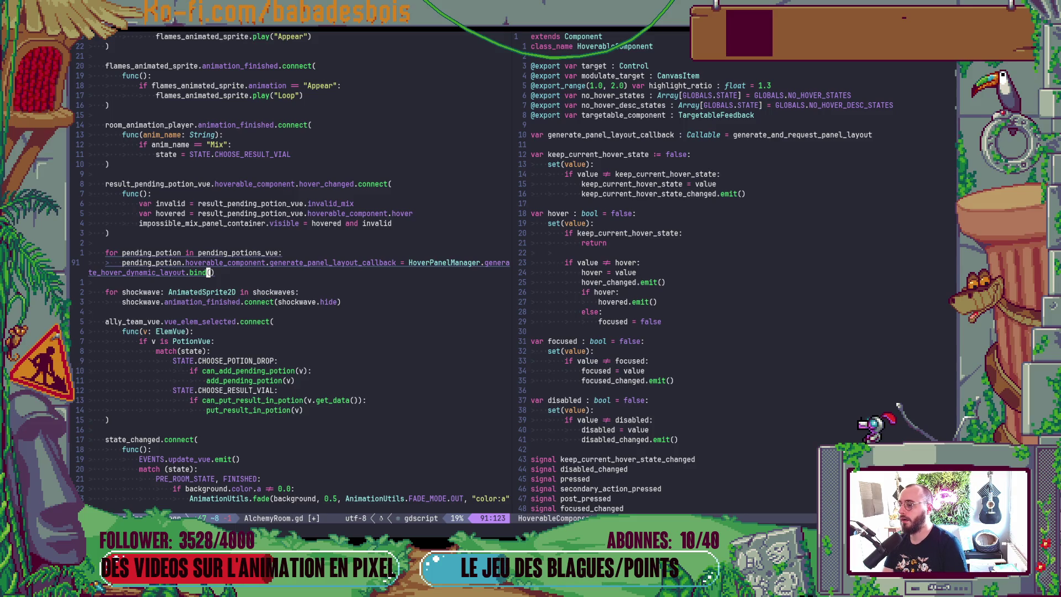
- Reopen generate_hover_dynamic_layout in HoverPanelManager.gd and review its function header
{"action": "key", "text": "b"}
{"action": "key", "text": "b"}
{"action": "key", "text": "b"}
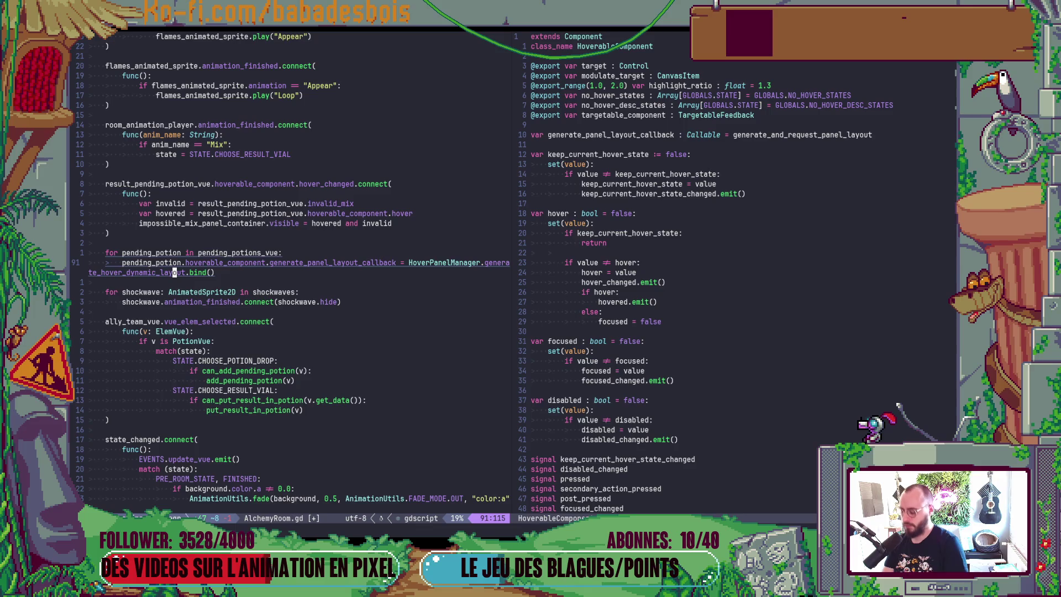
{"action": "key", "text": "g"}
{"action": "key", "text": "d"}
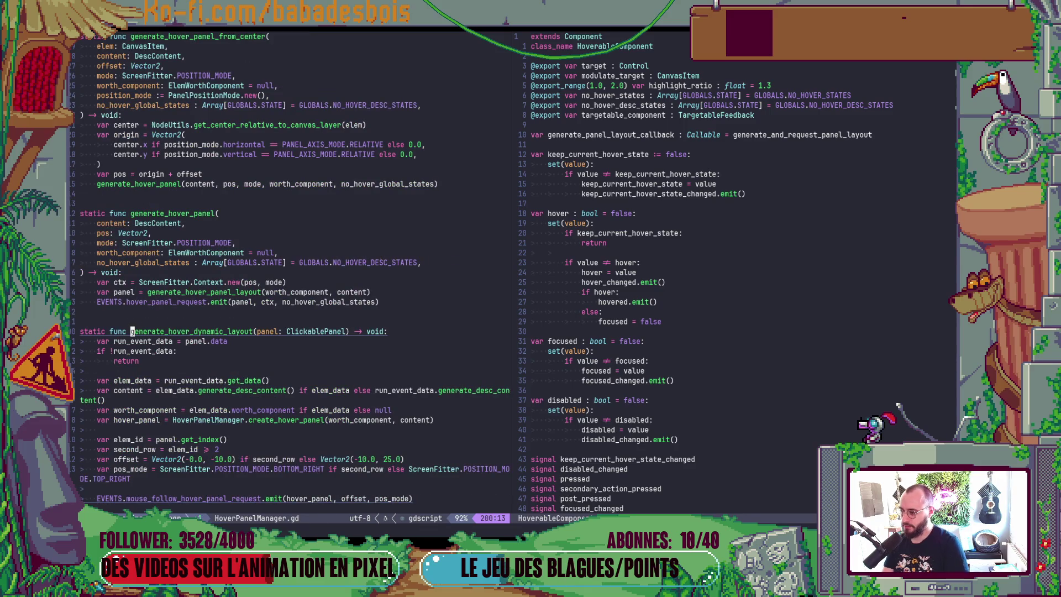
{"action": "scroll", "coordinate": [416, 294], "scroll_direction": "down", "scroll_amount": 2}
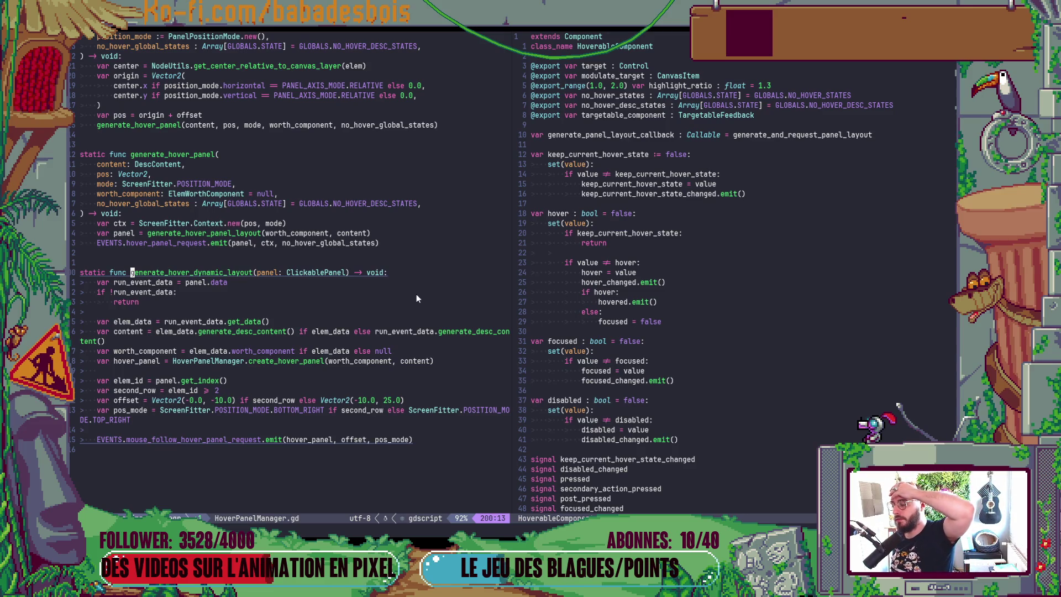
{"action": "key", "text": "j"}
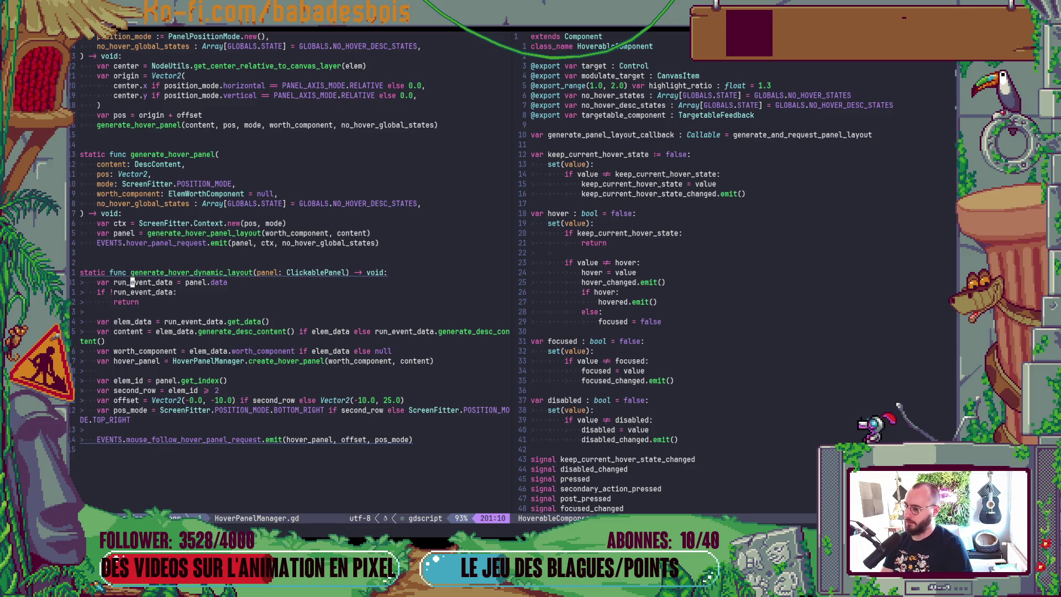
{"action": "key", "text": "dollar"}
{"action": "key", "text": "k"}
{"action": "key", "text": "0"}
{"action": "key", "text": "l"}
{"action": "key", "text": "l"}
{"action": "key", "text": "l"}
{"action": "key", "text": "l"}
{"action": "key", "text": "l"}
{"action": "key", "text": "l"}
{"action": "key", "text": "j"}
{"action": "key", "text": "ctrl+l"}
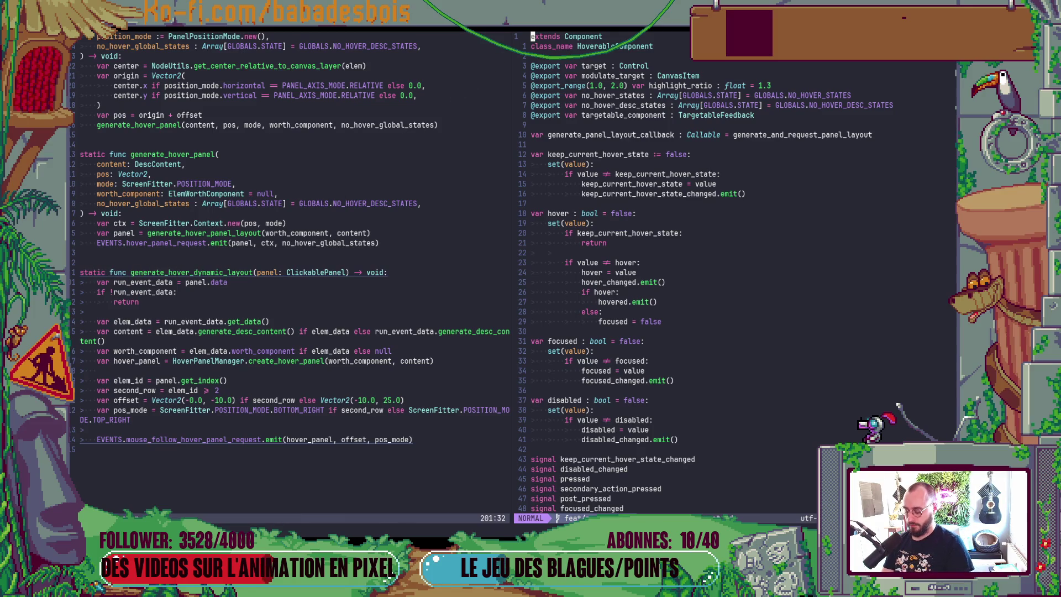
{"action": "key", "text": "space"}
- Search 'RunEven' and open RunEventData.gd in the right split, scrolling through it
{"action": "key", "text": "f"}
{"action": "key", "text": "f"}
{"action": "type", "text": "RunEven"}
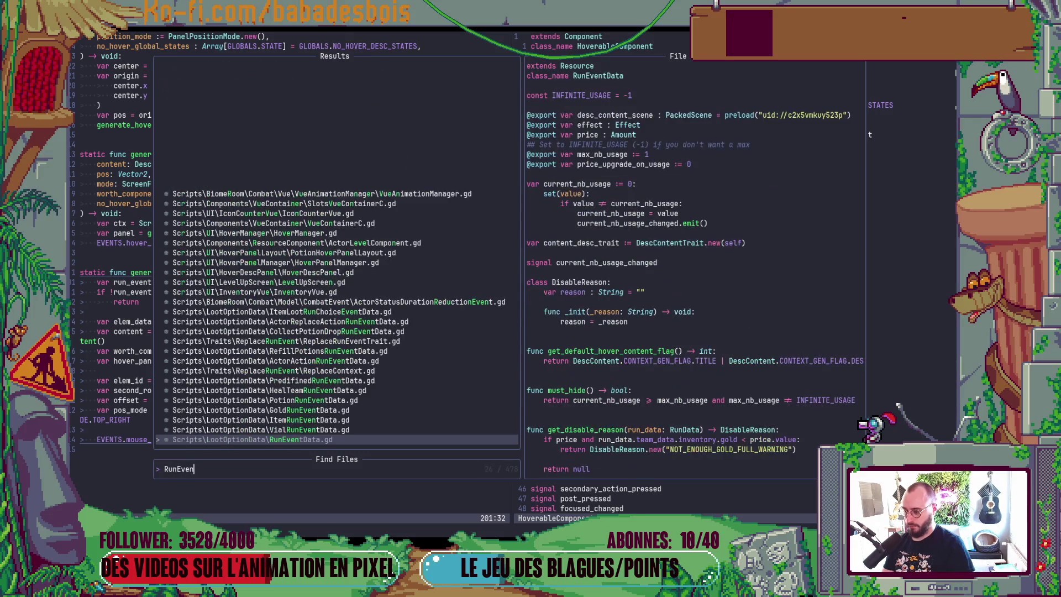
{"action": "key", "text": "Return"}
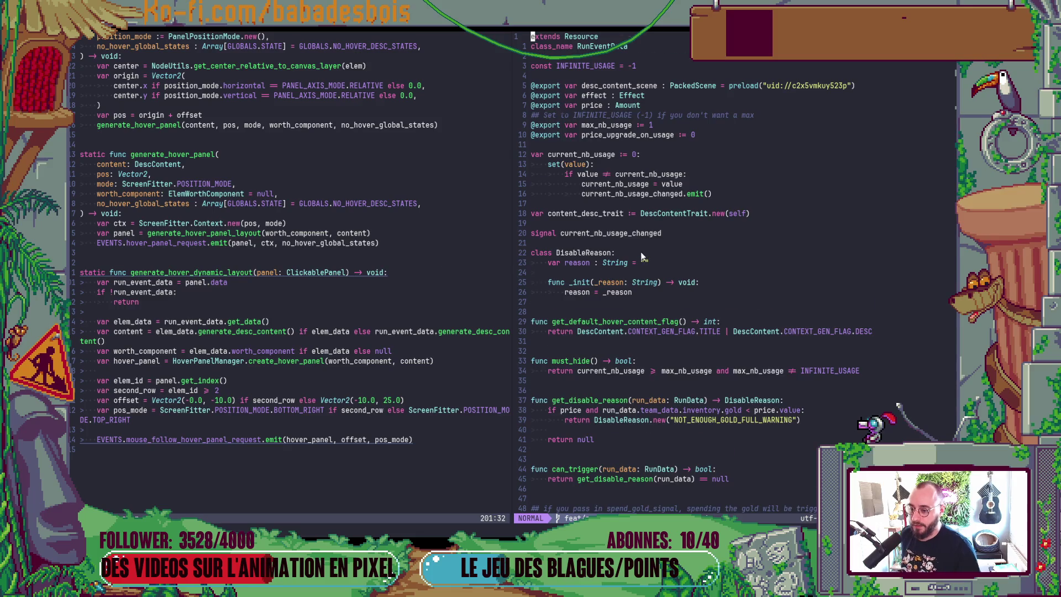
{"action": "scroll", "coordinate": [651, 256], "scroll_direction": "down", "scroll_amount": 5}
{"action": "scroll", "coordinate": [651, 257], "scroll_direction": "down", "scroll_amount": 10}
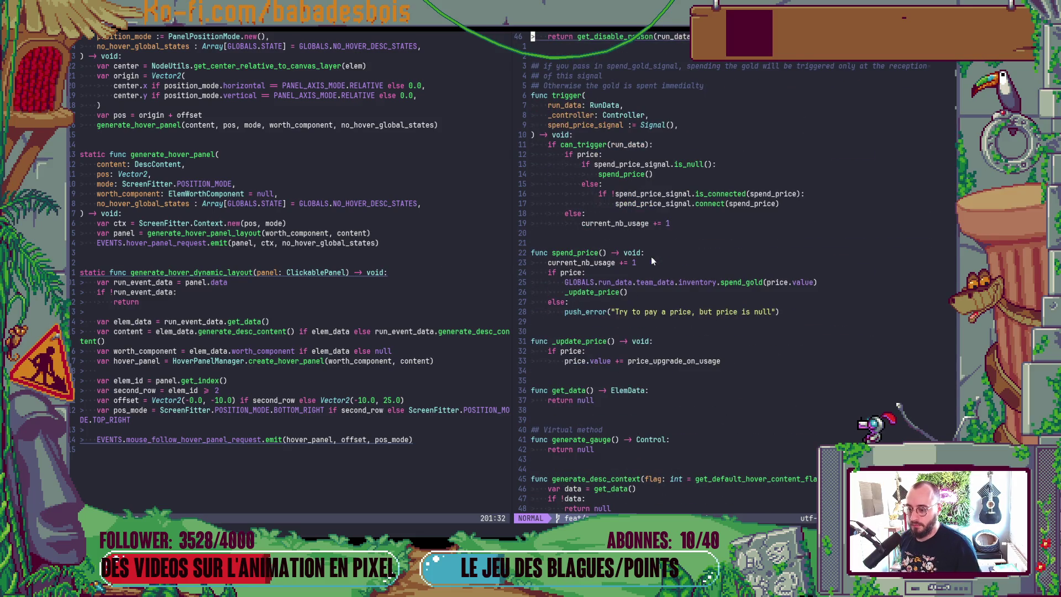
- Add empty lines after the elem_data get_data() line in HoverPanelManager.gd
{"action": "double_click", "coordinate": [215, 333]}
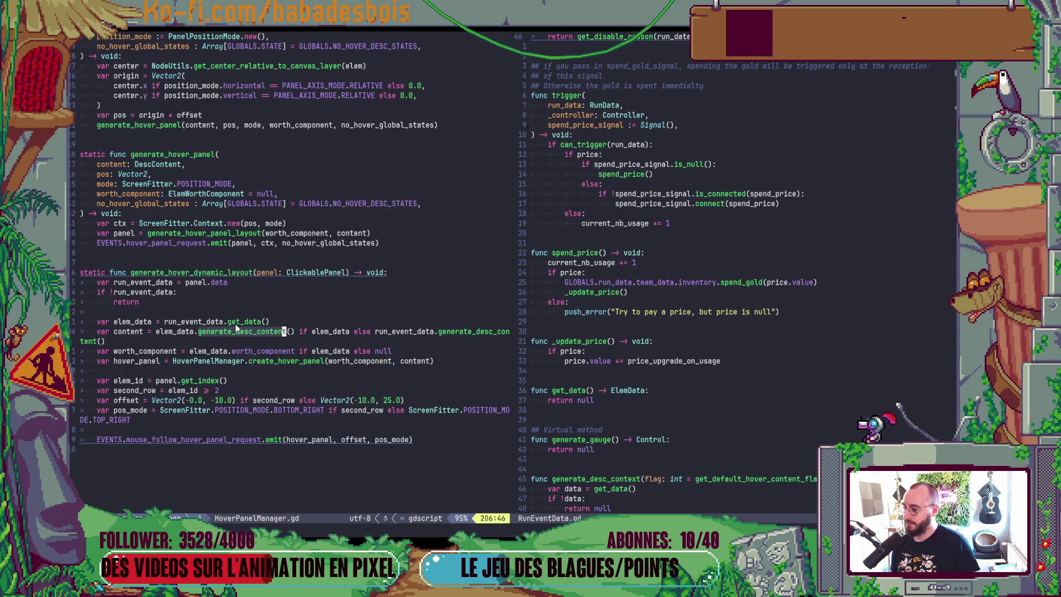
{"action": "left_click", "coordinate": [257, 322]}
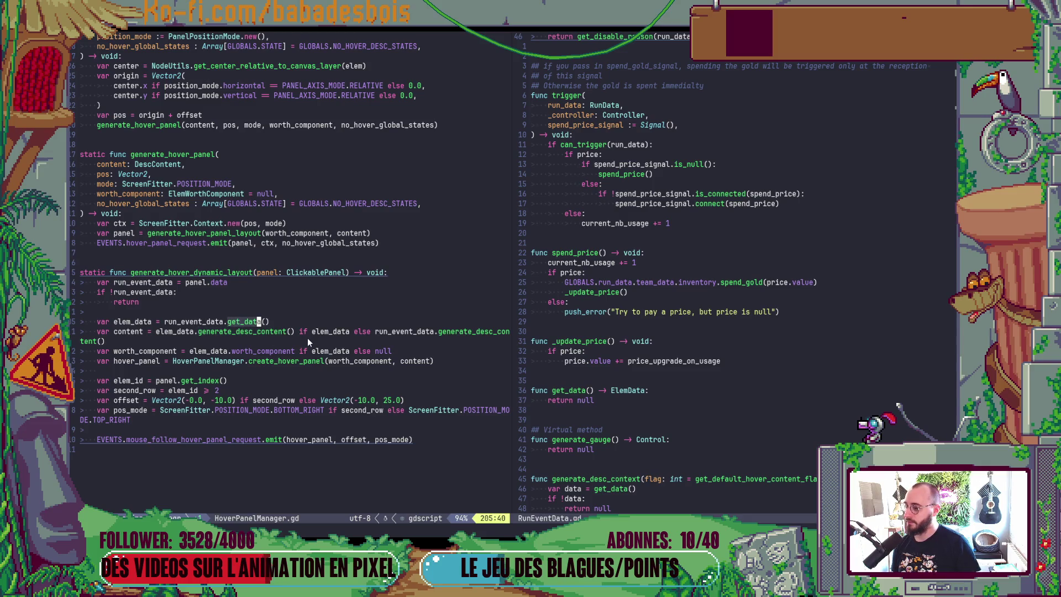
{"action": "key", "text": "$"}
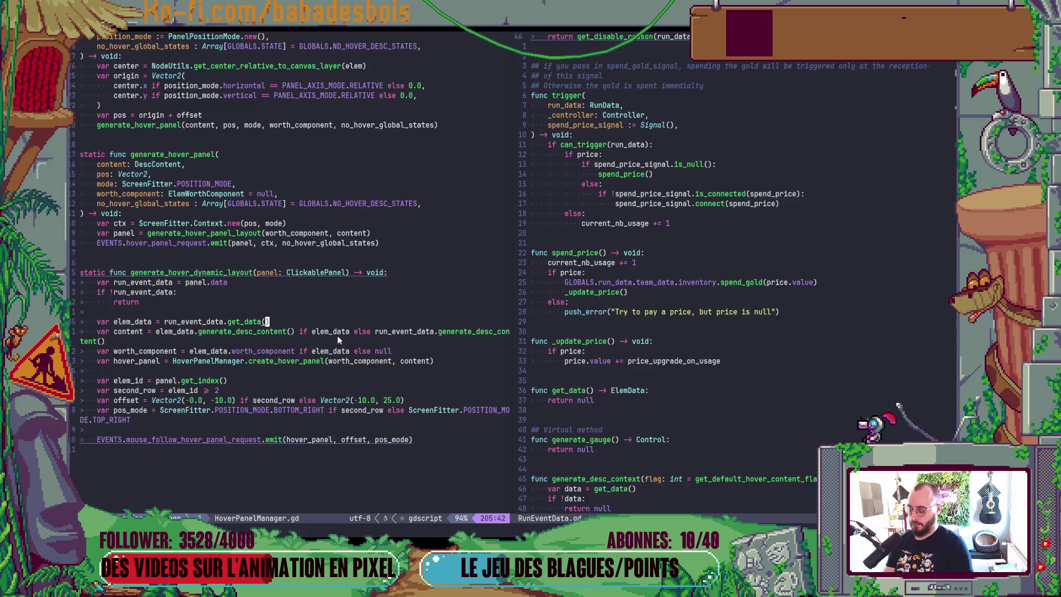
{"action": "key", "text": "o"}
{"action": "key", "text": "Return"}
{"action": "key", "text": "Return"}
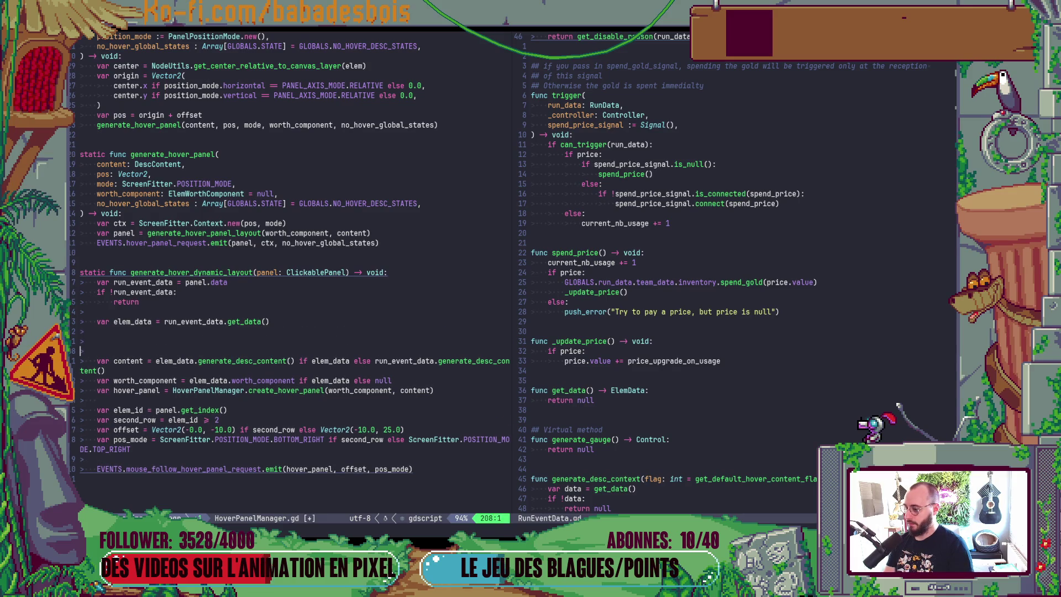
- Type the signature 'static func generate_hover_dynamic_layout(elem_data: ElemData) -> void:' on the new line
{"action": "type", "text": "static"}
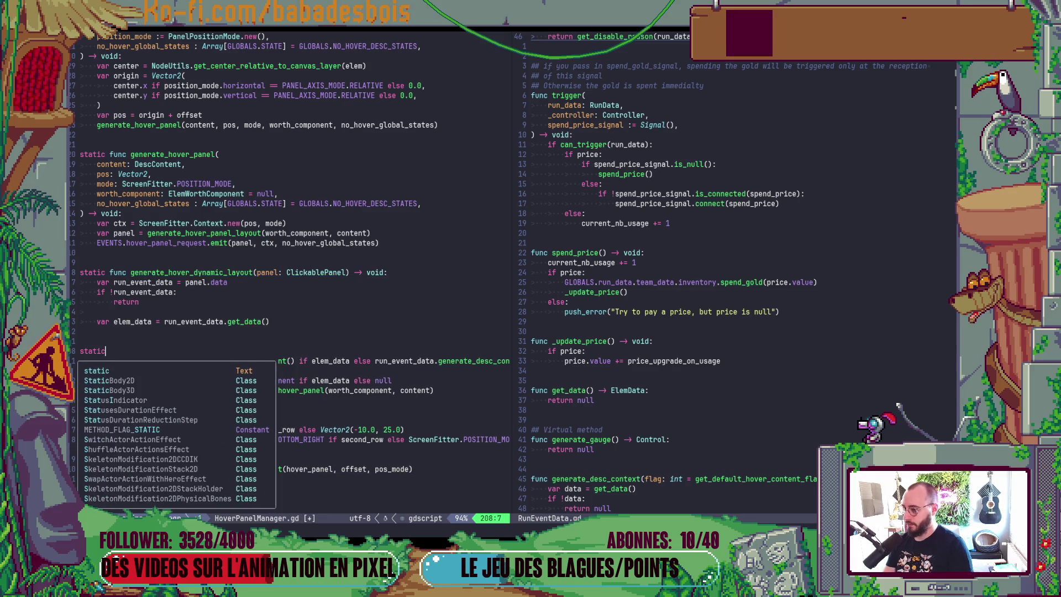
{"action": "type", "text": " func gener"}
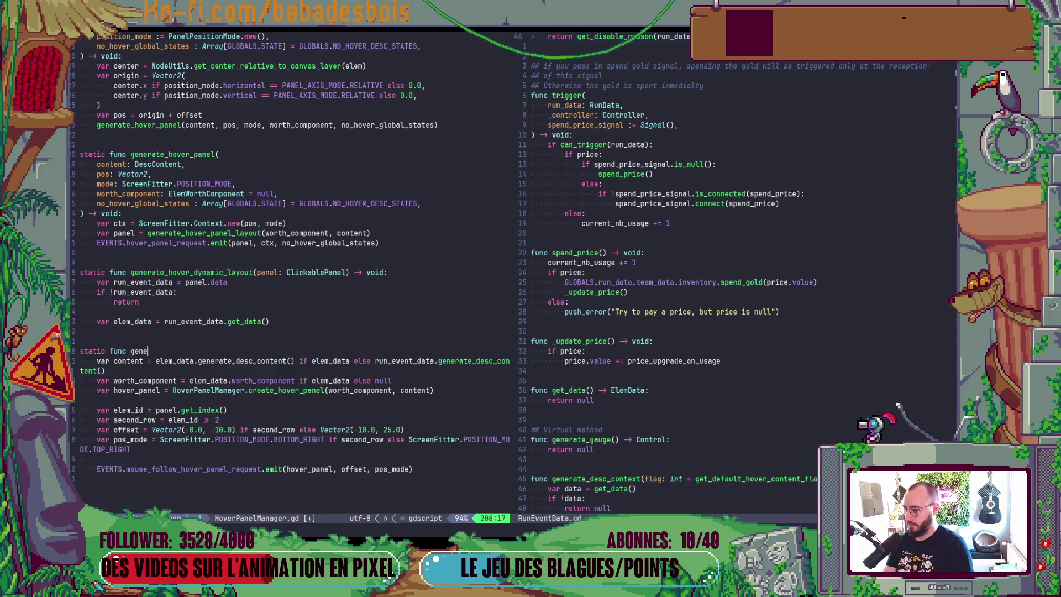
{"action": "type", "text": "ate_hover_"}
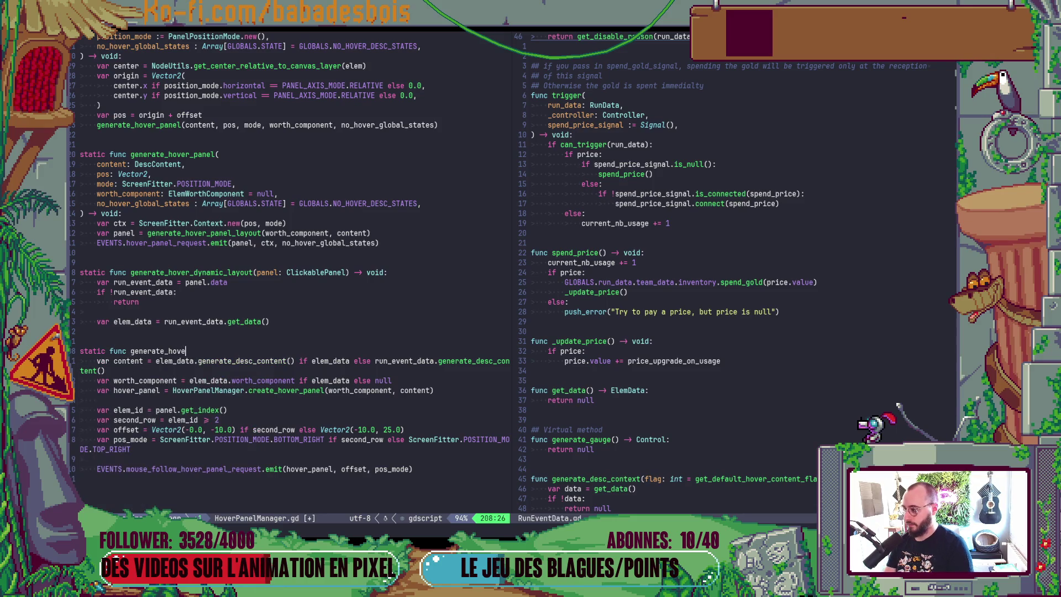
{"action": "type", "text": "du"}
{"action": "key", "text": "BackSpace"}
{"action": "type", "text": "ynm"}
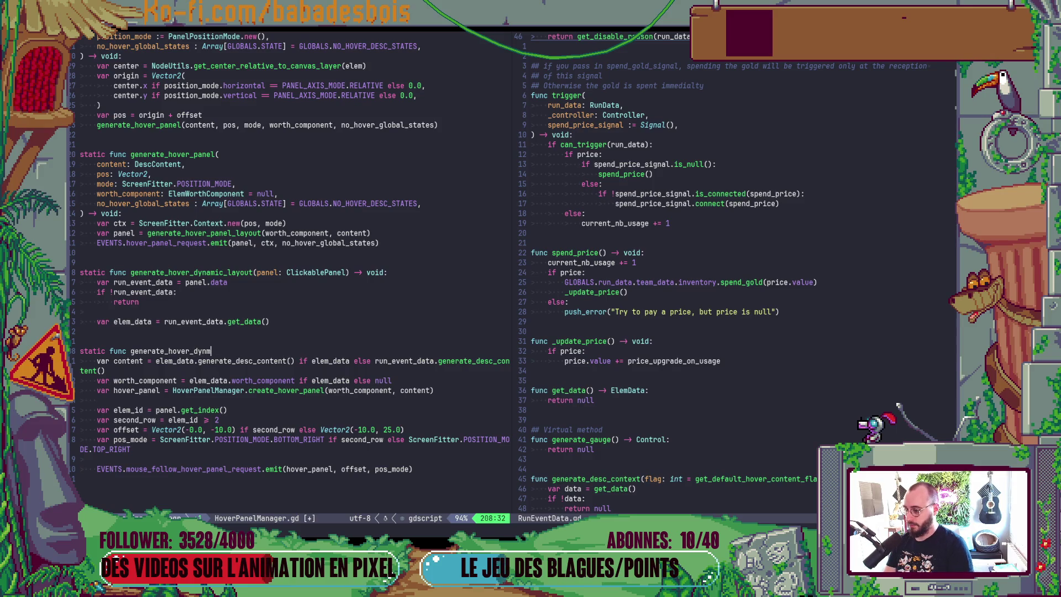
{"action": "key", "text": "BackSpace"}
{"action": "type", "text": "amic_)l"}
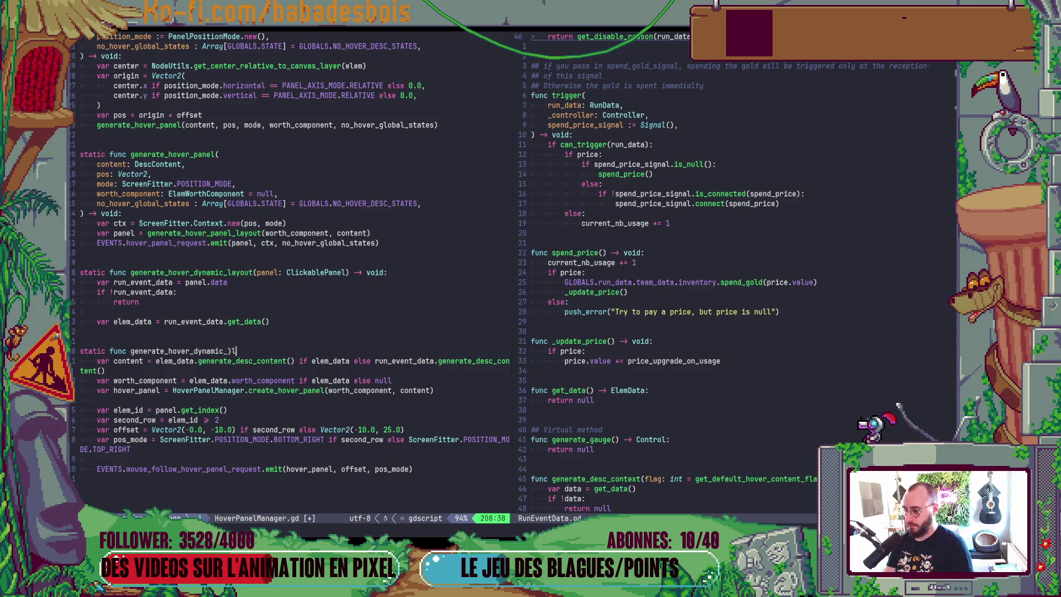
{"action": "key", "text": "BackSpace"}
{"action": "type", "text": "la"}
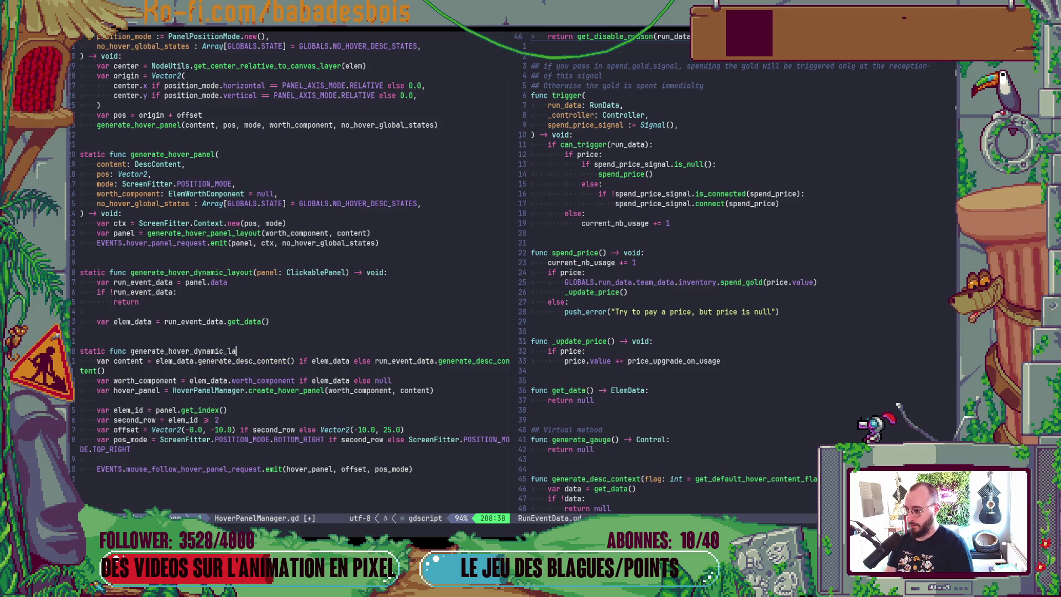
{"action": "type", "text": "you"}
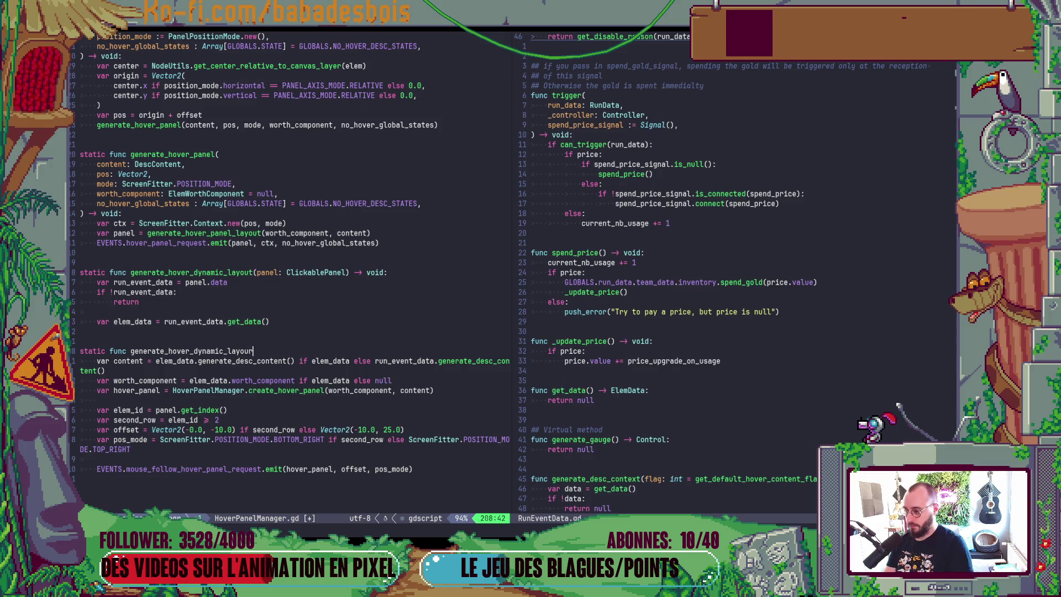
{"action": "type", "text": "t(el"}
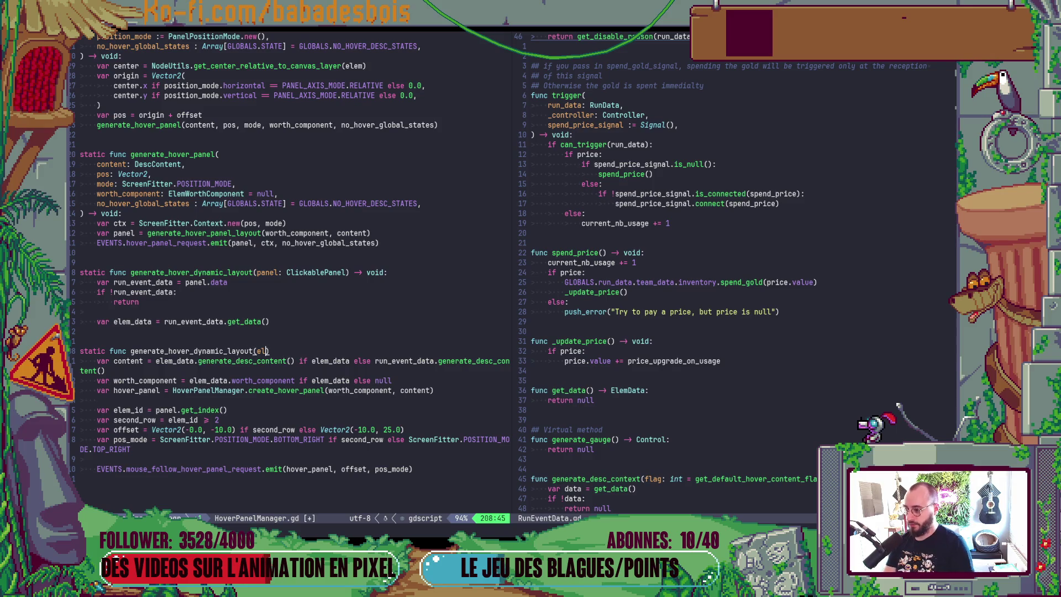
{"action": "type", "text": "em_d"}
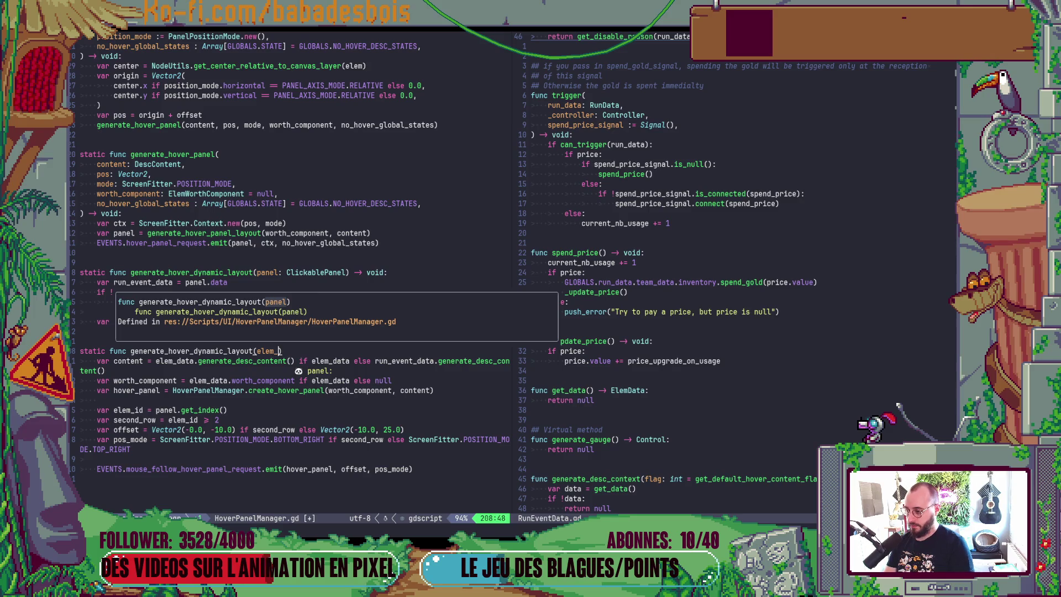
{"action": "type", "text": "ata: "}
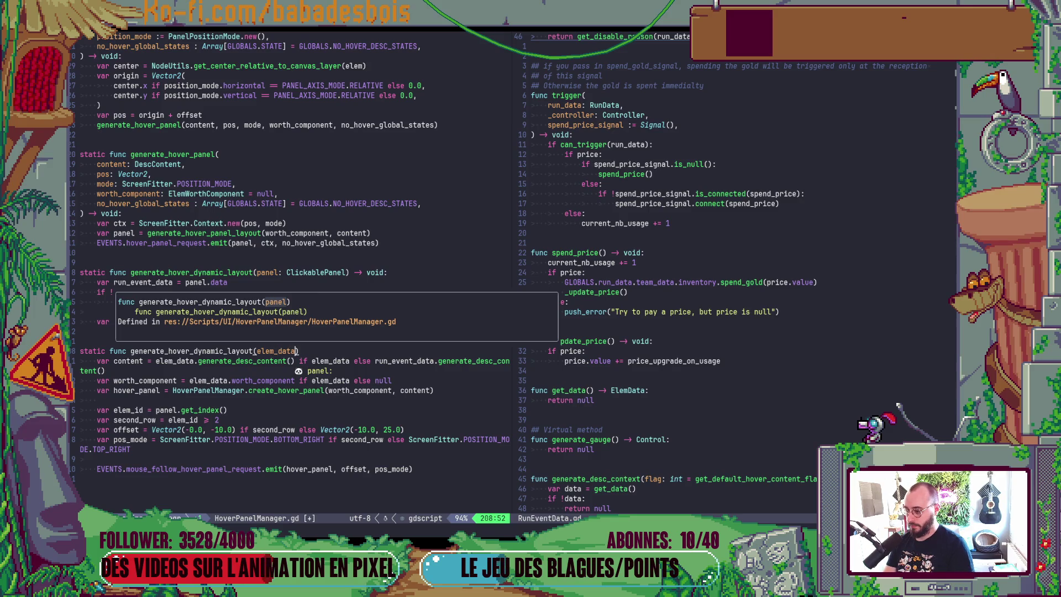
{"action": "type", "text": "Ele"}
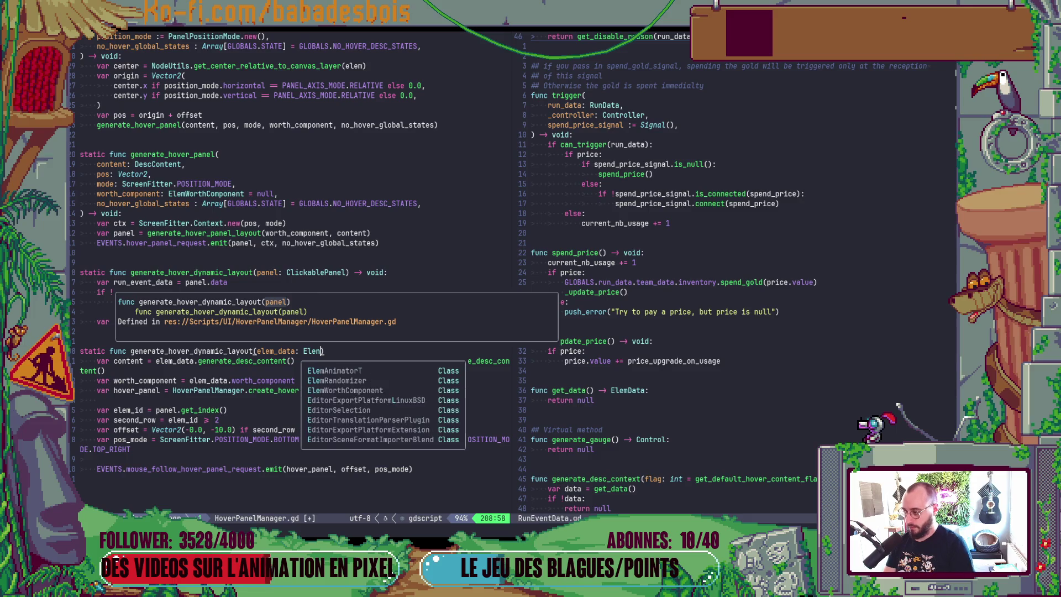
{"action": "type", "text": "m"}
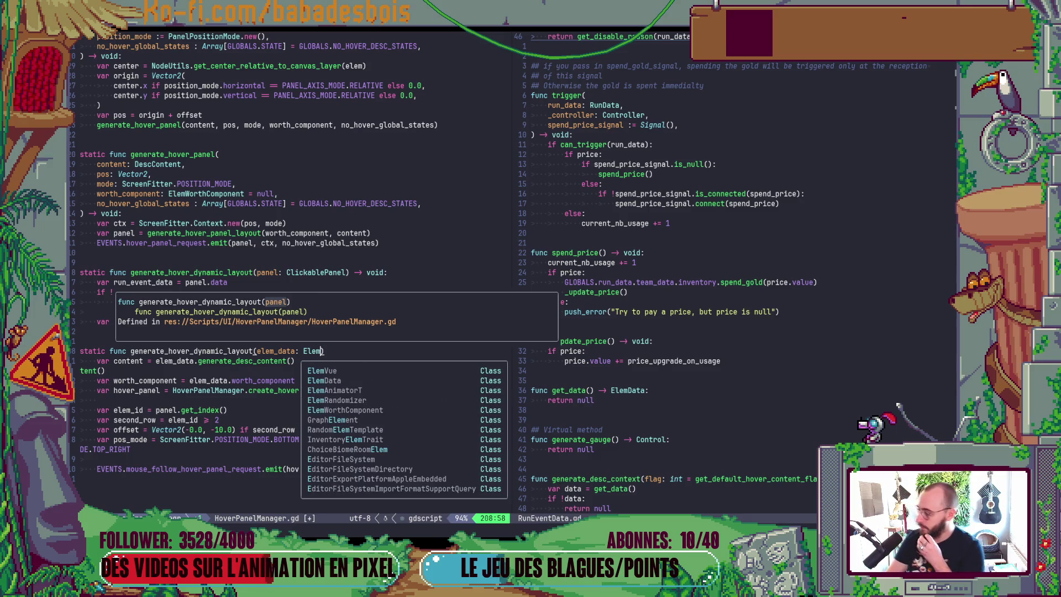
{"action": "key", "text": "Down"}
{"action": "key", "text": "Return"}
{"action": "type", "text": ") -> void:"}
{"action": "key", "text": "Escape"}
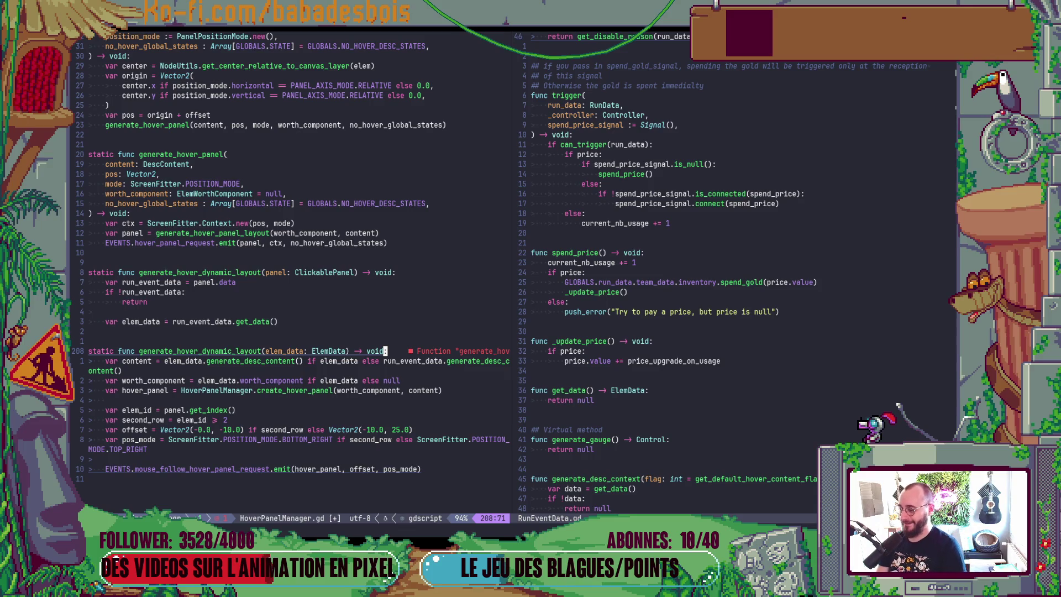
{"action": "left_click", "coordinate": [275, 321]}
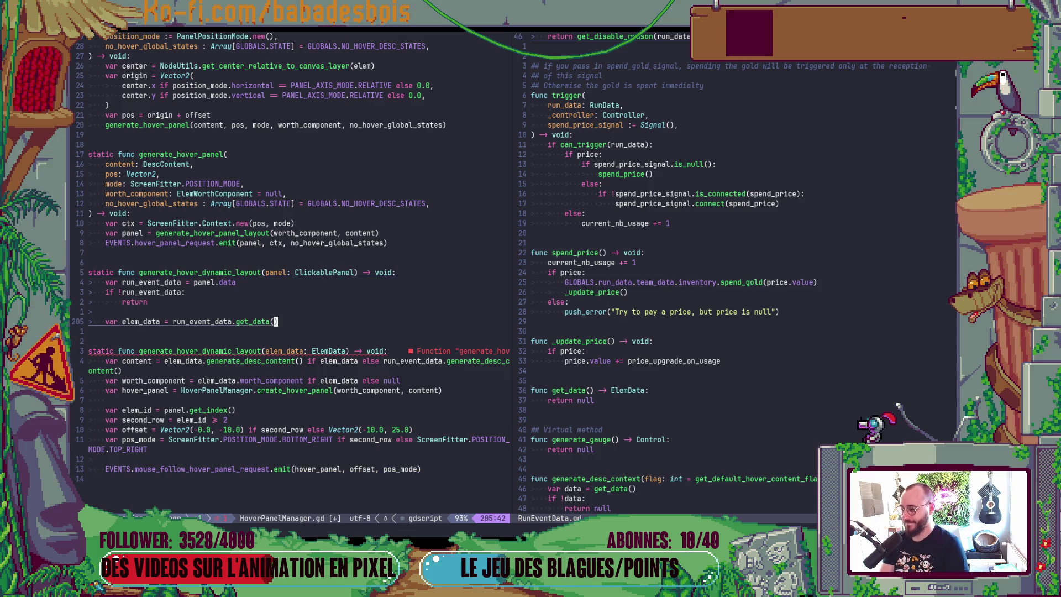
{"action": "key", "text": "k"}
{"action": "key", "text": "k"}
{"action": "key", "text": "k"}
{"action": "key", "text": "b"}
{"action": "key", "text": "b"}
{"action": "key", "text": "b"}
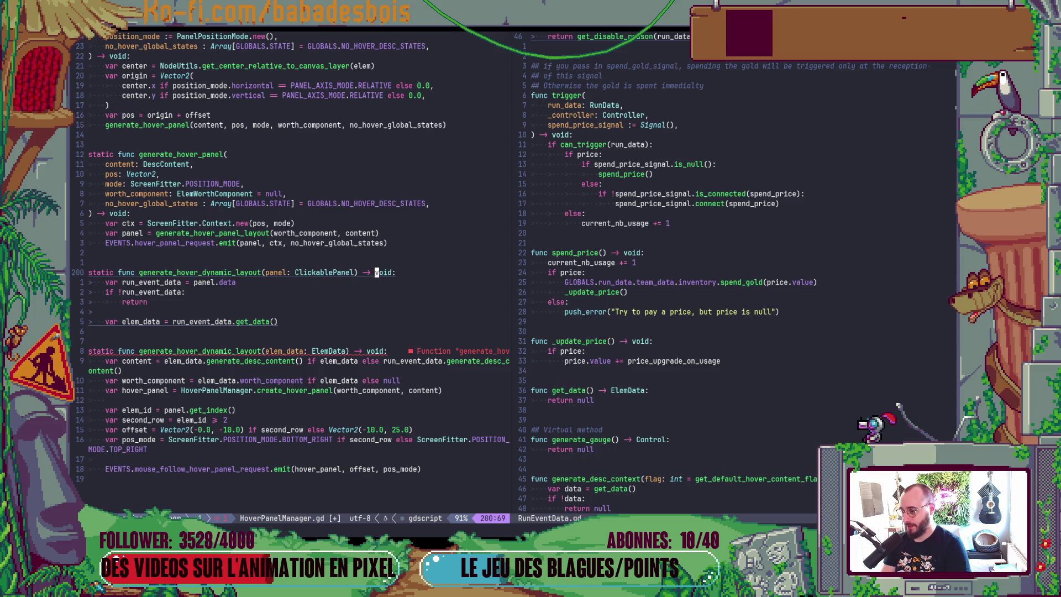
{"action": "key", "text": "b"}
{"action": "key", "text": "b"}
{"action": "key", "text": "h"}
{"action": "key", "text": "h"}
{"action": "type", "text": "a"}
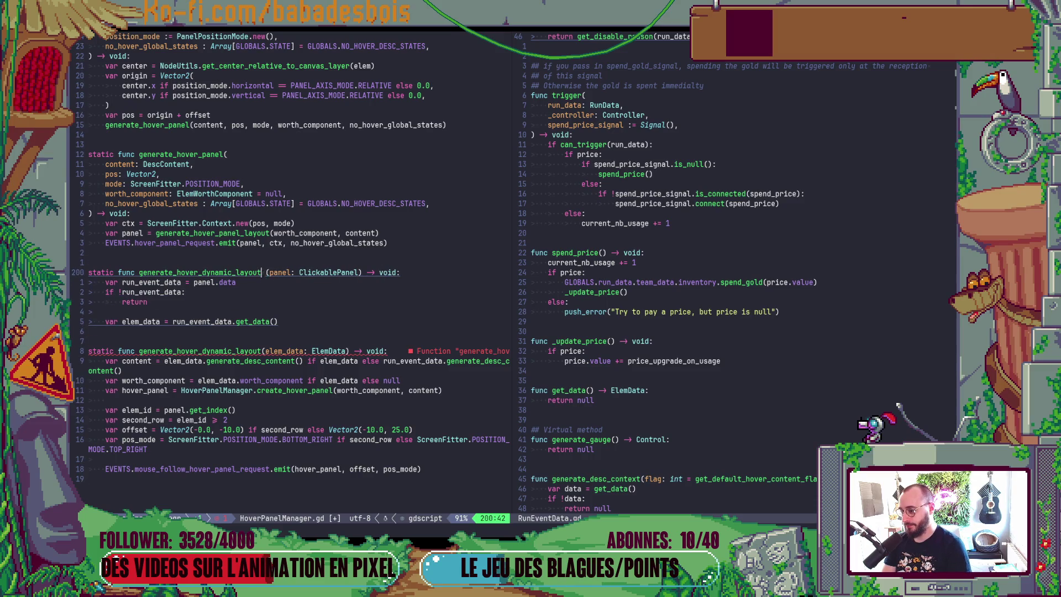
{"action": "type", "text": "_f"}
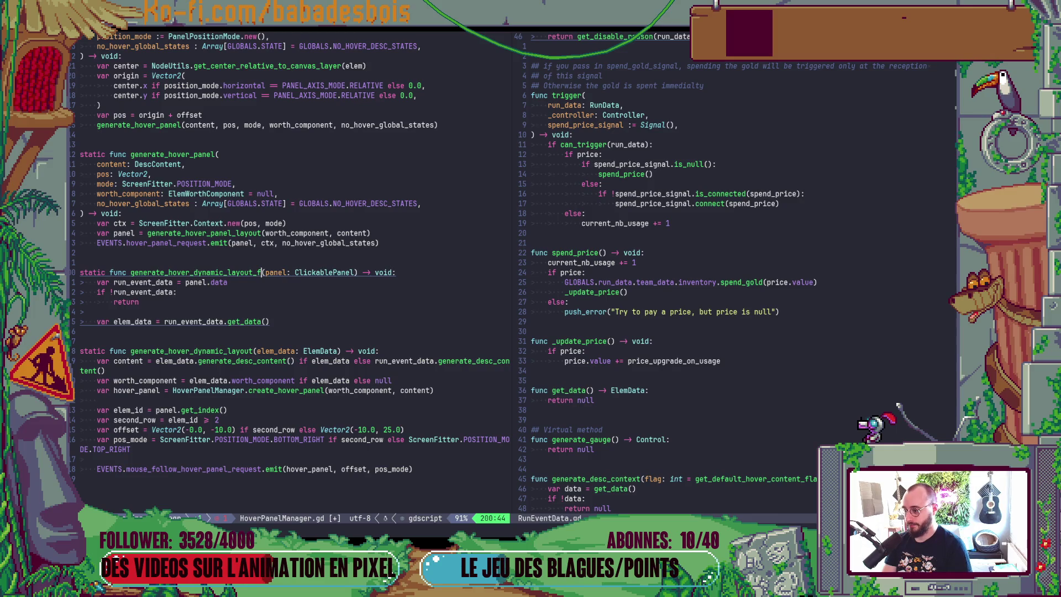
{"action": "type", "text": "rom_panel"}
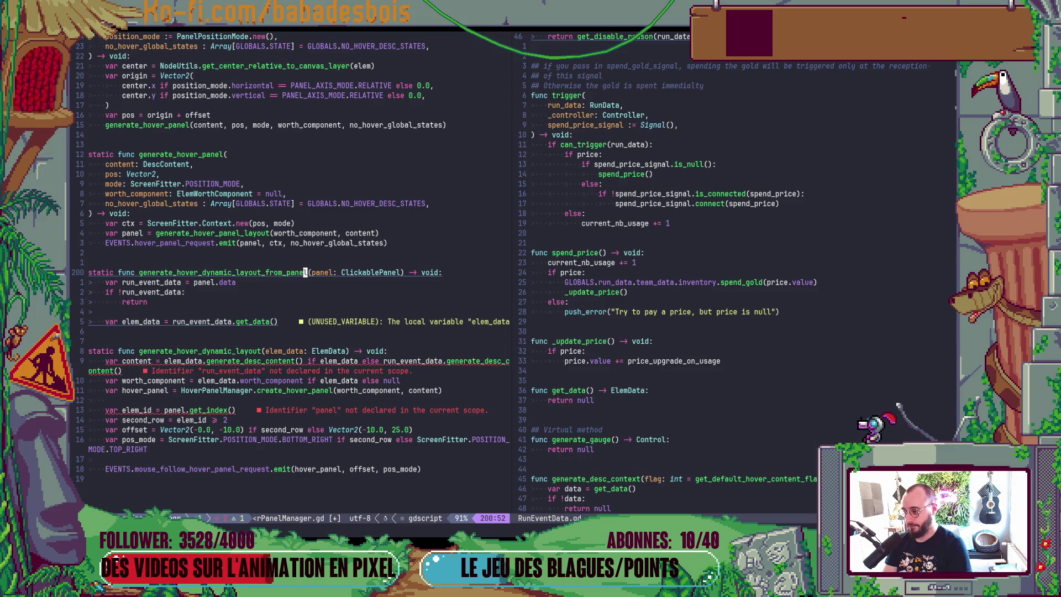
{"action": "type", "text": "u"}
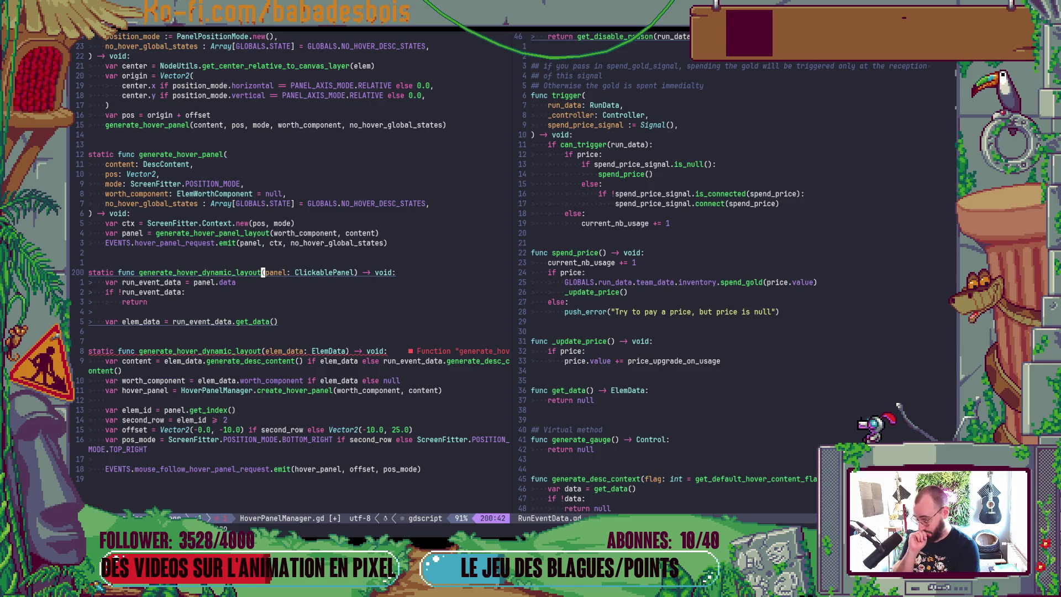
{"action": "key", "text": "h"}
{"action": "key", "text": "h"}
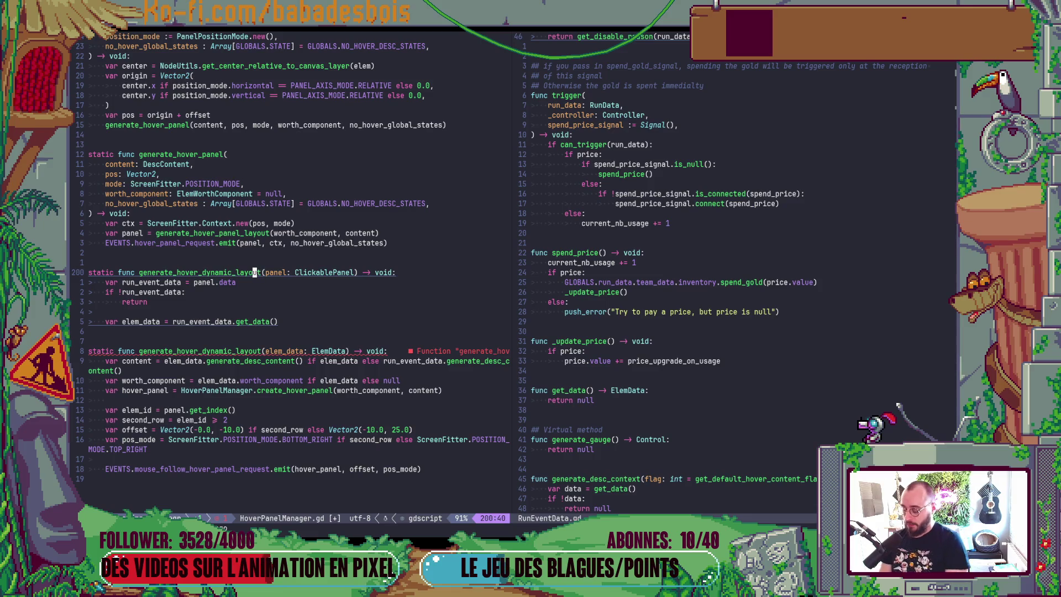
{"action": "key", "text": "space"}
{"action": "key", "text": "s"}
{"action": "key", "text": "w"}
{"action": "key", "text": "Escape"}
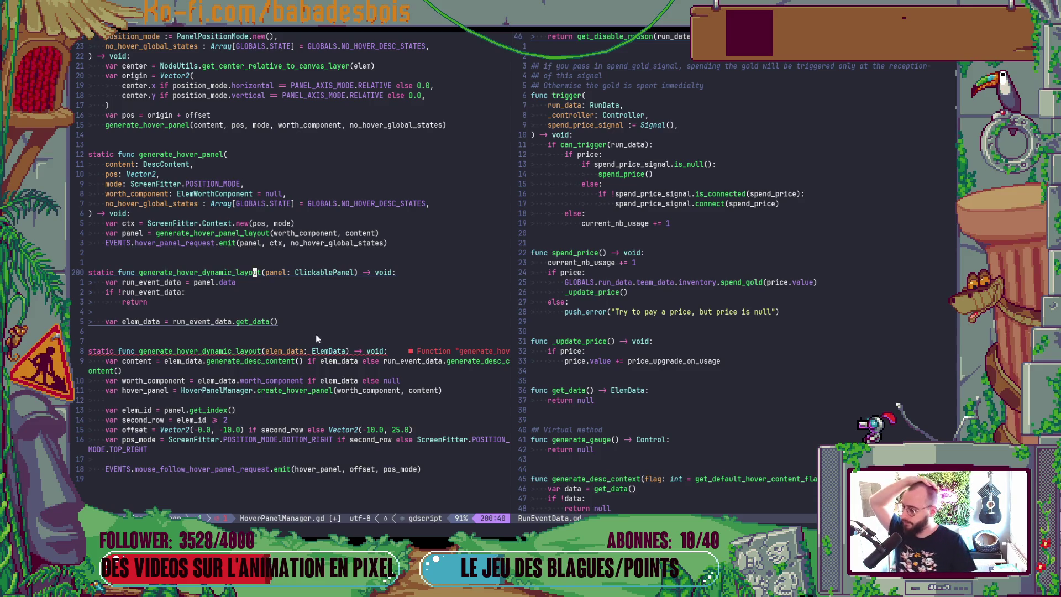
{"action": "left_click", "coordinate": [301, 319]}
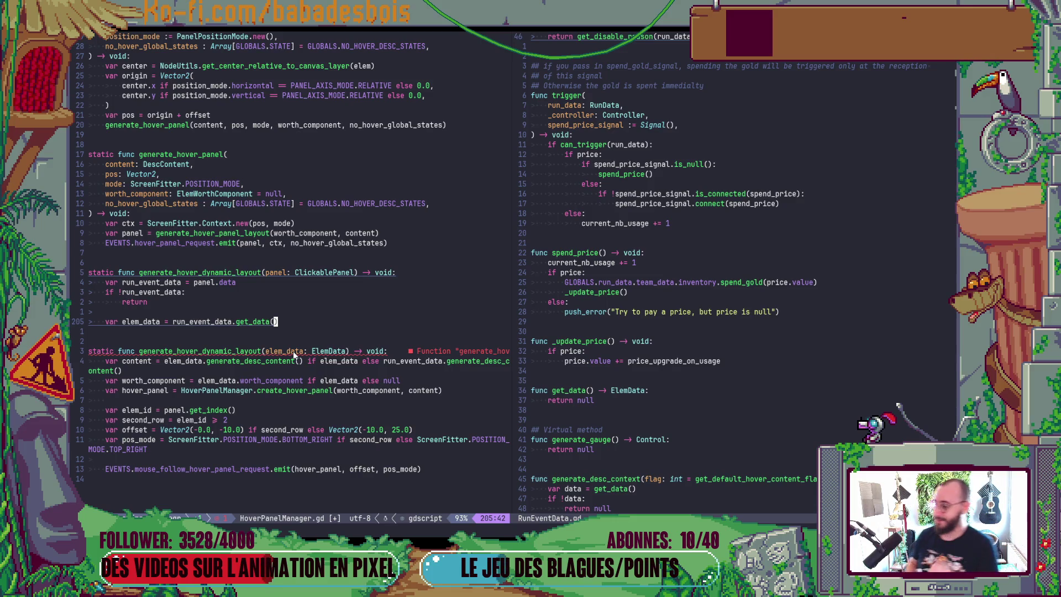
- Inspect the get_data() call and return to the old function's first line
{"action": "key", "text": "Escape"}
{"action": "key", "text": "a"}
{"action": "key", "text": "Escape"}
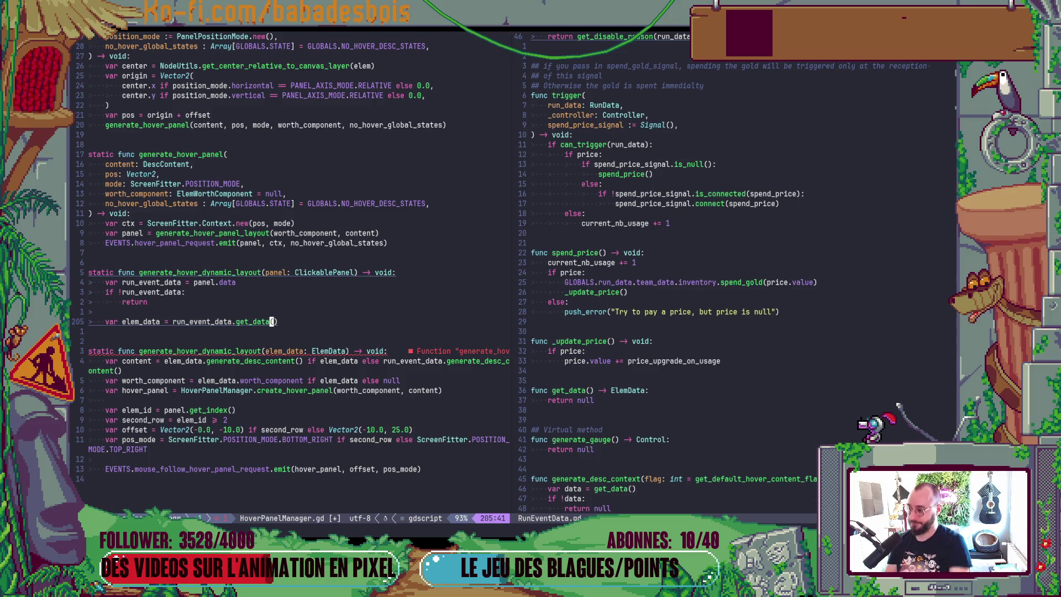
{"action": "key", "text": "o"}
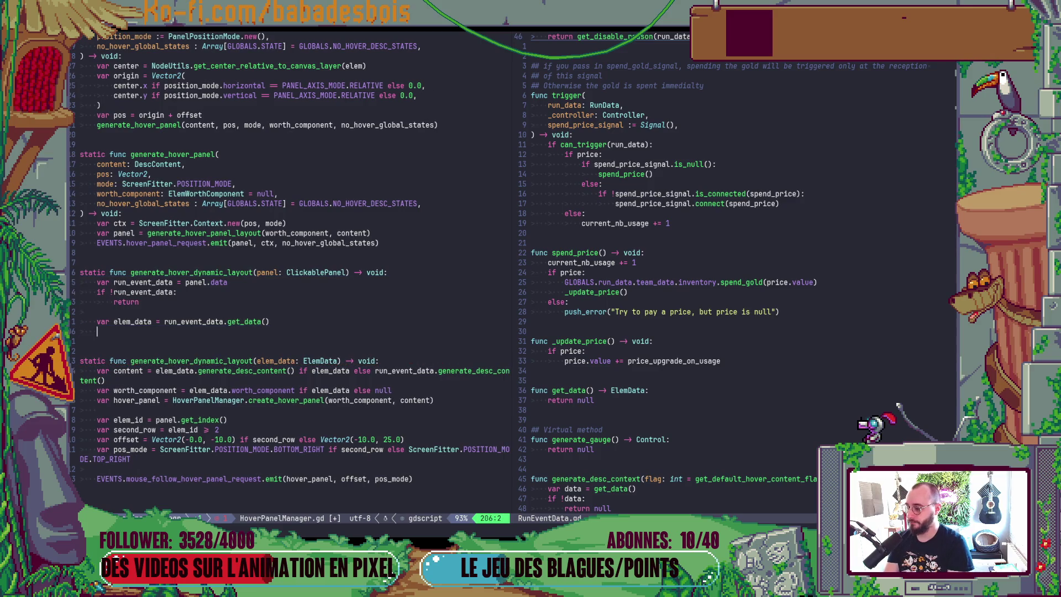
{"action": "key", "text": "Escape"}
{"action": "key", "text": "k"}
{"action": "key", "text": "k"}
{"action": "key", "text": "k"}
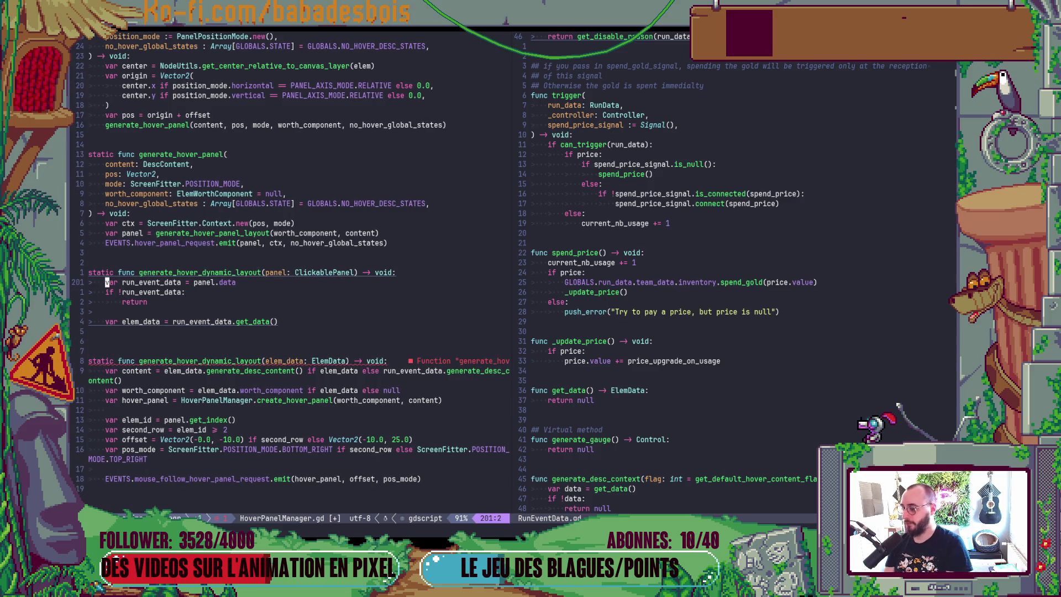
- Comment out the old panel-based generate_hover_dynamic_layout function lines
{"action": "key", "text": "shift+v"}
{"action": "key", "text": "j"}
{"action": "key", "text": "j"}
{"action": "key", "text": "j"}
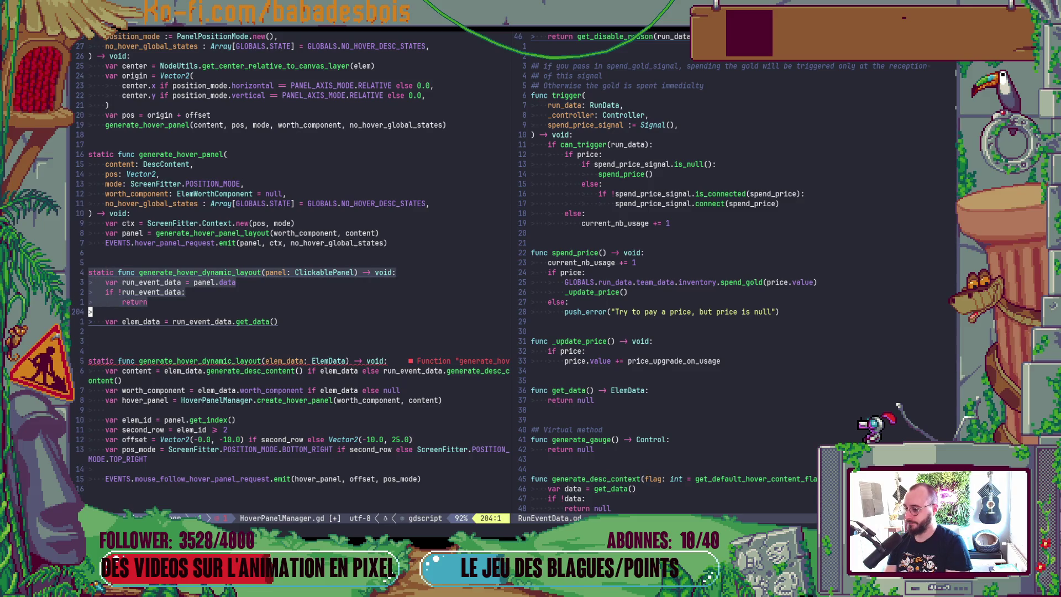
{"action": "key", "text": "j"}
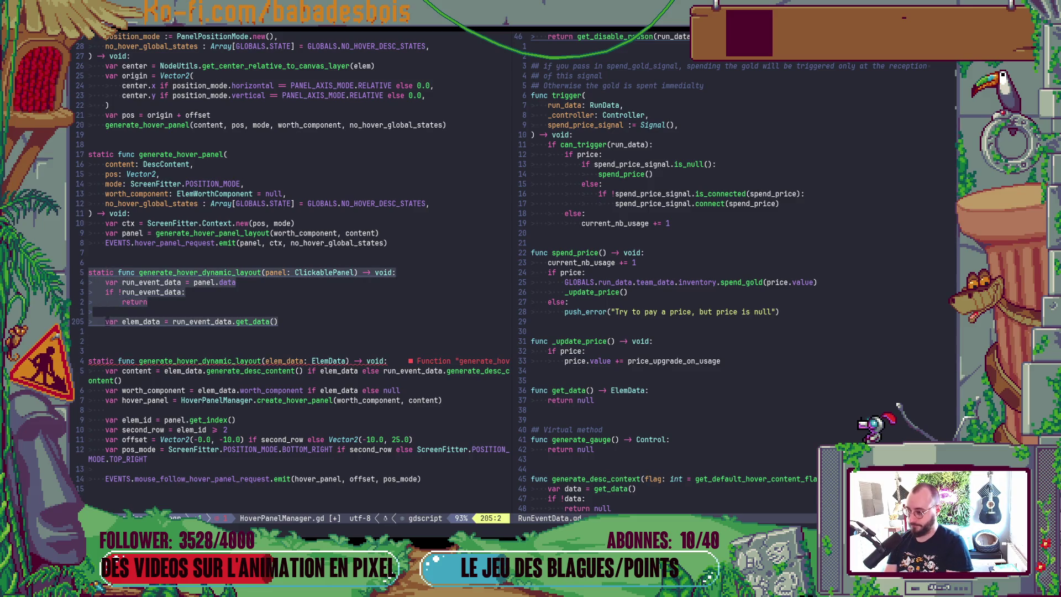
{"action": "key", "text": "g"}
{"action": "key", "text": "c"}
{"action": "key", "text": "j"}
{"action": "key", "text": "j"}
{"action": "key", "text": "j"}
{"action": "key", "text": "l"}
{"action": "key", "text": "l"}
{"action": "key", "text": "l"}
{"action": "key", "text": "l"}
- Search the project for every usage of generate_hover_dynamic_layout
{"action": "key", "text": "w"}
{"action": "key", "text": "w"}
{"action": "key", "text": "space"}
{"action": "key", "text": "f"}
{"action": "key", "text": "w"}
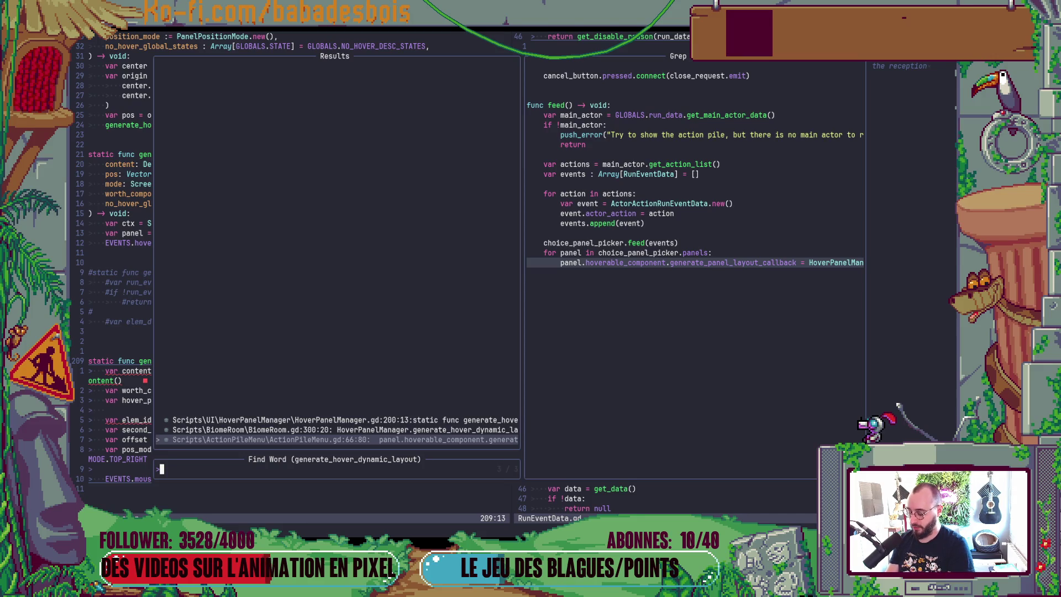
- Open the ActionPileMenu.gd usage and start editing the bound panel argument
{"action": "key", "text": "ctrl+q"}
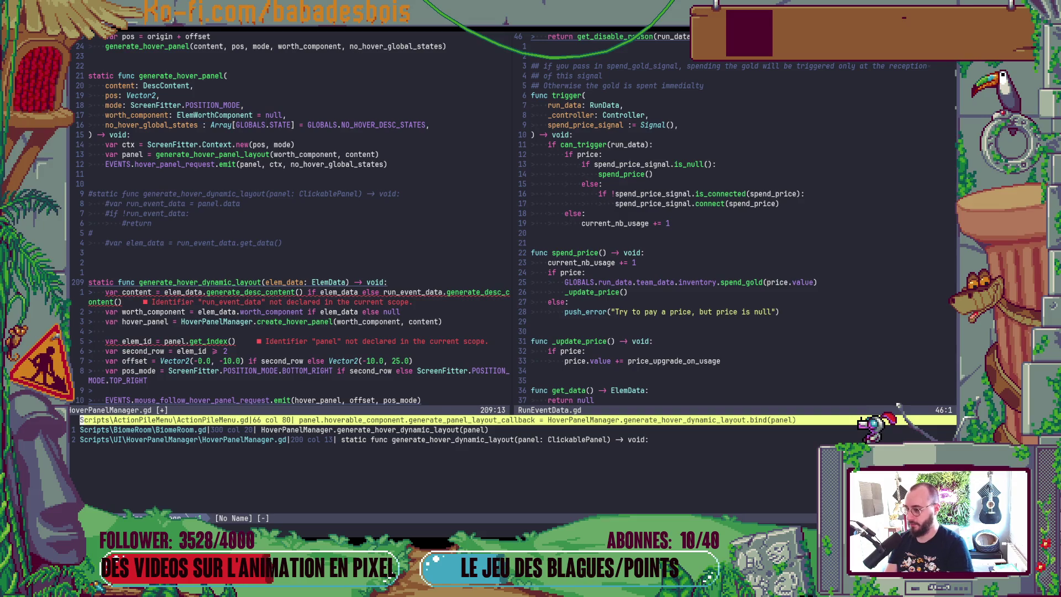
{"action": "key", "text": "Return"}
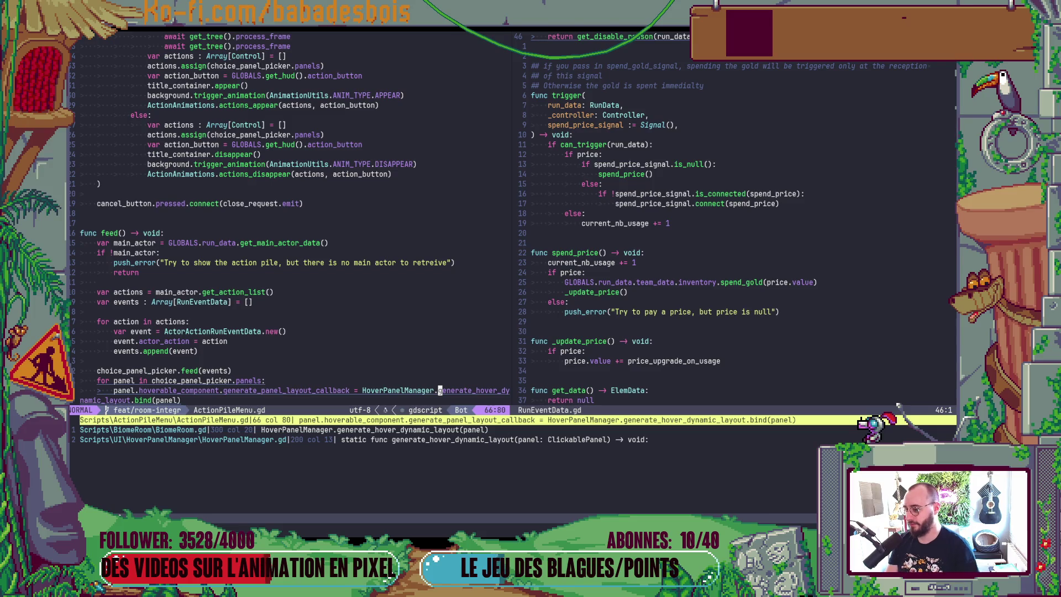
{"action": "scroll", "coordinate": [234, 360], "scroll_direction": "down", "scroll_amount": 3}
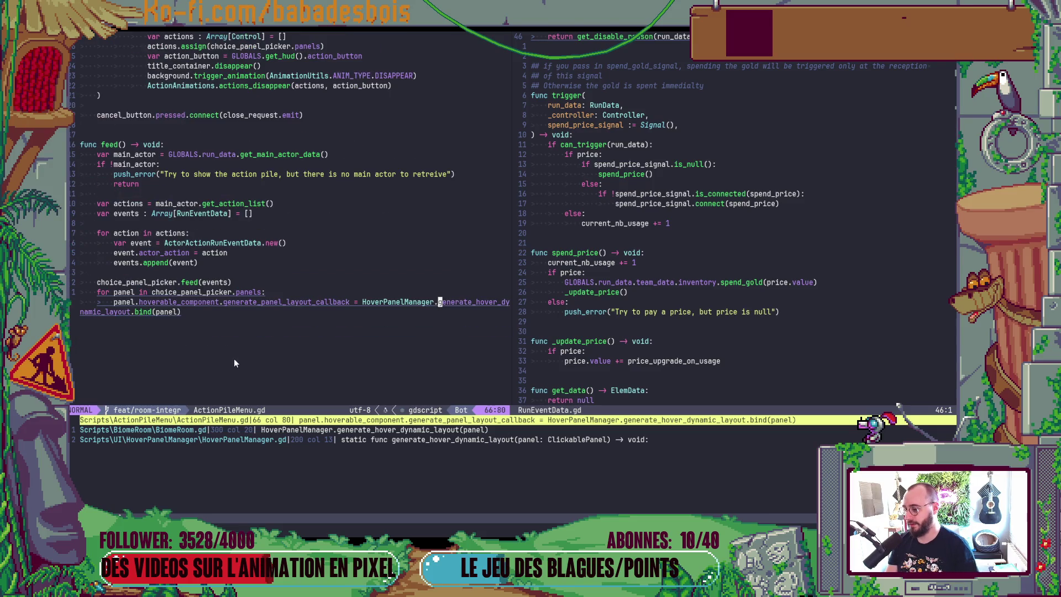
{"action": "left_click", "coordinate": [158, 315]}
{"action": "key", "text": "l"}
{"action": "key", "text": "l"}
{"action": "type", "text": "ea.ru"}
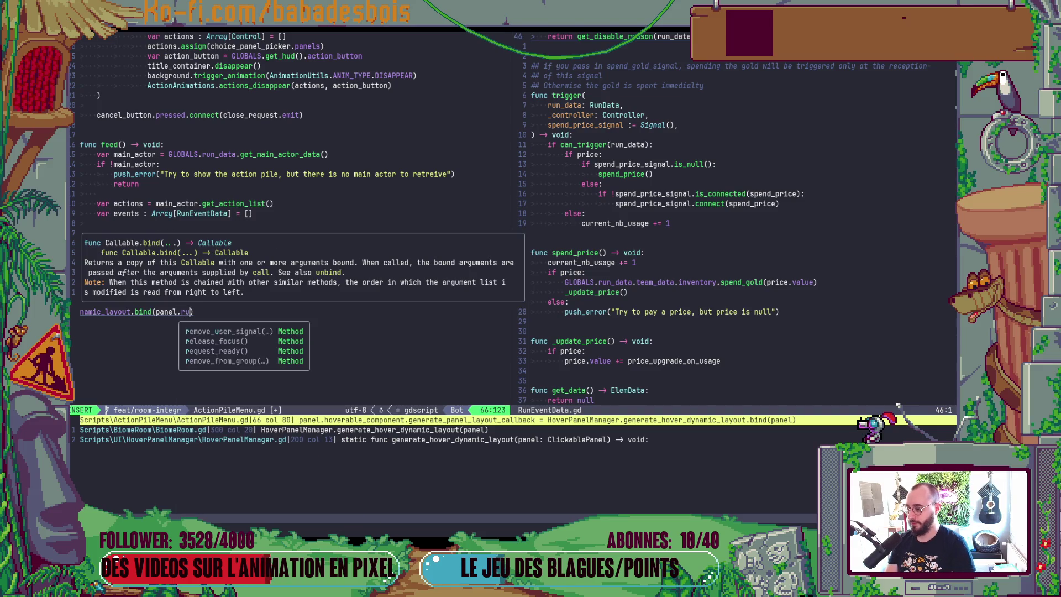
{"action": "key", "text": "Escape"}
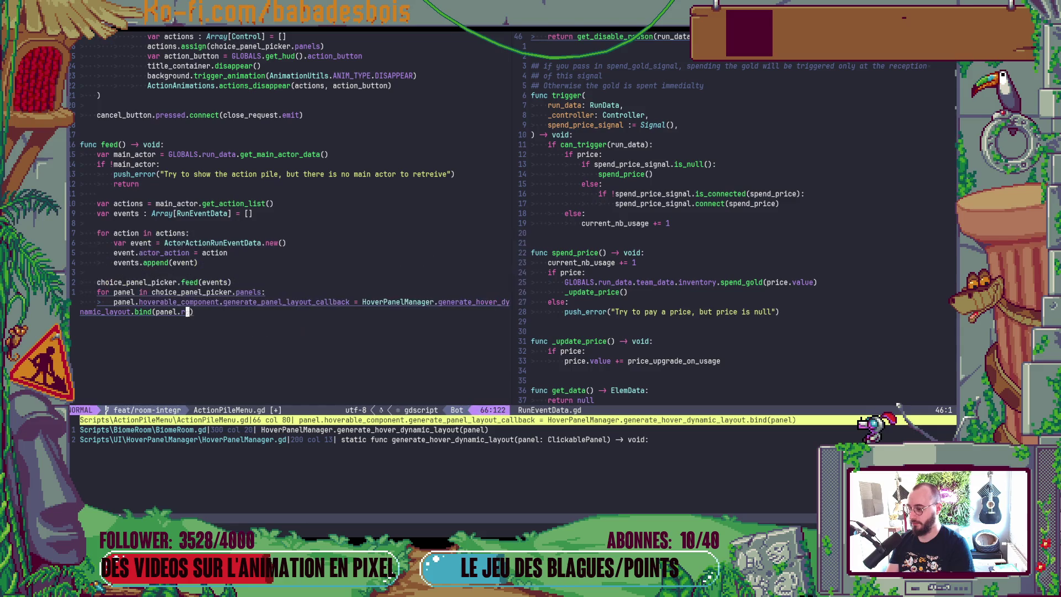
- Open HoverPanelManager.gd in the other split to reference the commented elem_data line
{"action": "key", "text": "ctrl+w"}
{"action": "key", "text": "l"}
{"action": "scroll", "coordinate": [290, 180], "scroll_direction": "down", "scroll_amount": 1}
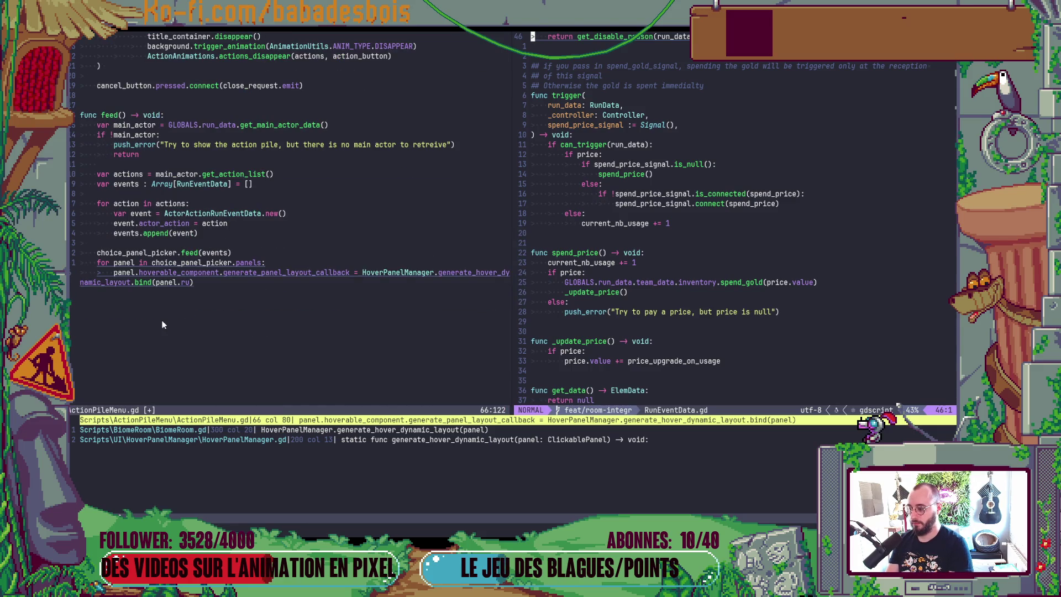
{"action": "key", "text": "space"}
{"action": "key", "text": "f"}
{"action": "key", "text": "f"}
{"action": "type", "text": "HoverM"}
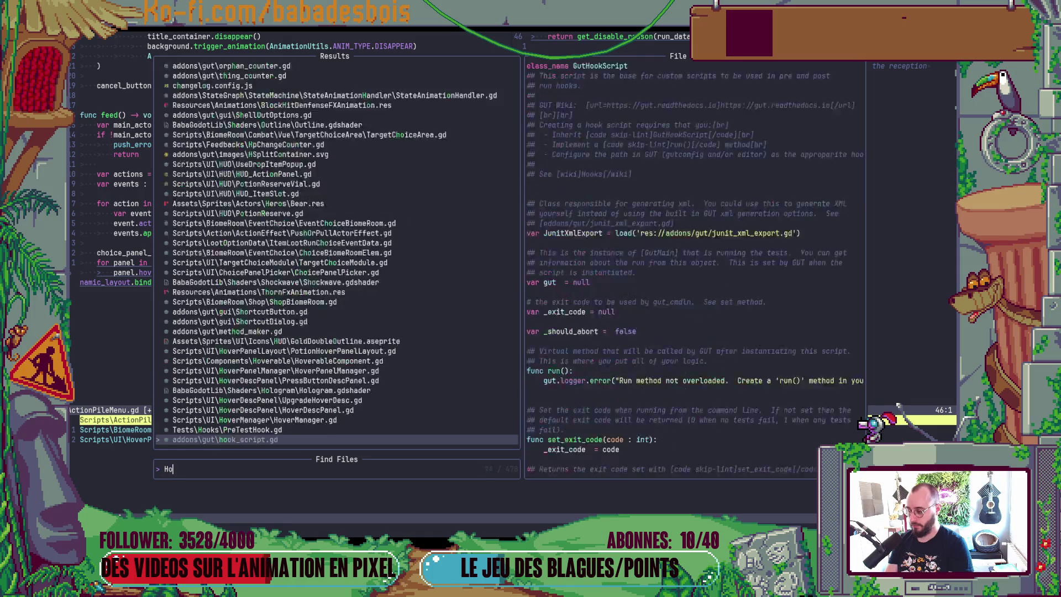
{"action": "type", "text": "a"}
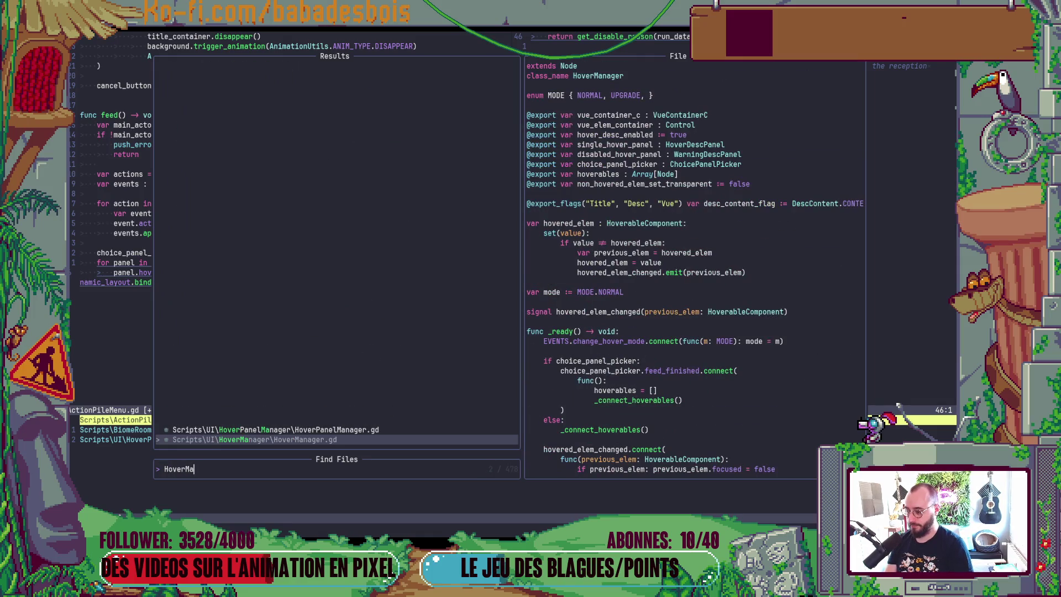
{"action": "key", "text": "Up"}
{"action": "key", "text": "Return"}
{"action": "key", "text": "j"}
{"action": "key", "text": "k"}
{"action": "key", "text": "k"}
{"action": "key", "text": "k"}
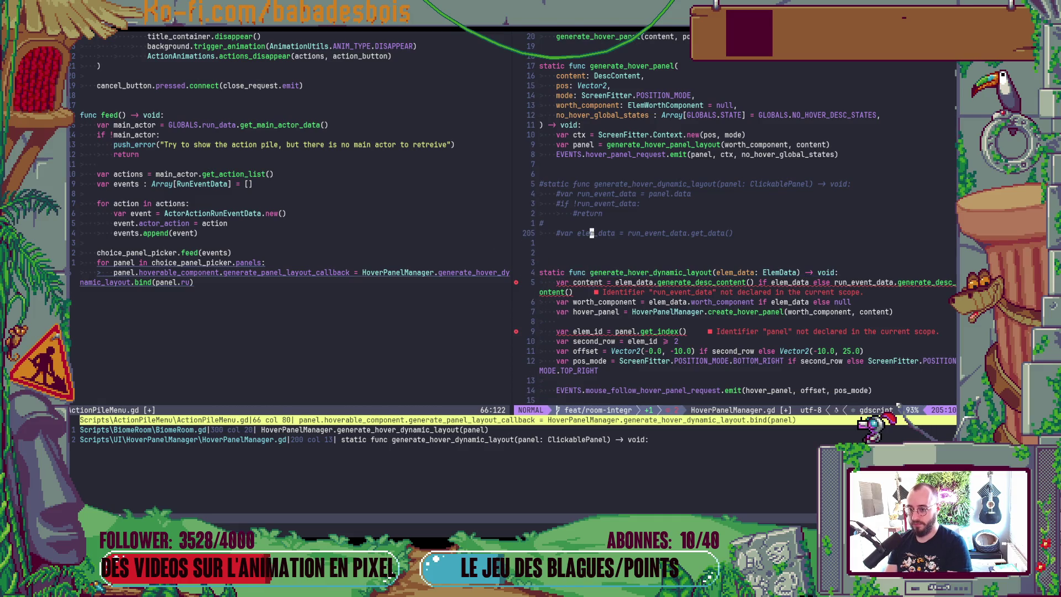
- Change the bind argument to panel.data.get_data(), save, and jump to BiomeRoom.gd's reference
{"action": "key", "text": "ctrl+w"}
{"action": "type", "text": "hciwdata"}
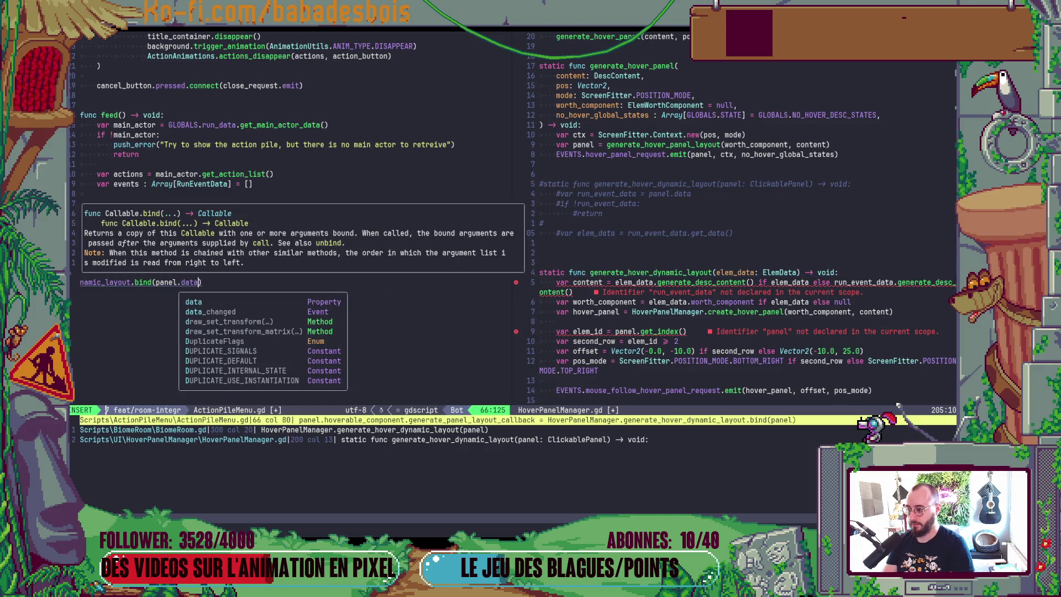
{"action": "type", "text": ","}
{"action": "key", "text": "BackSpace"}
{"action": "type", "text": ".get"}
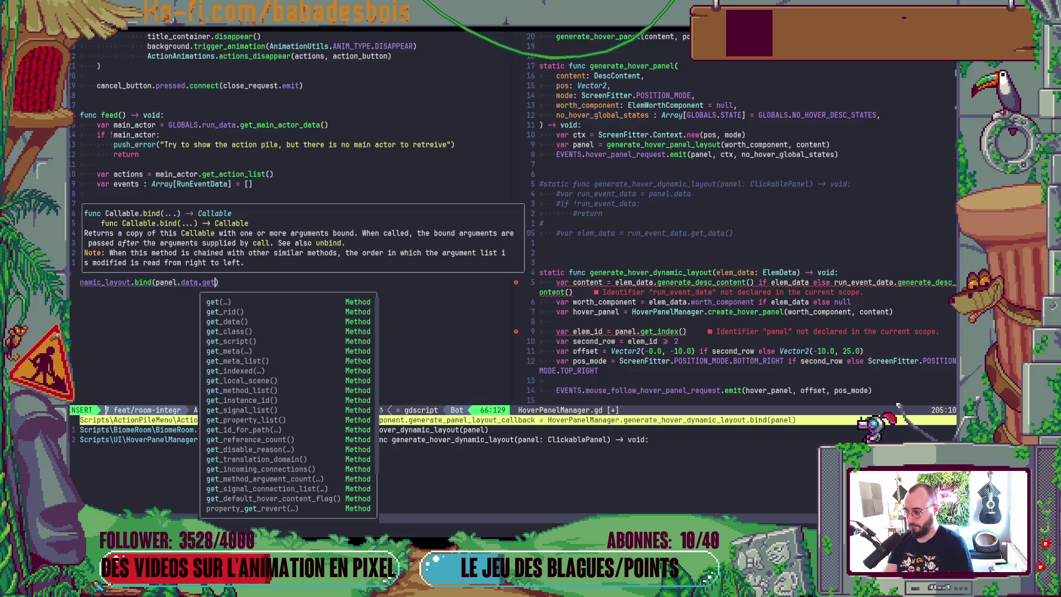
{"action": "type", "text": "_data()"}
{"action": "key", "text": "Escape"}
{"action": "type", "text": ":w"}
{"action": "key", "text": "Return"}
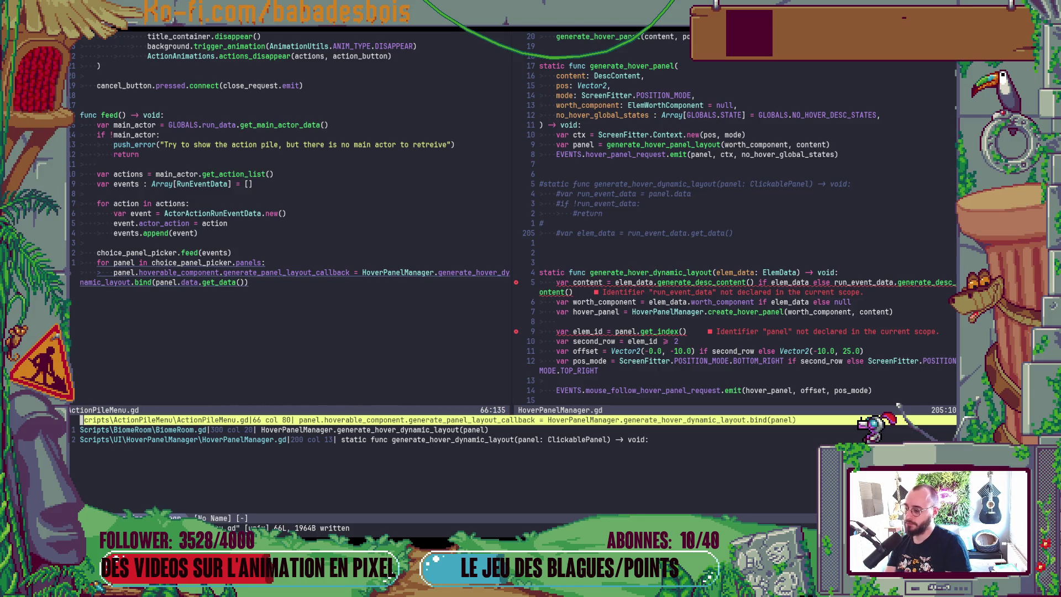
{"action": "key", "text": "bracketright"}
- Change BiomeRoom.gd line 300 to call generate_hover_dynamic_layout(panel.data.get_data()) and save
{"action": "key", "text": "q"}
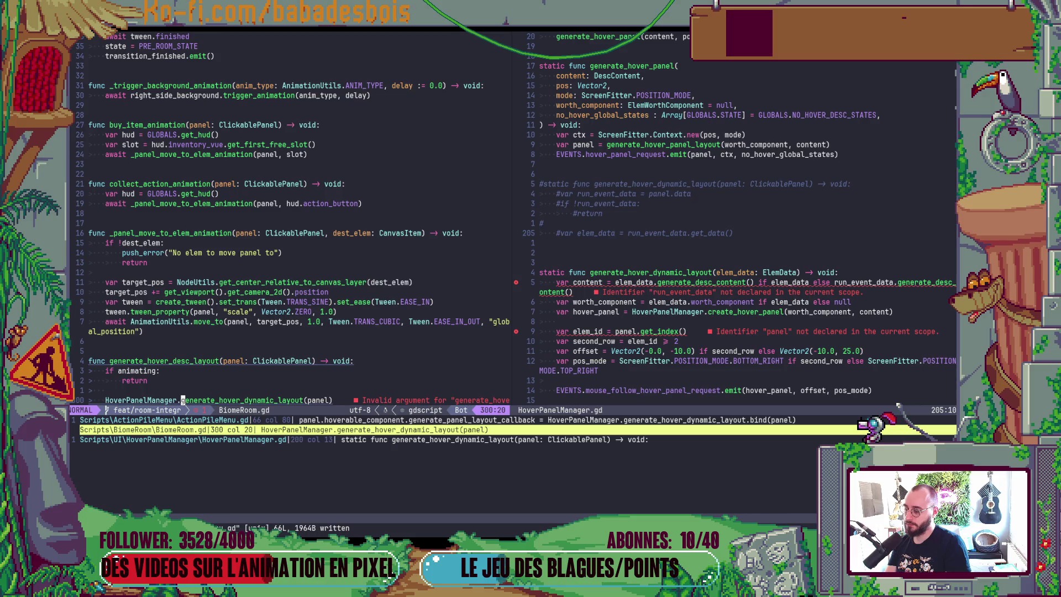
{"action": "key", "text": "z"}
{"action": "key", "text": "z"}
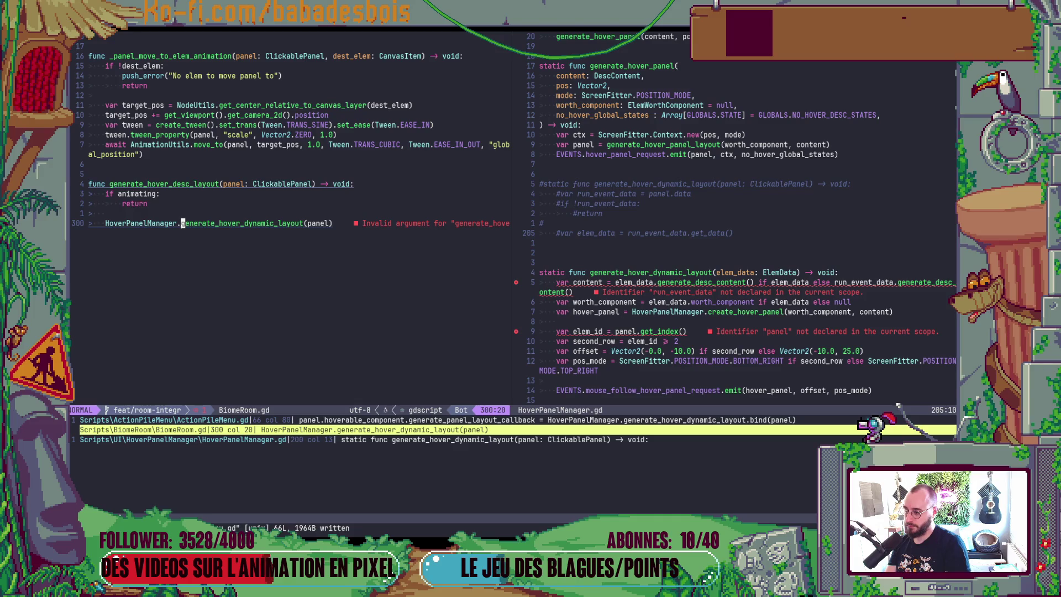
{"action": "key", "text": "ctrl+w"}
{"action": "key", "text": "l"}
{"action": "key", "text": "ctrl+w"}
{"action": "key", "text": "h"}
{"action": "key", "text": "l"}
{"action": "type", "text": "anel"}
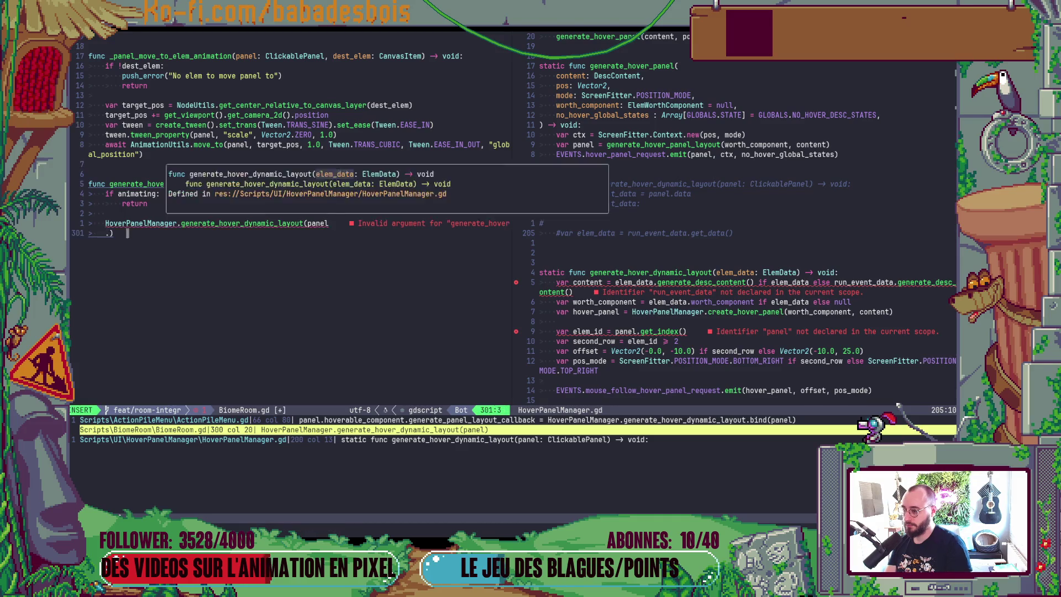
{"action": "type", "text": ".a"}
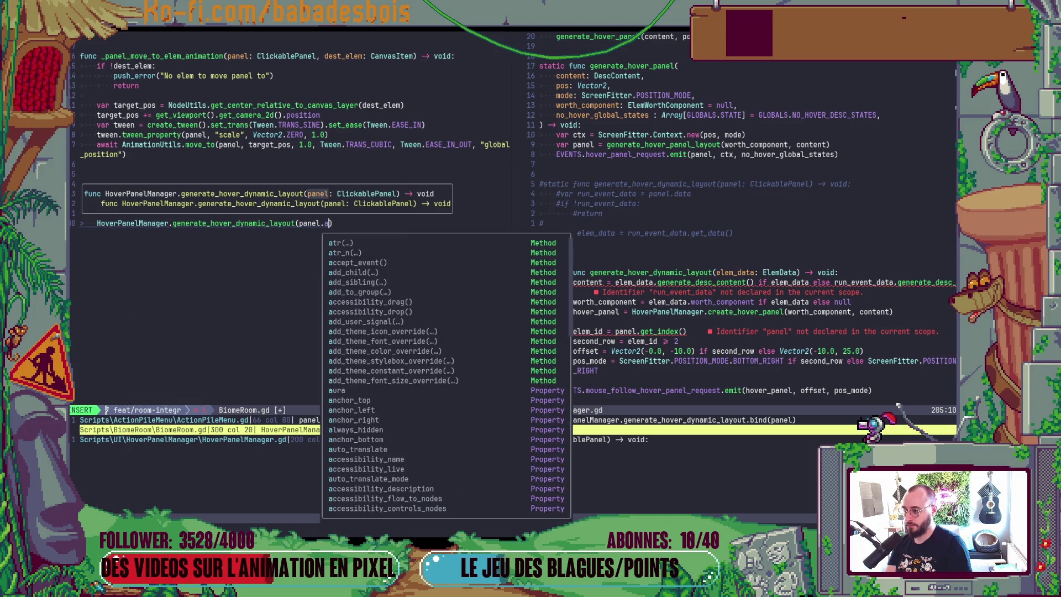
{"action": "type", "text": "f"}
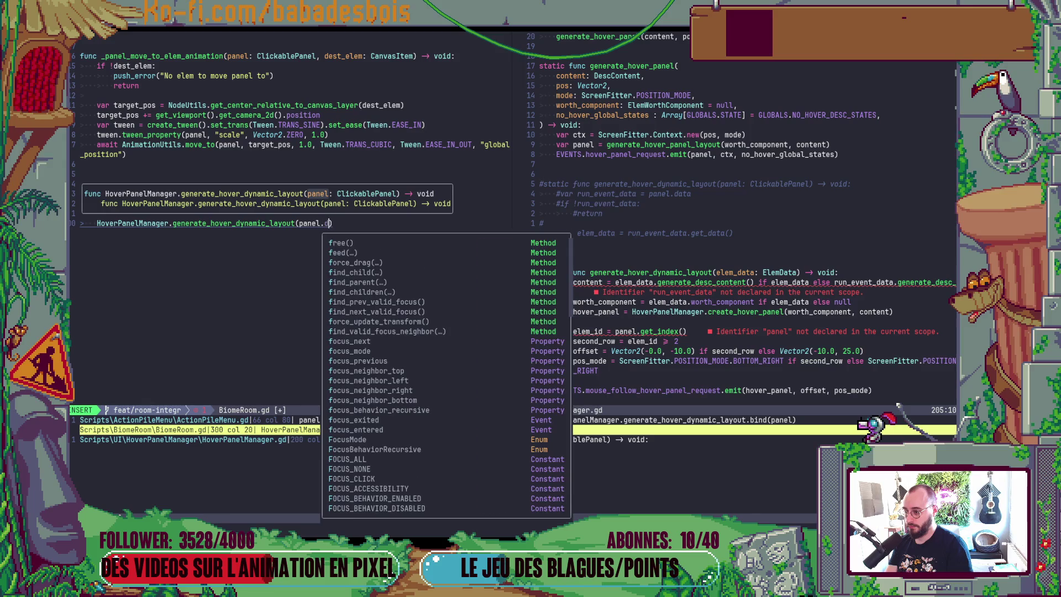
{"action": "key", "text": "BackSpace"}
{"action": "type", "text": "data."}
{"action": "key", "text": "Return"}
{"action": "key", "text": "Escape"}
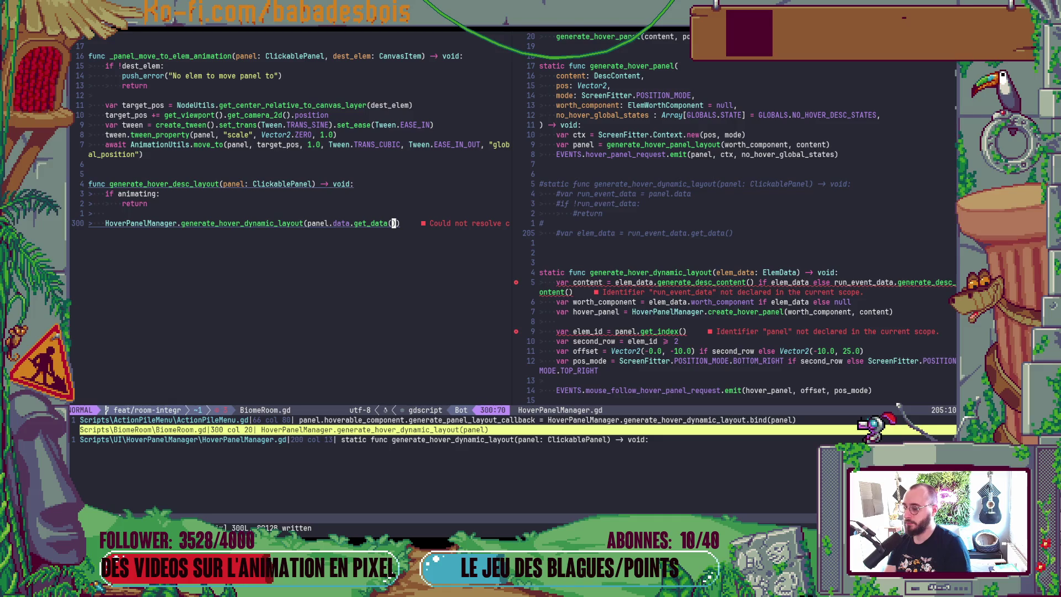
- Step through the quickfix references: ActionPileMenu.gd, BiomeRoom.gd, then HoverPanelManager.gd on the right
{"action": "key", "text": "ctrl+w"}
{"action": "key", "text": "j"}
{"action": "key", "text": "k"}
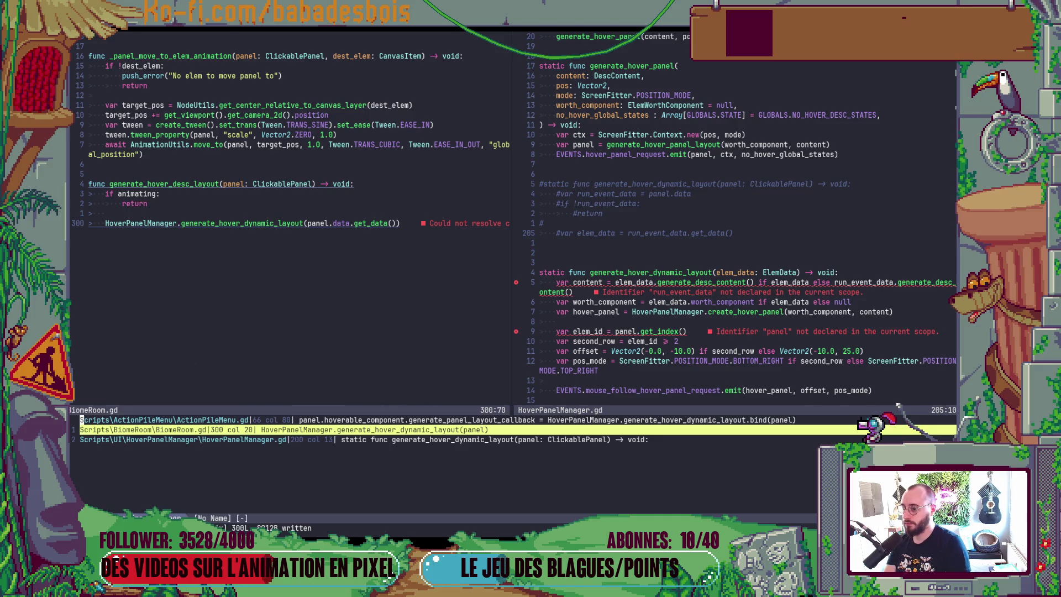
{"action": "key", "text": "Return"}
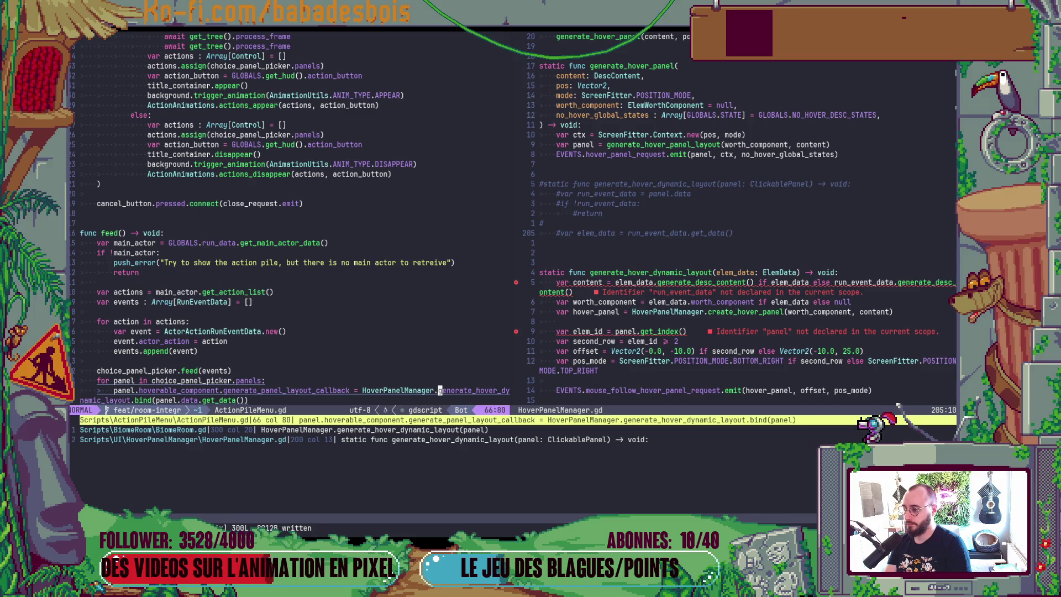
{"action": "key", "text": "ctrl+w"}
{"action": "key", "text": "j"}
{"action": "key", "text": "j"}
{"action": "key", "text": "Return"}
{"action": "key", "text": "ctrl+w"}
{"action": "key", "text": "j"}
{"action": "key", "text": "j"}
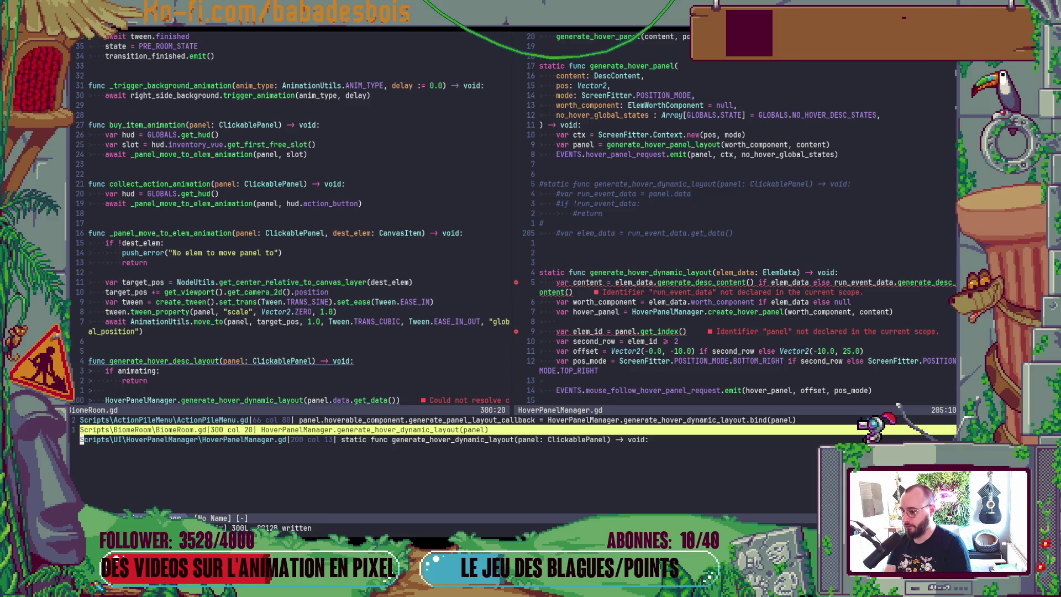
{"action": "key", "text": "Return"}
{"action": "key", "text": "j"}
- Inspect the commented-out old layout function and the var content line in HoverPanelManager.gd
{"action": "key", "text": "k"}
{"action": "key", "text": "shift+v"}
{"action": "key", "text": "j"}
{"action": "key", "text": "j"}
{"action": "key", "text": "j"}
{"action": "key", "text": "ctrl+w"}
{"action": "key", "text": "h"}
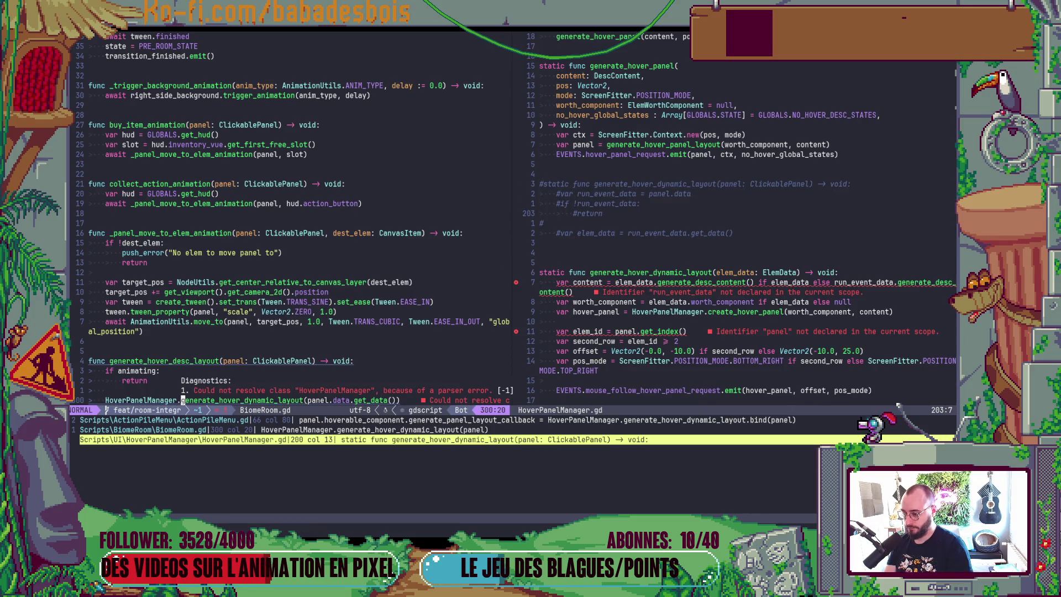
{"action": "key", "text": "ctrl+w"}
{"action": "key", "text": "l"}
{"action": "key", "text": "j"}
{"action": "key", "text": "j"}
{"action": "key", "text": "j"}
{"action": "key", "text": "j"}
{"action": "key", "text": "j"}
{"action": "key", "text": "j"}
{"action": "key", "text": "w"}
{"action": "key", "text": "w"}
{"action": "key", "text": "j"}
{"action": "key", "text": "j"}
{"action": "key", "text": "k"}
{"action": "key", "text": "l"}
{"action": "key", "text": "w"}
{"action": "key", "text": "w"}
{"action": "key", "text": "w"}
{"action": "key", "text": "l"}
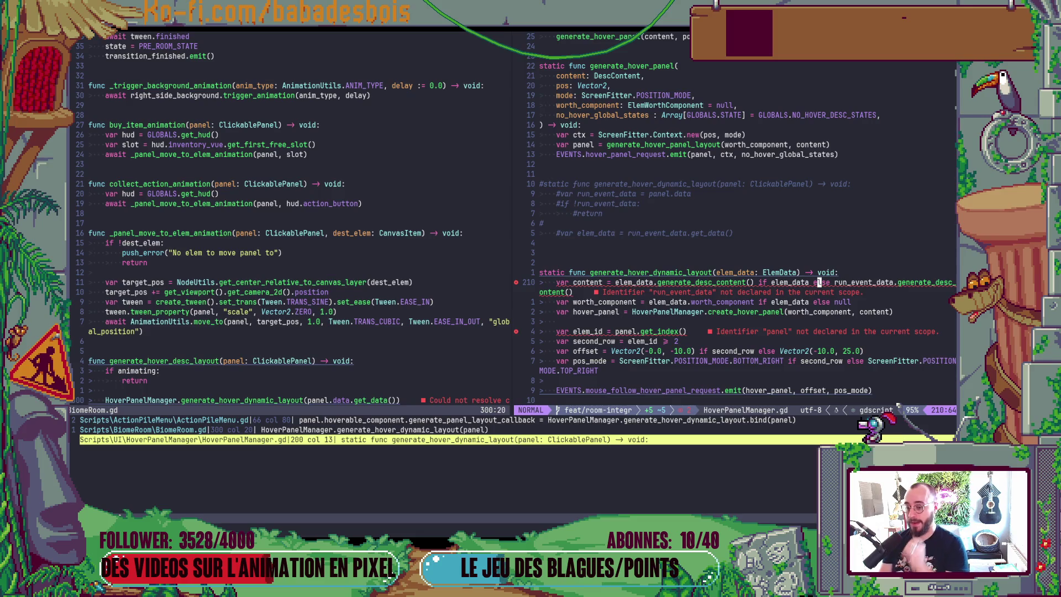
- Change the generate_hover_dynamic_layout parameter to content: DescContent
{"action": "key", "text": "k"}
{"action": "key", "text": "g"}
{"action": "key", "text": "e"}
{"action": "key", "text": "g"}
{"action": "key", "text": "e"}
{"action": "key", "text": "g"}
{"action": "key", "text": "e"}
{"action": "key", "text": "g"}
{"action": "key", "text": "e"}
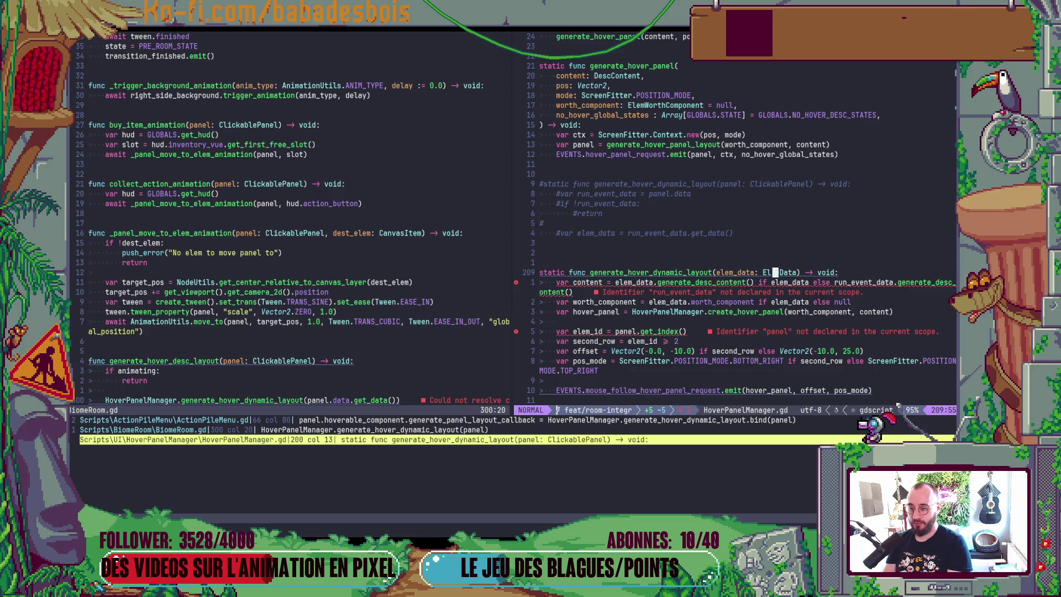
{"action": "type", "text": "ci(content"}
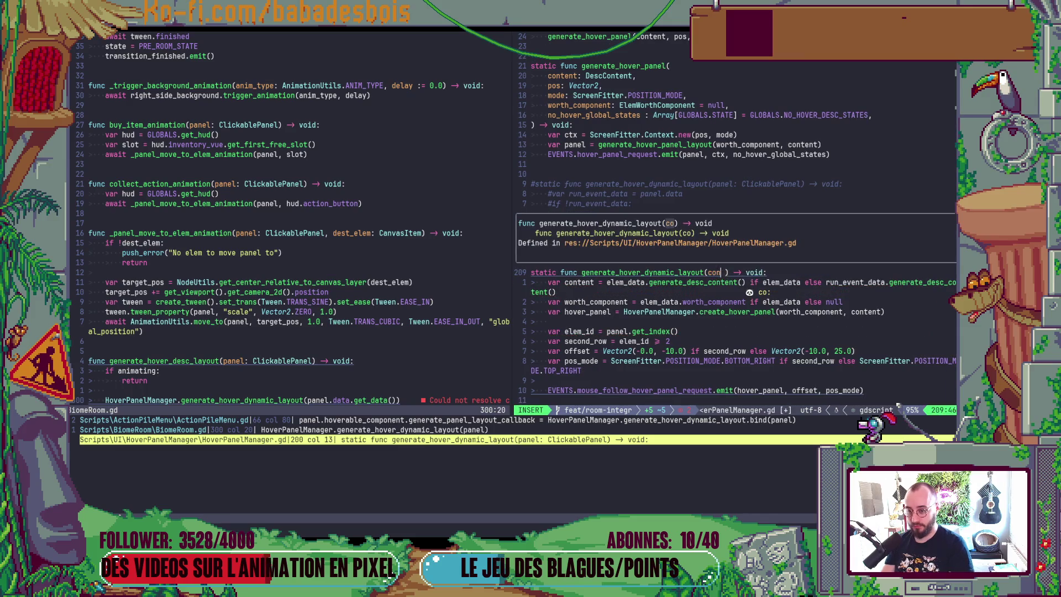
{"action": "type", "text": ": Cont"}
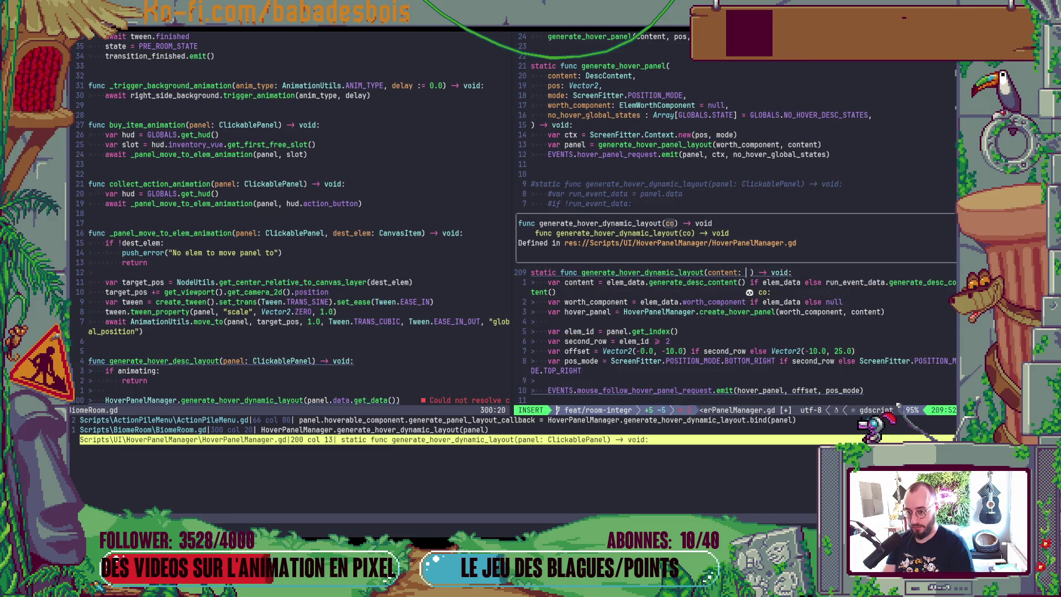
{"action": "key", "text": "BackSpace"}
{"action": "key", "text": "BackSpace"}
{"action": "key", "text": "BackSpace"}
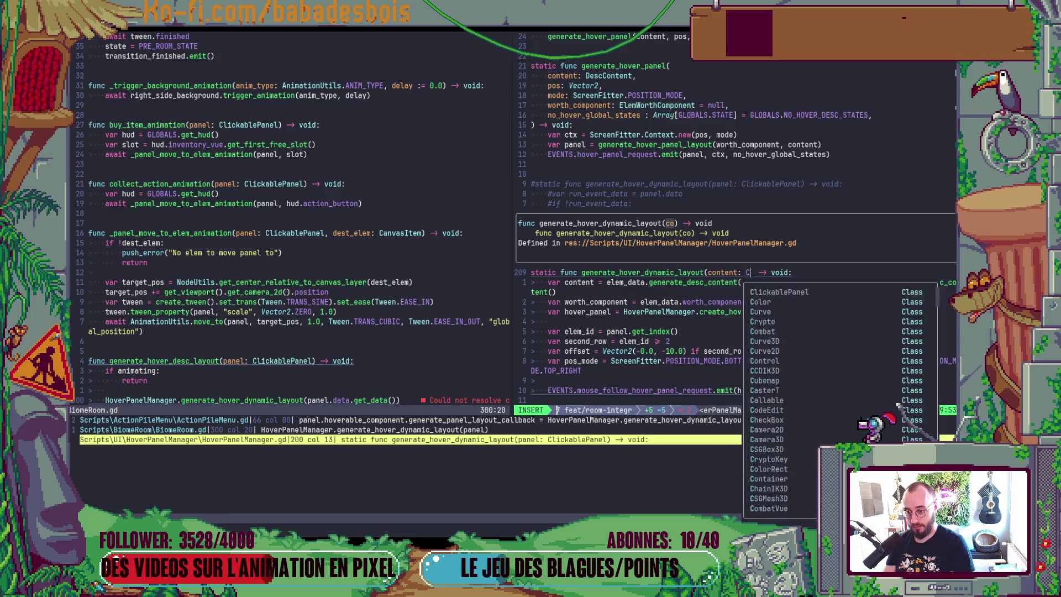
{"action": "type", "text": "Hover"}
{"action": "key", "text": "Tab"}
{"action": "key", "text": "Tab"}
{"action": "key", "text": "shift+Tab"}
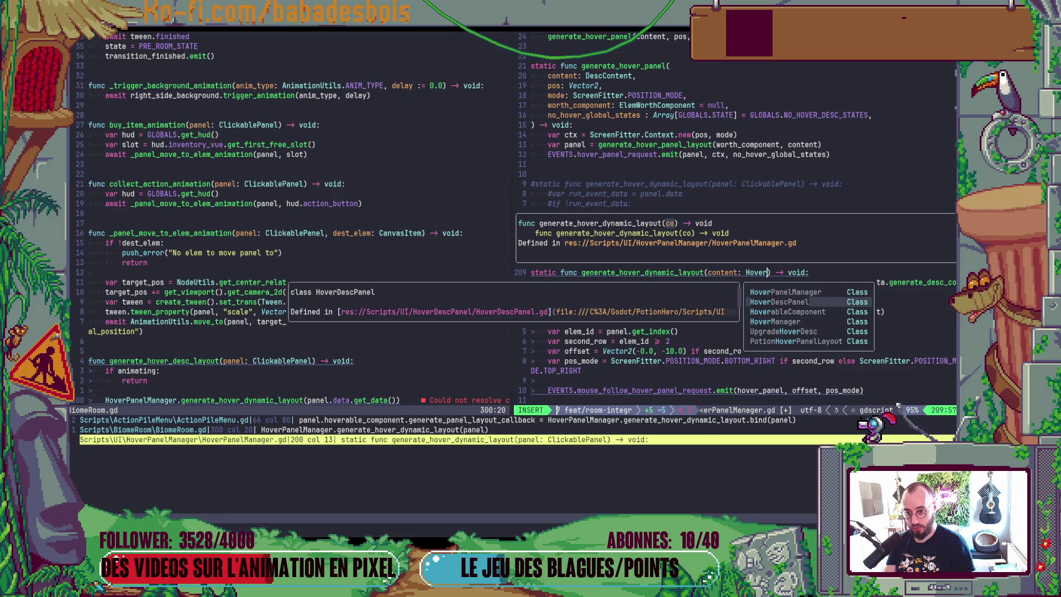
{"action": "key", "text": "Escape"}
{"action": "key", "text": "j"}
{"action": "key", "text": "h"}
{"action": "key", "text": "h"}
{"action": "key", "text": "h"}
{"action": "type", "text": "k"}
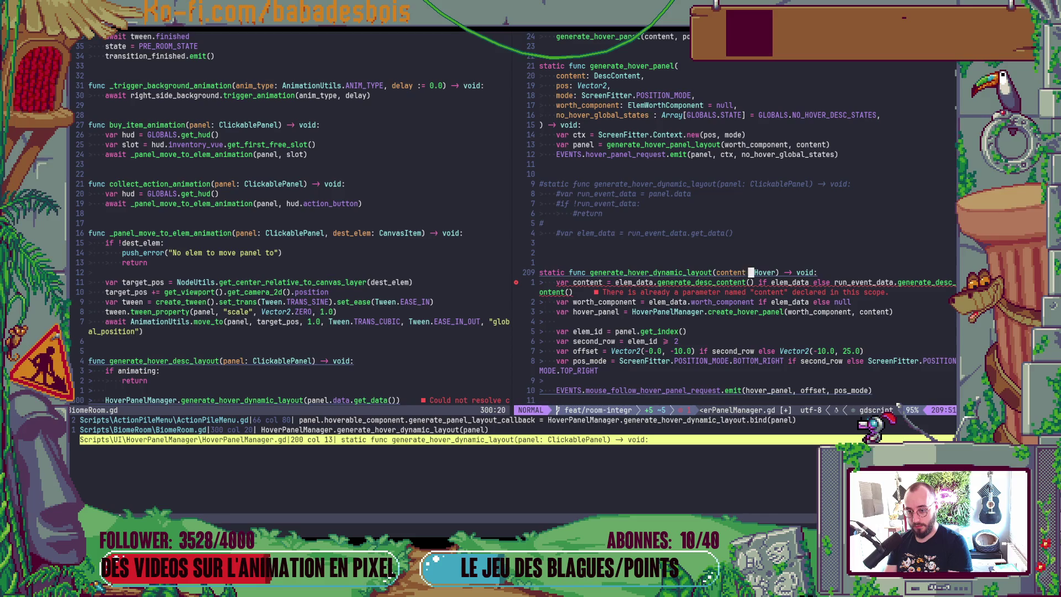
{"action": "type", "text": "cwDesc"}
{"action": "key", "text": "Tab"}
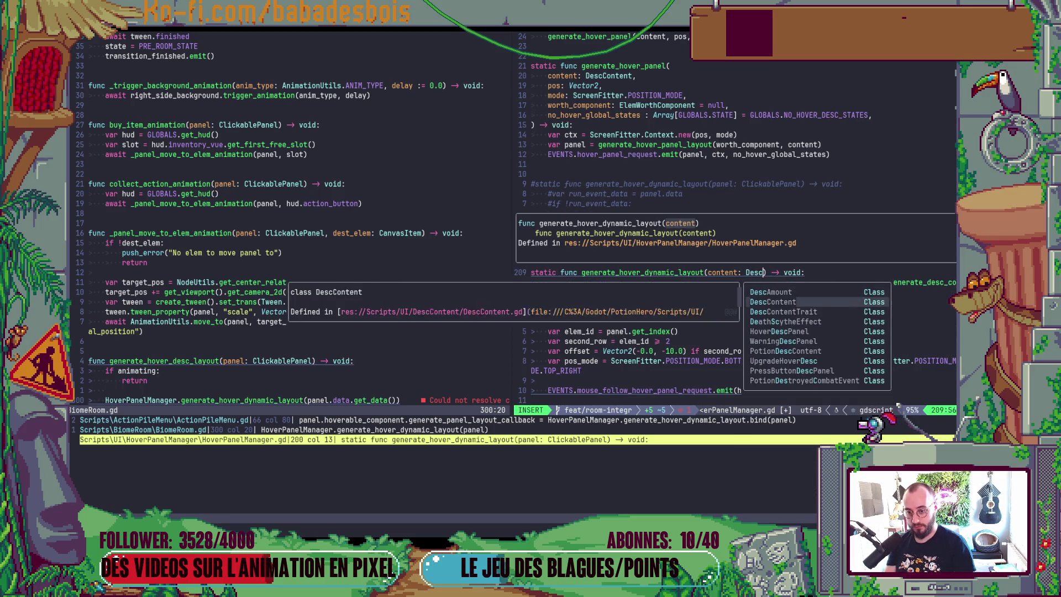
{"action": "key", "text": "Escape"}
- Add a worth_component: ElemWorthComponent parameter and delete the old content and worth_component lines
{"action": "key", "text": "j"}
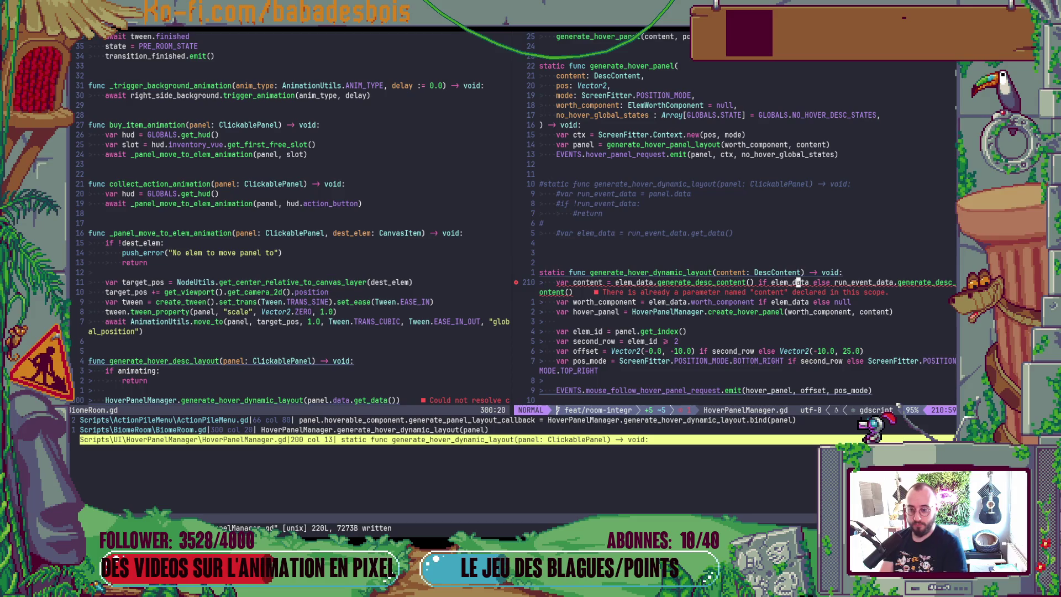
{"action": "key", "text": "d"}
{"action": "key", "text": "d"}
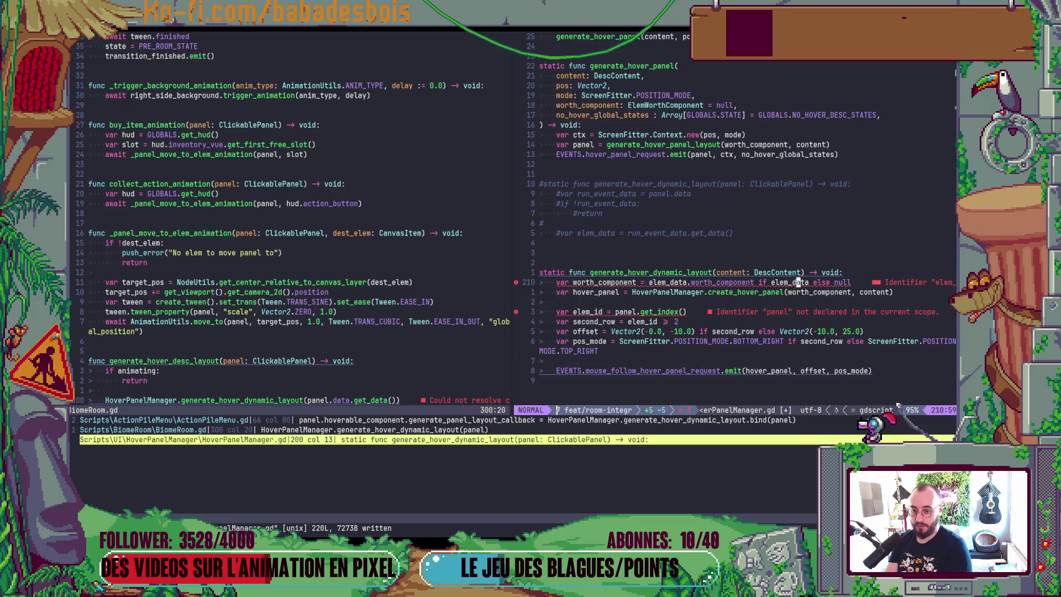
{"action": "type", "text": "ki, "}
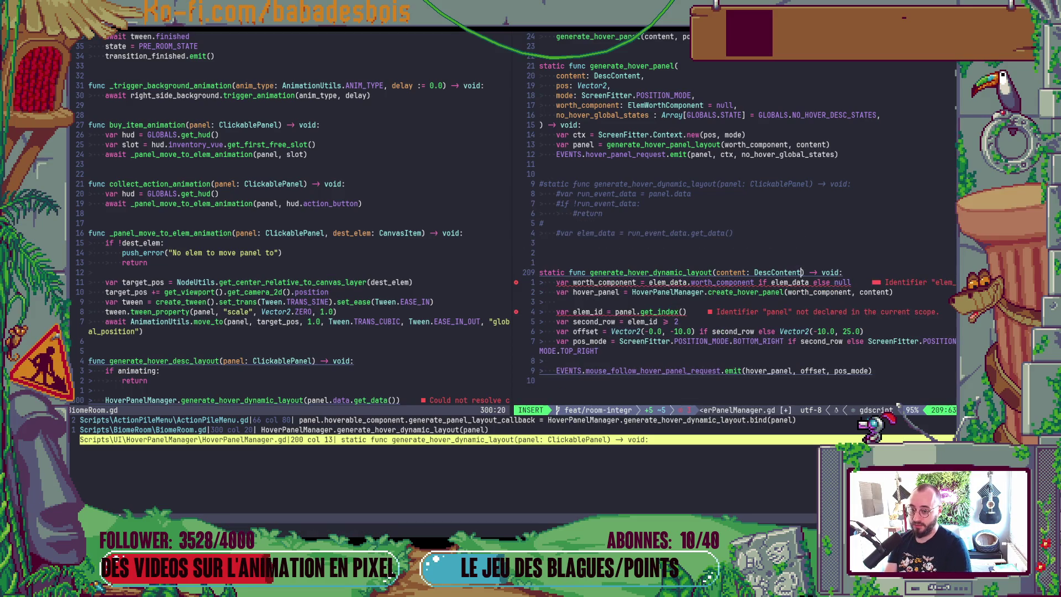
{"action": "type", "text": "worth_component: Wo"}
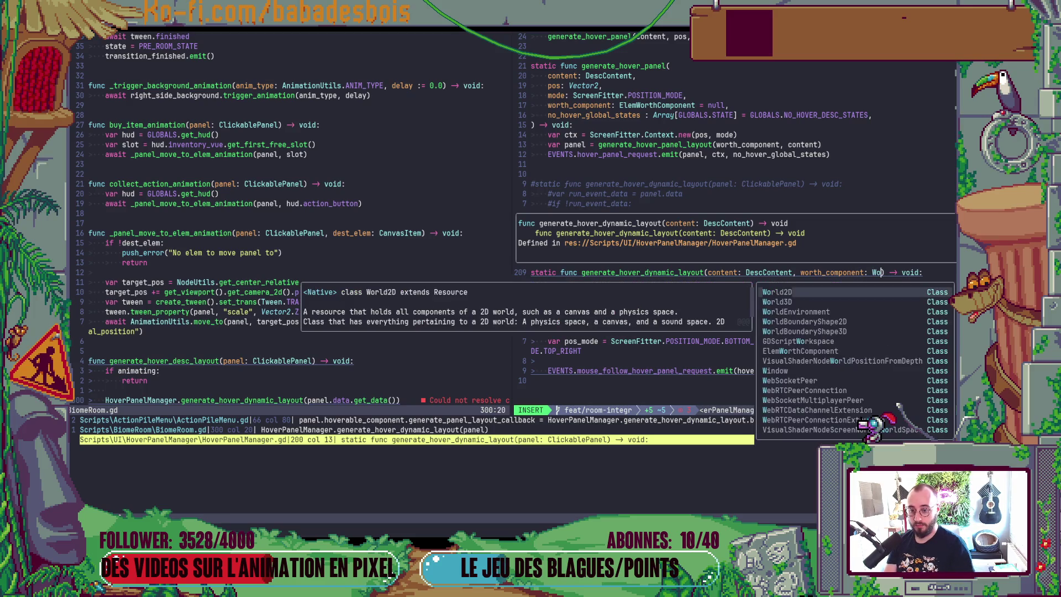
{"action": "type", "text": "rthCo"}
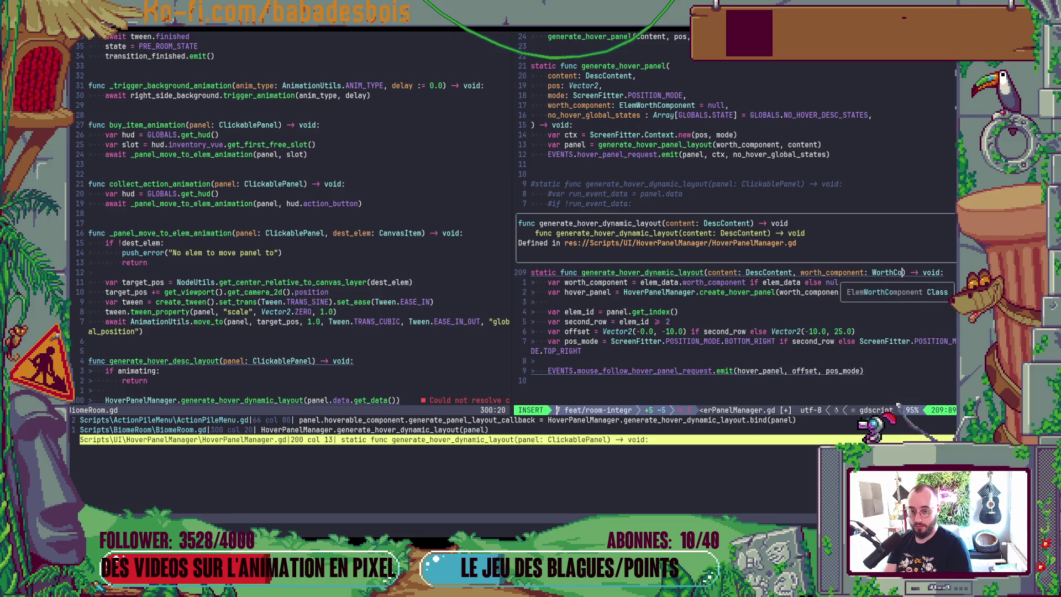
{"action": "key", "text": "Return"}
{"action": "key", "text": "Escape"}
{"action": "key", "text": "j"}
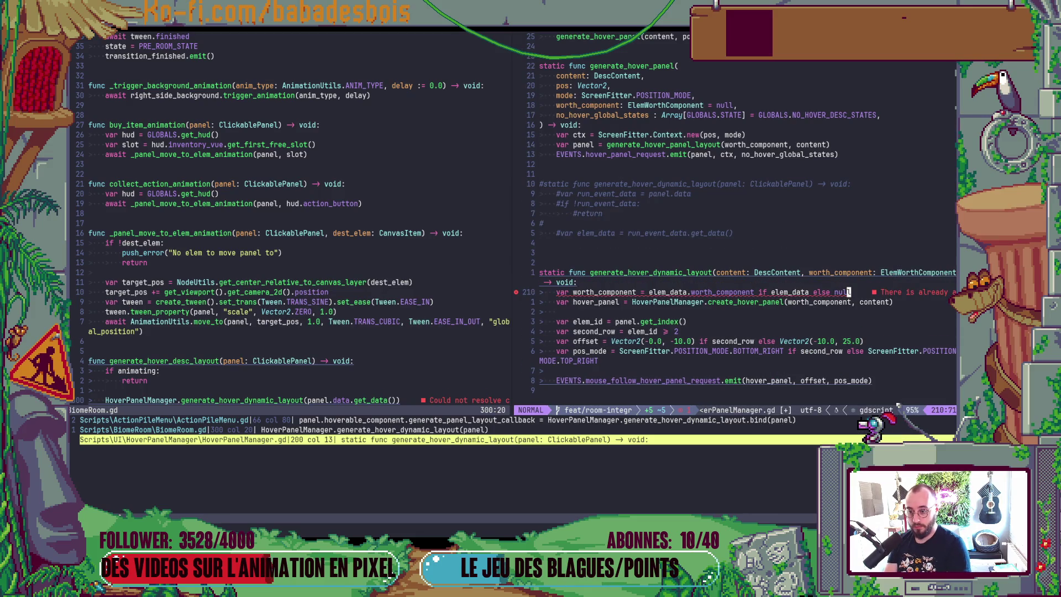
{"action": "key", "text": "d"}
{"action": "key", "text": "d"}
{"action": "key", "text": "j"}
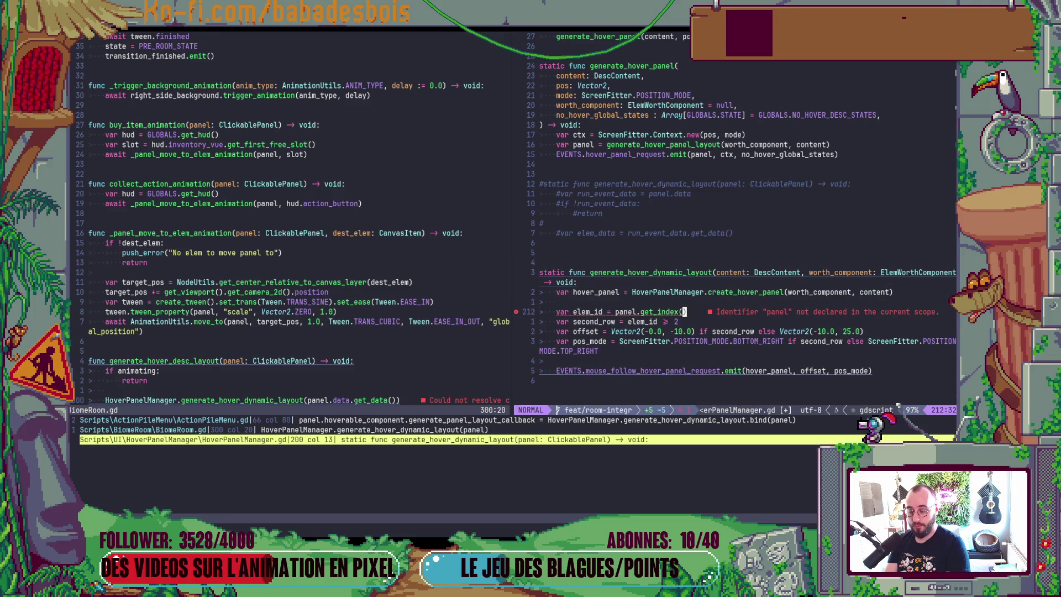
{"action": "key", "text": "d"}
{"action": "key", "text": "d"}
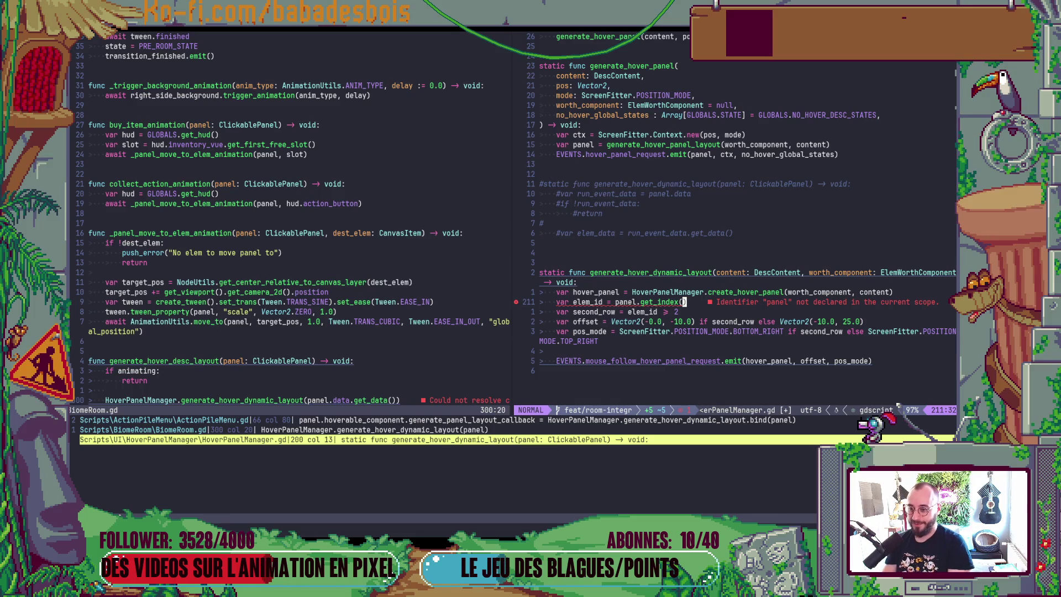
- Select whole lines around elem_id, then cancel the selection
{"action": "key", "text": "shift+v"}
{"action": "key", "text": "k"}
{"action": "key", "text": "k"}
{"action": "key", "text": "j"}
{"action": "key", "text": "j"}
{"action": "key", "text": "j"}
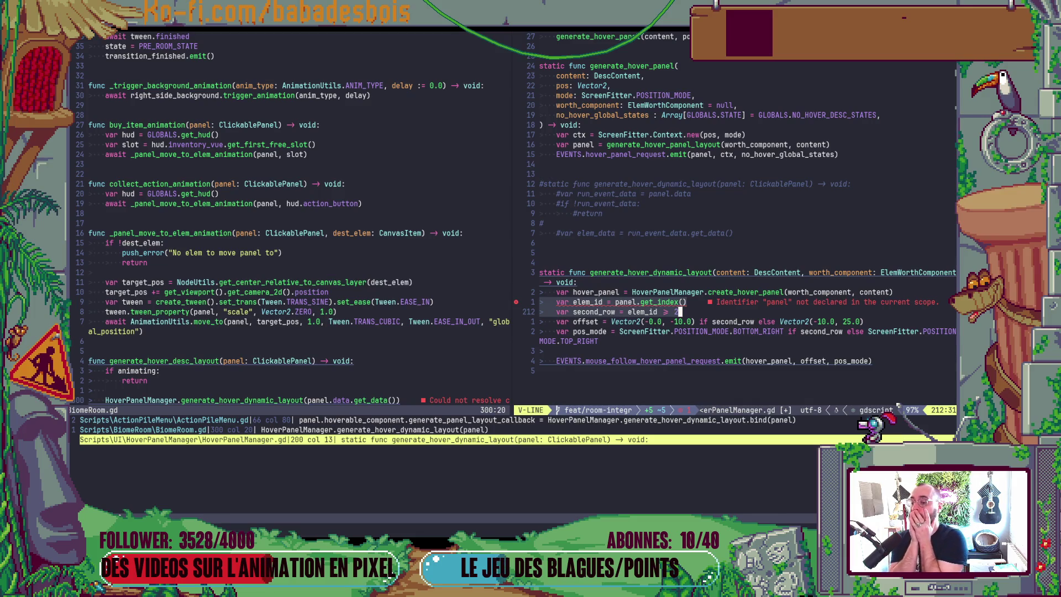
{"action": "key", "text": "Escape"}
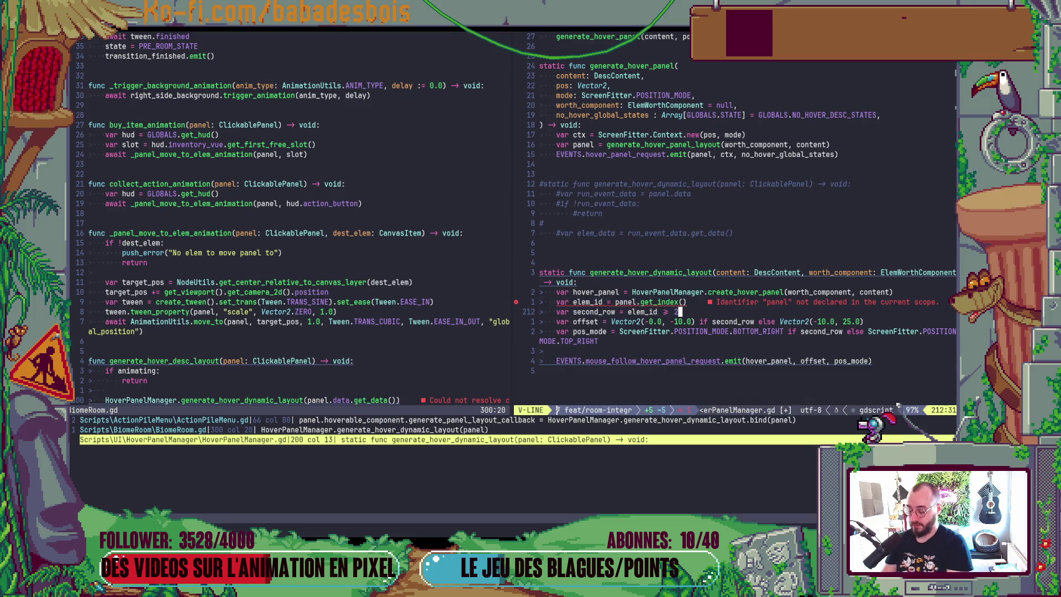
- Restore the merged generate_hover_dynamic_layout and make BiomeRoom.gd's call pass just panel
{"action": "key", "text": "u"}
{"action": "key", "text": "u"}
{"action": "key", "text": "u"}
{"action": "key", "text": "ctrl+r"}
{"action": "key", "text": "ctrl+r"}
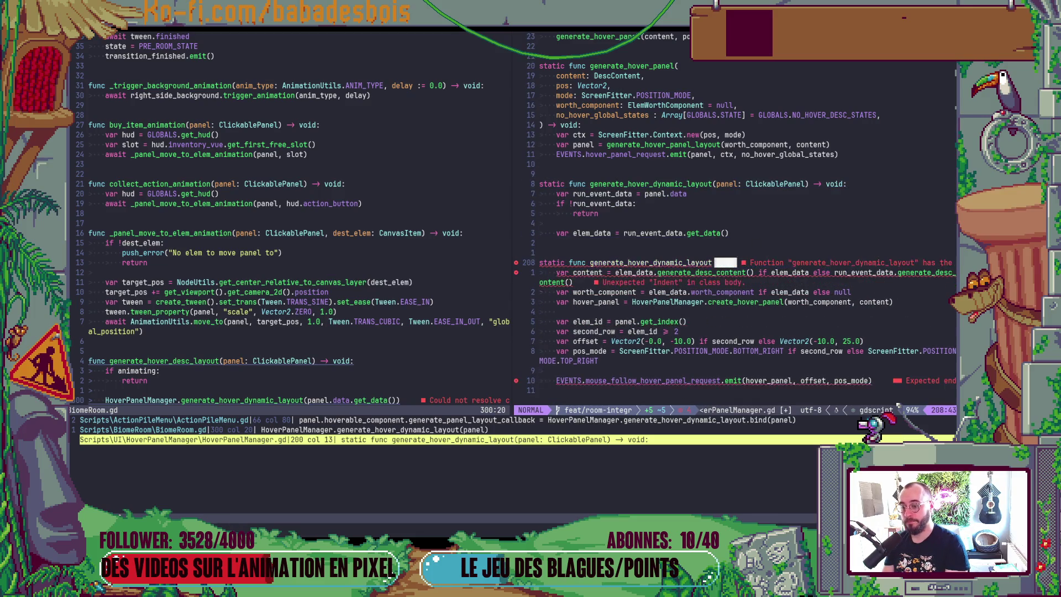
{"action": "key", "text": "k"}
{"action": "key", "text": "k"}
{"action": "key", "text": "k"}
{"action": "key", "text": "ctrl+w"}
{"action": "key", "text": "h"}
{"action": "key", "text": "f"}
{"action": "key", "text": "."}
{"action": "key", "text": "D"}
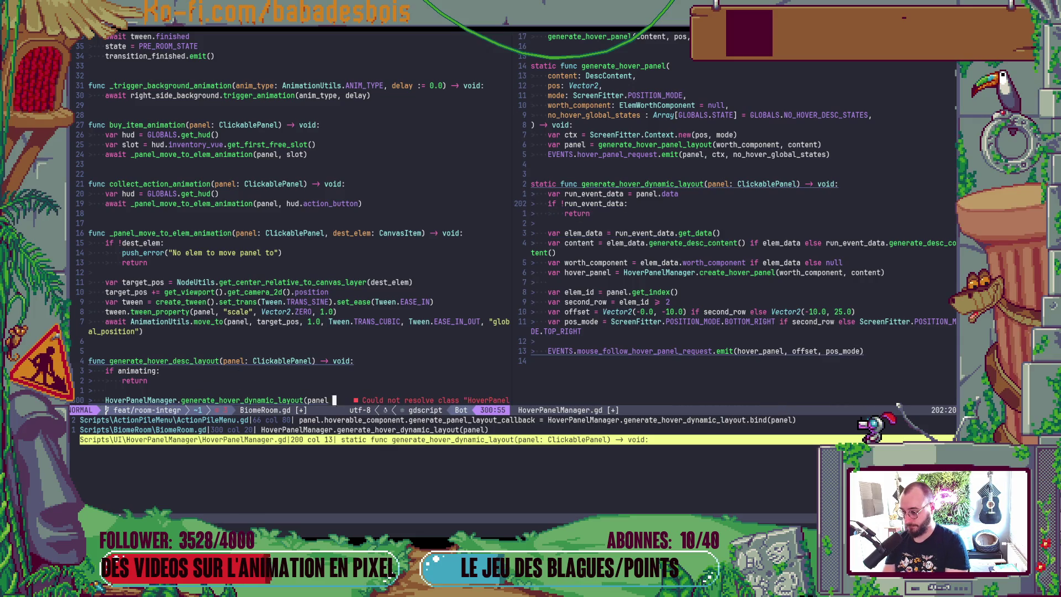
- Review the error entries: ActionPileMenu.gd line 66 and BiomeRoom.gd line 300
{"action": "key", "text": "ctrl+w"}
{"action": "key", "text": "j"}
{"action": "key", "text": "k"}
{"action": "key", "text": "k"}
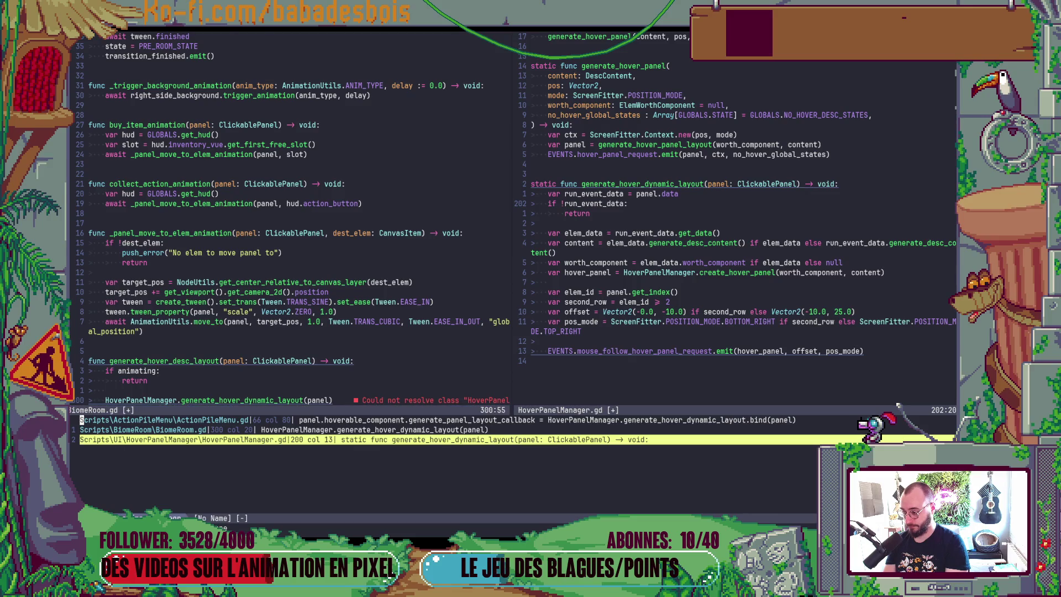
{"action": "key", "text": "Return"}
{"action": "key", "text": "$"}
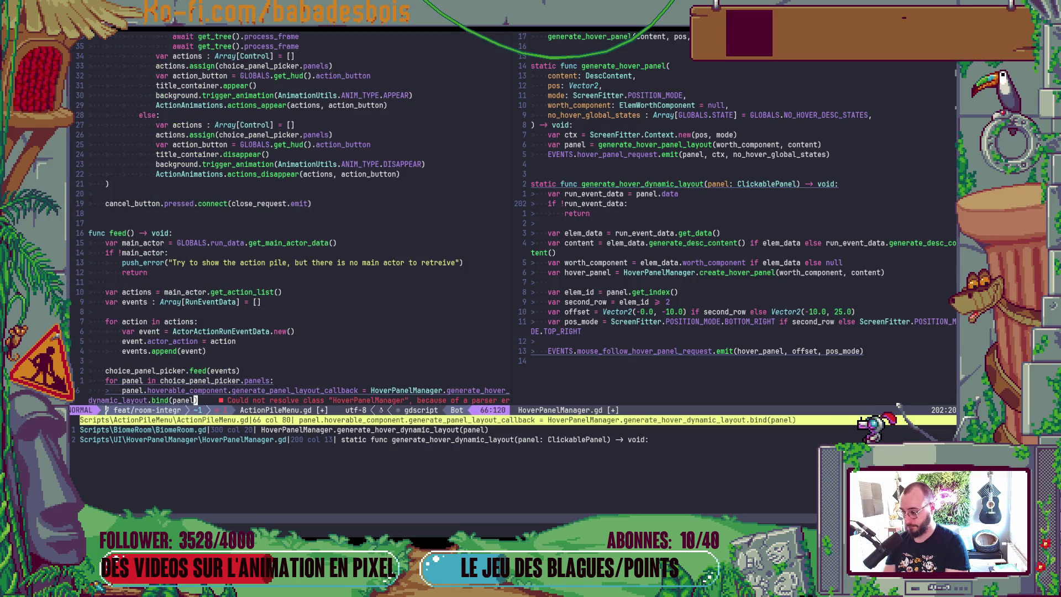
{"action": "key", "text": "ctrl+w"}
{"action": "key", "text": "j"}
{"action": "key", "text": "j"}
{"action": "key", "text": "Return"}
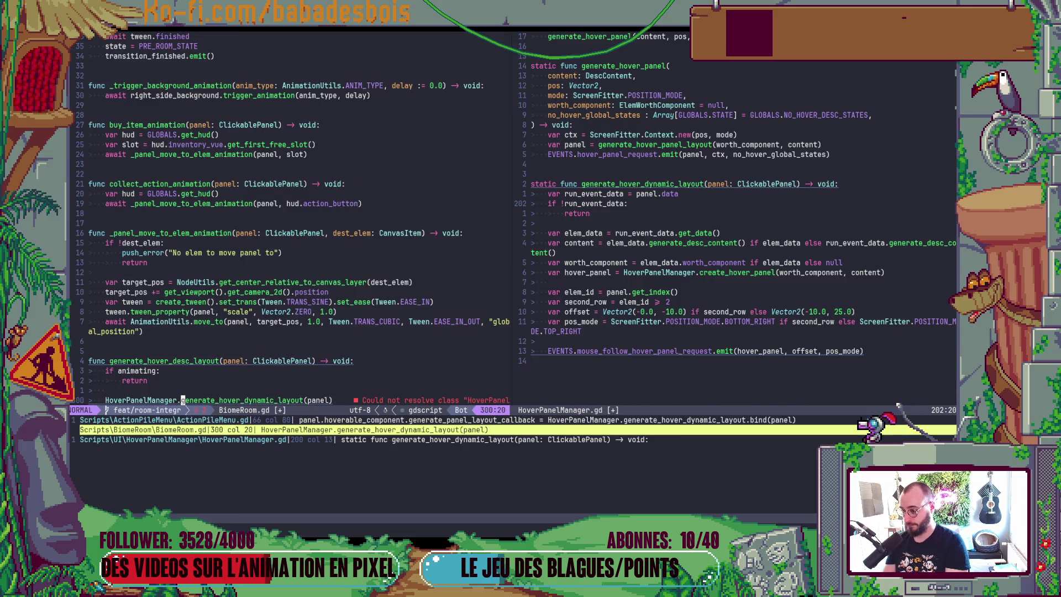
- Save BiomeRoom.gd with :w so the unresolved-class error clears
{"action": "type", "text": ":w"}
{"action": "key", "text": "Return"}
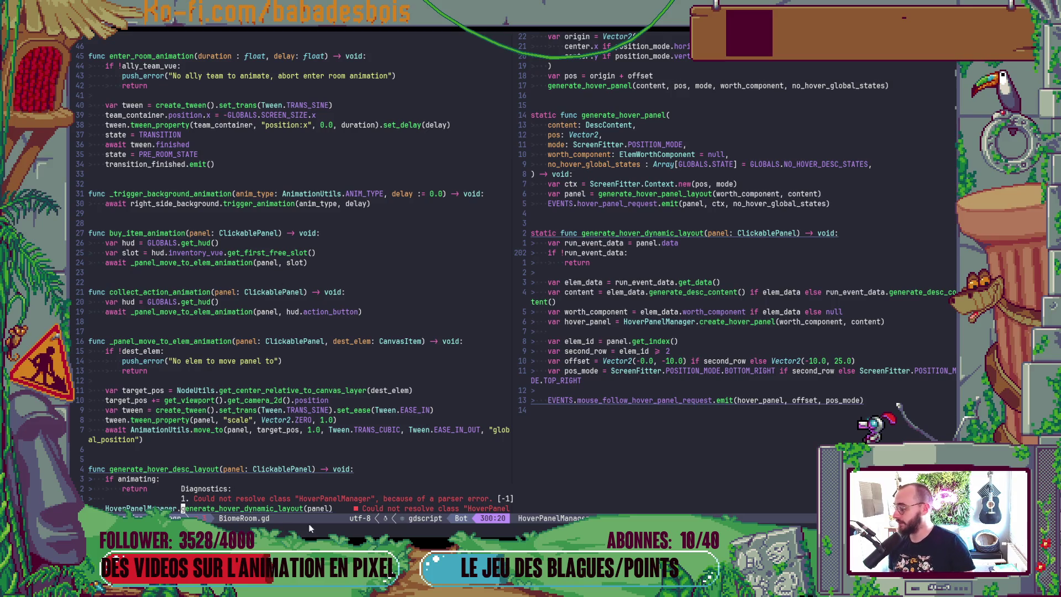
{"action": "scroll", "coordinate": [340, 413], "scroll_direction": "down", "scroll_amount": 4}
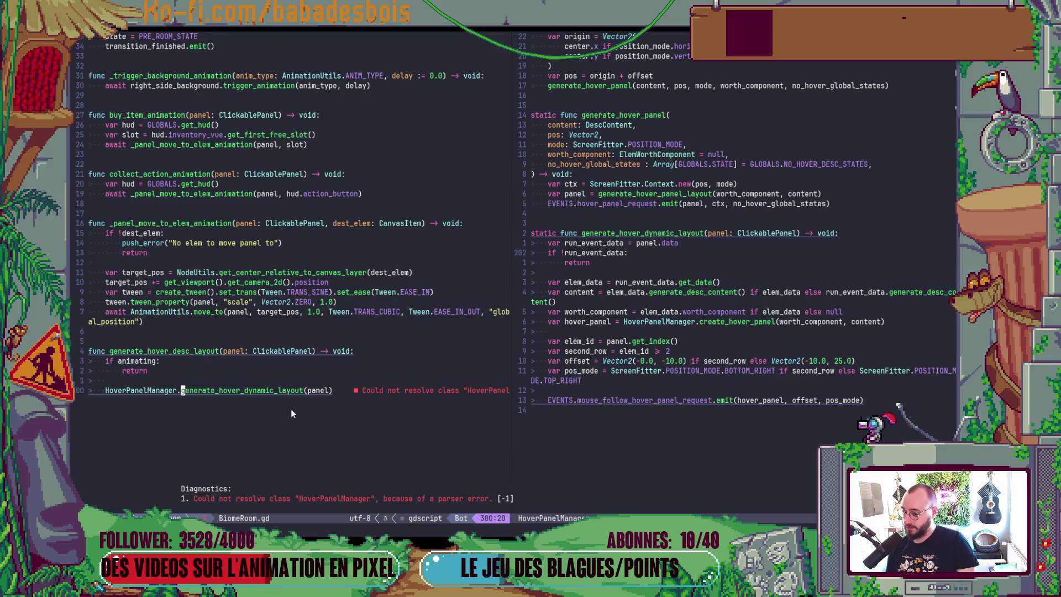
{"action": "left_click", "coordinate": [233, 391]}
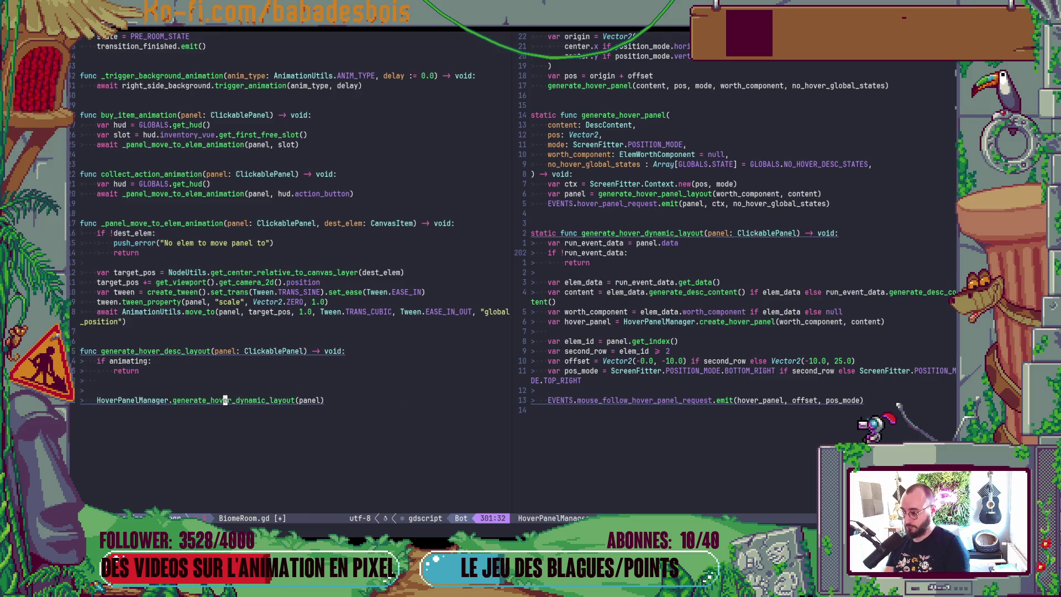
{"action": "key", "text": "ctrl+s"}
{"action": "key", "text": "ctrl+w"}
- Run the game in Godot, play through the tutorial to the map, then stop it
{"action": "key", "text": "l"}
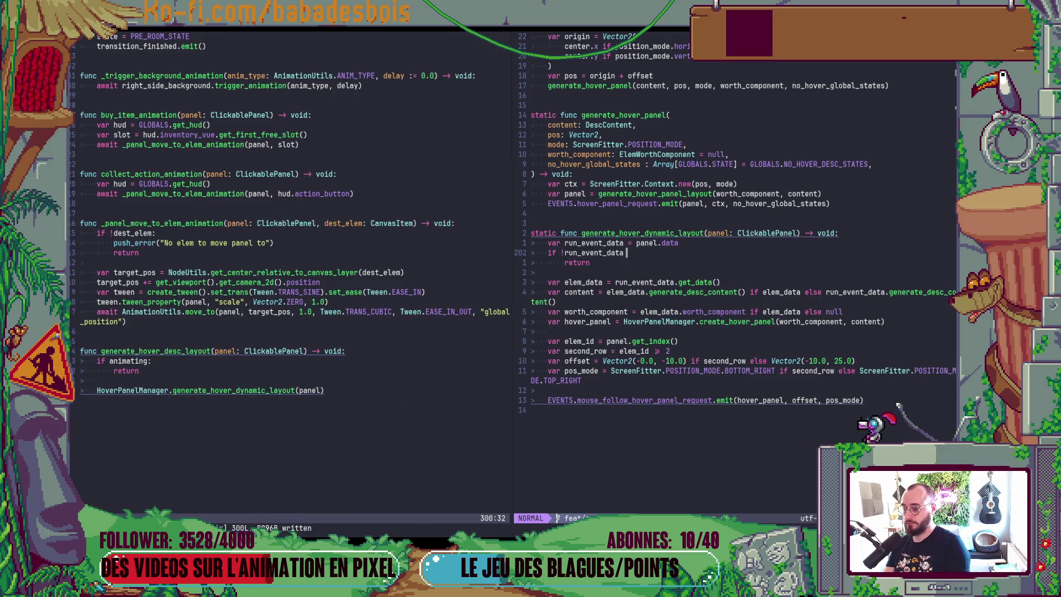
{"action": "key", "text": "alt+Tab"}
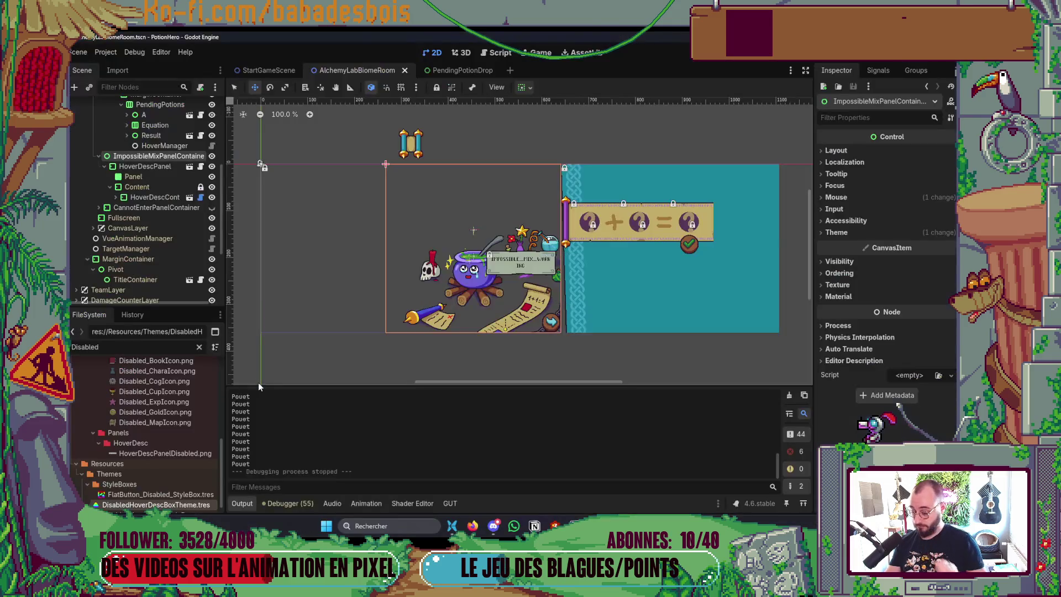
{"action": "key", "text": "F5"}
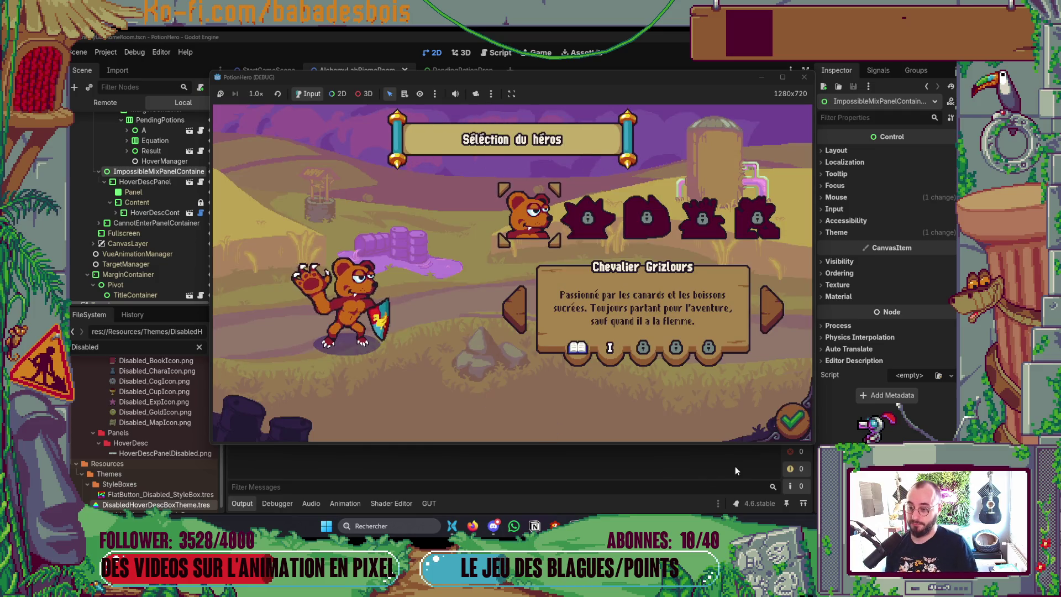
{"action": "left_click", "coordinate": [791, 421]}
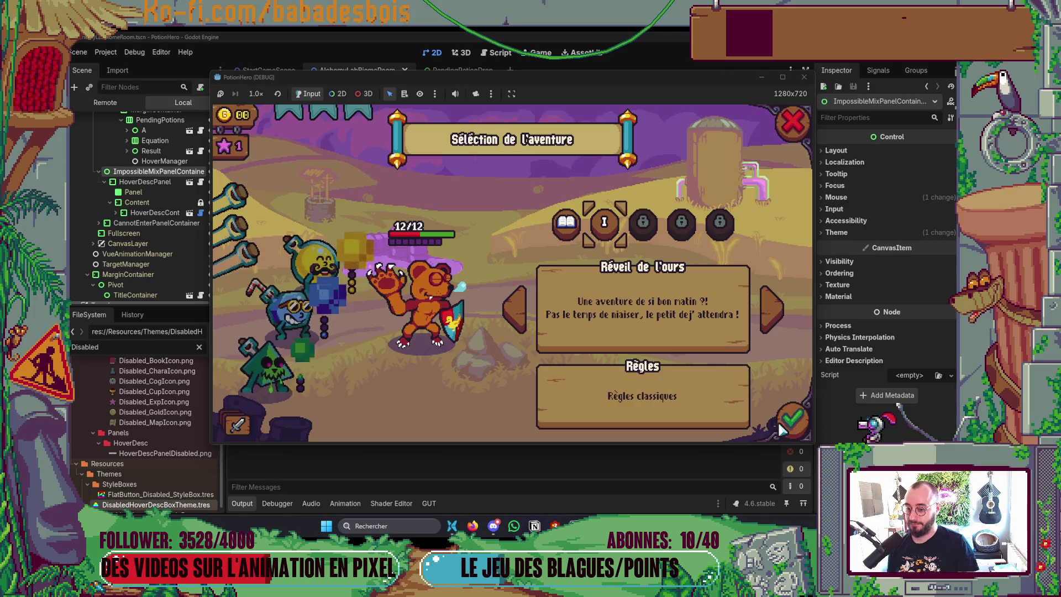
{"action": "left_click", "coordinate": [646, 377]}
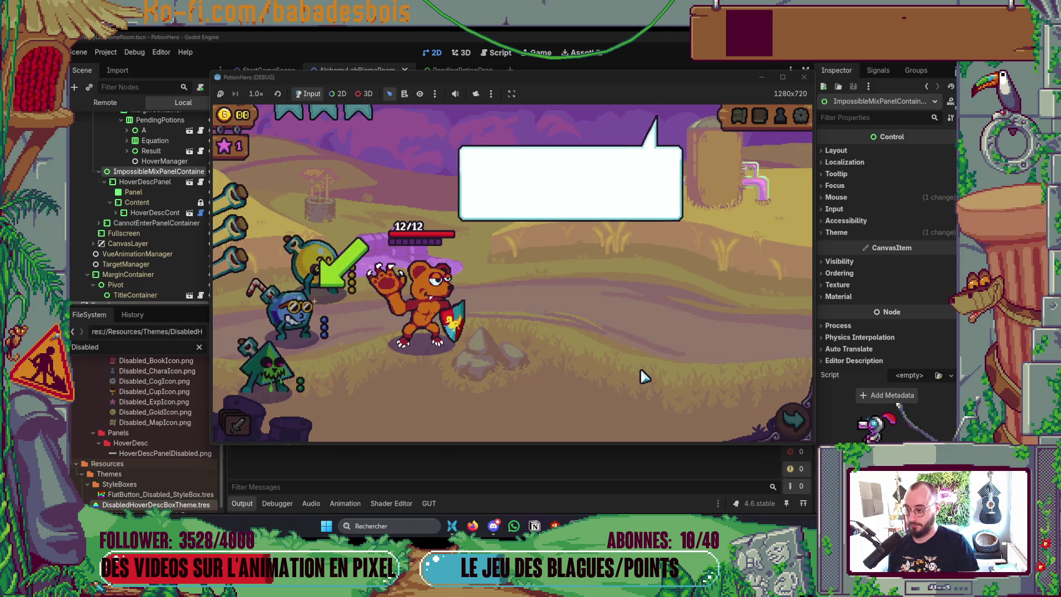
{"action": "left_click", "coordinate": [634, 372]}
{"action": "left_click", "coordinate": [787, 418]}
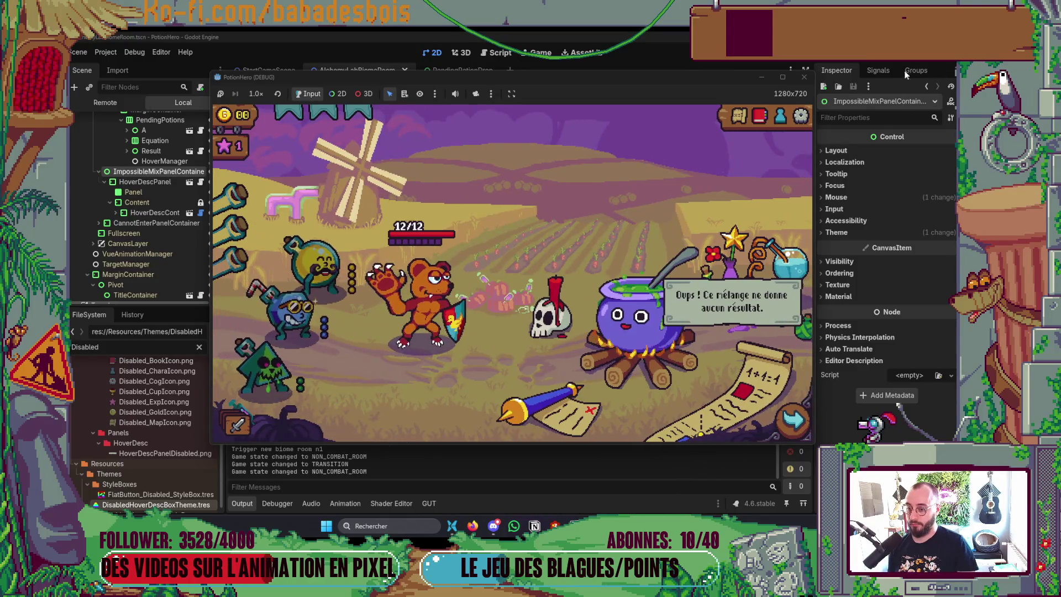
{"action": "left_click", "coordinate": [804, 77]}
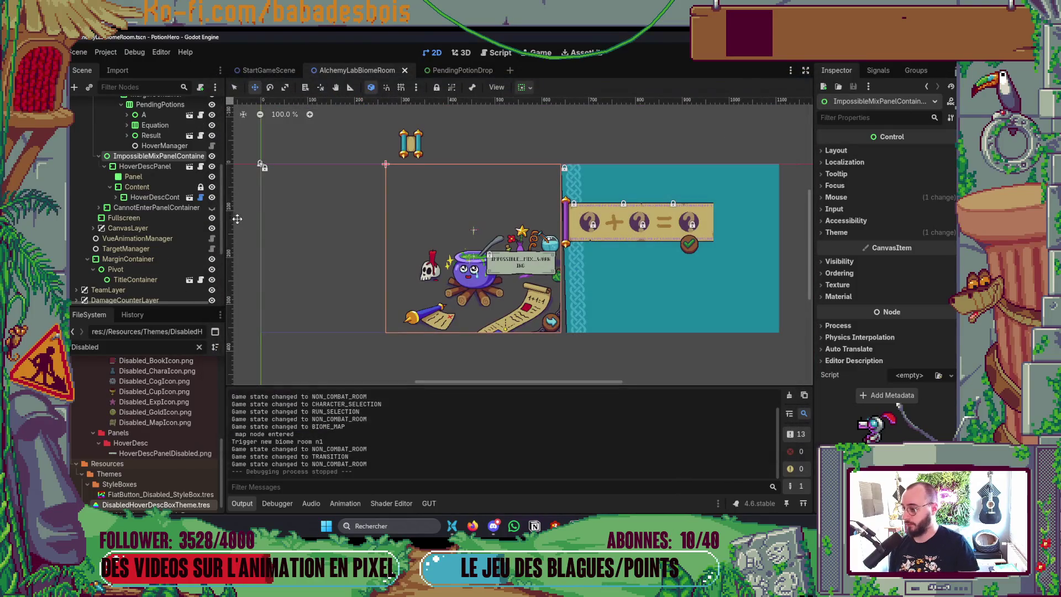
- Hide the IMPOSSIBLE_MIX_WARNING label and rerun into the Réveil de l'ours farm room
{"action": "left_click", "coordinate": [212, 156]}
{"action": "key", "text": "F5"}
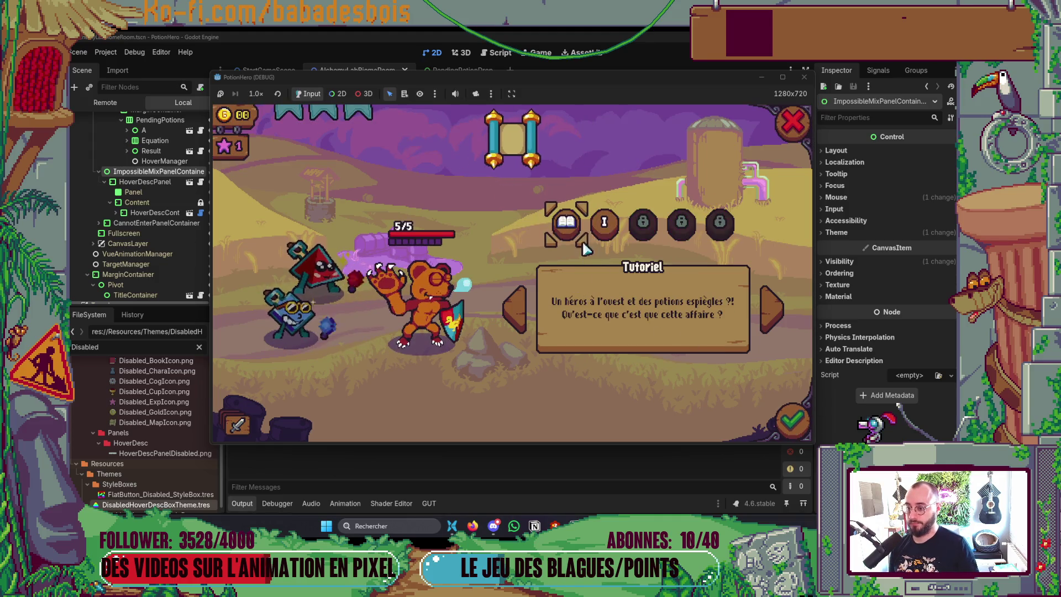
{"action": "left_click", "coordinate": [604, 222]}
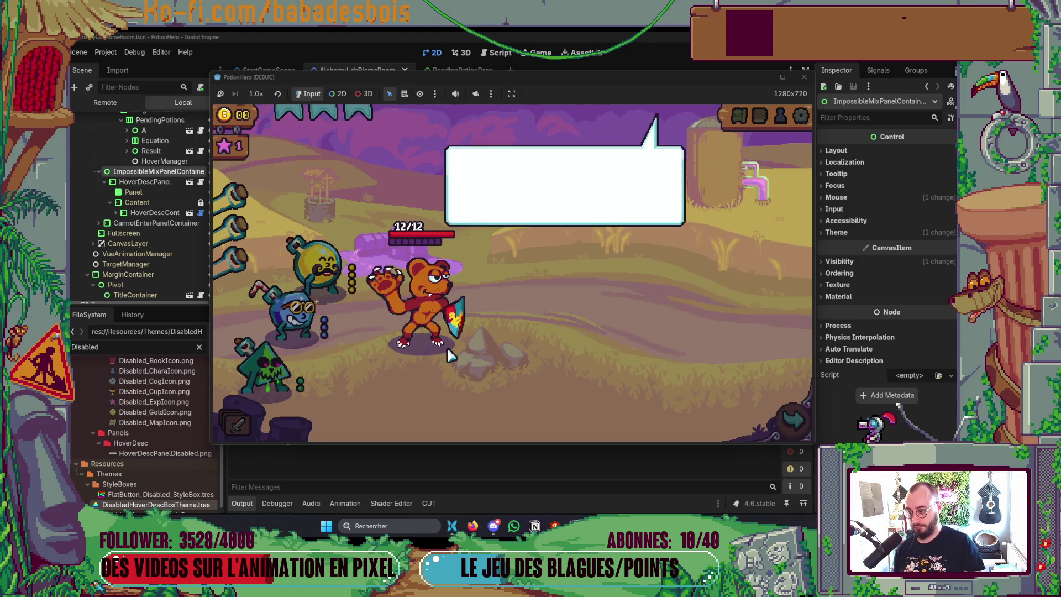
{"action": "left_click", "coordinate": [451, 356]}
{"action": "left_click", "coordinate": [479, 352]}
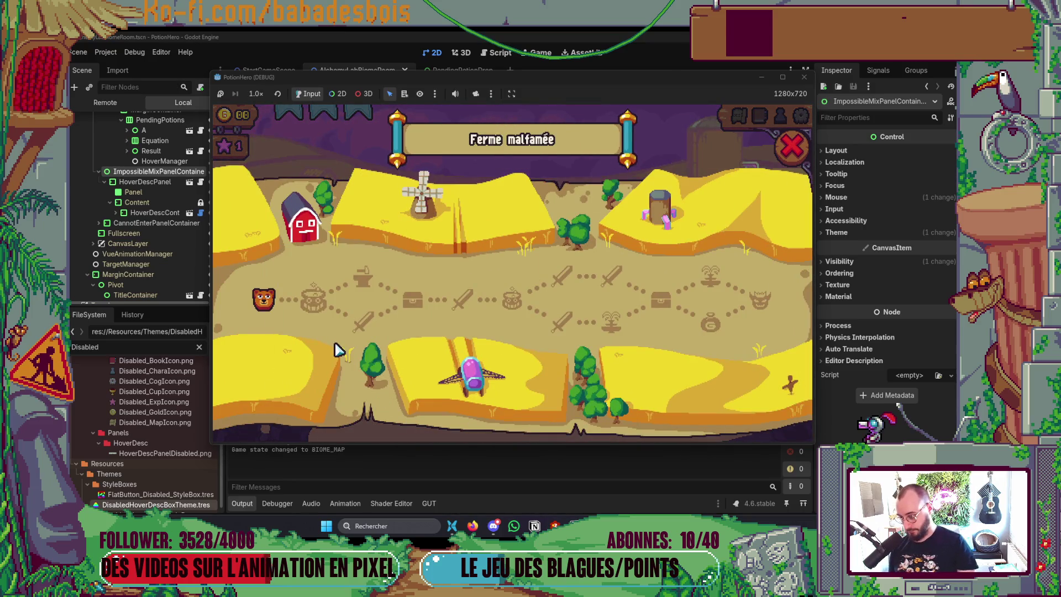
{"action": "left_click", "coordinate": [321, 307]}
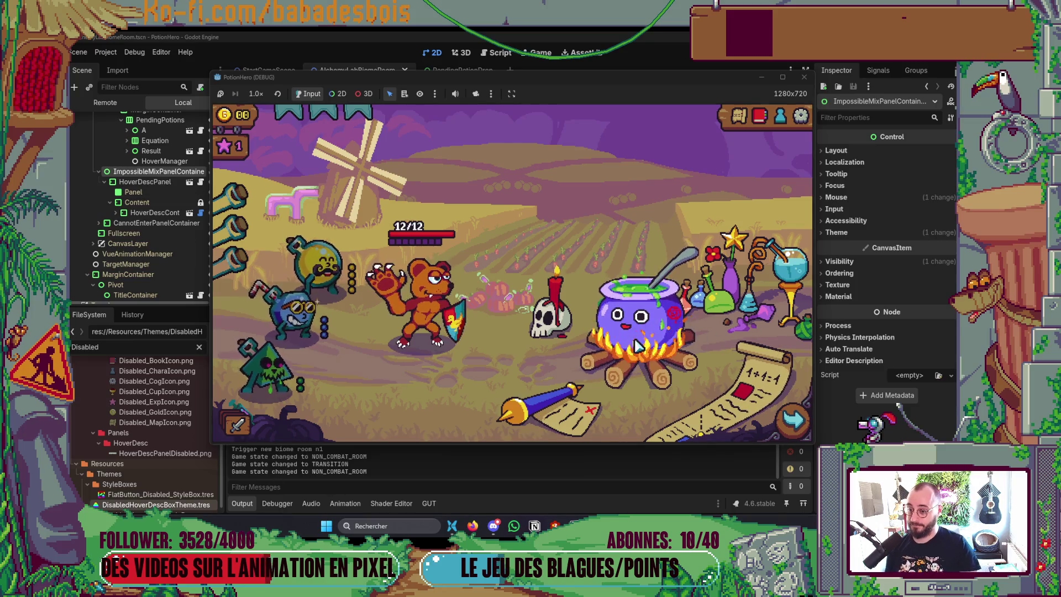
- Open the cauldron mix and add the yellow and blue lichettes
{"action": "left_click", "coordinate": [573, 396]}
{"action": "left_click", "coordinate": [320, 258]}
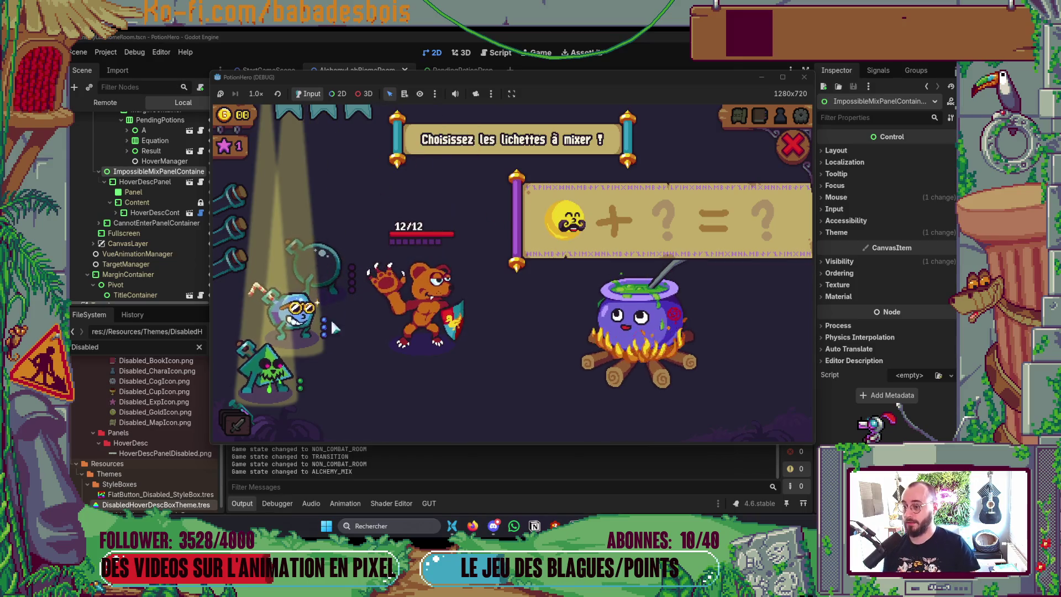
{"action": "left_click", "coordinate": [293, 310]}
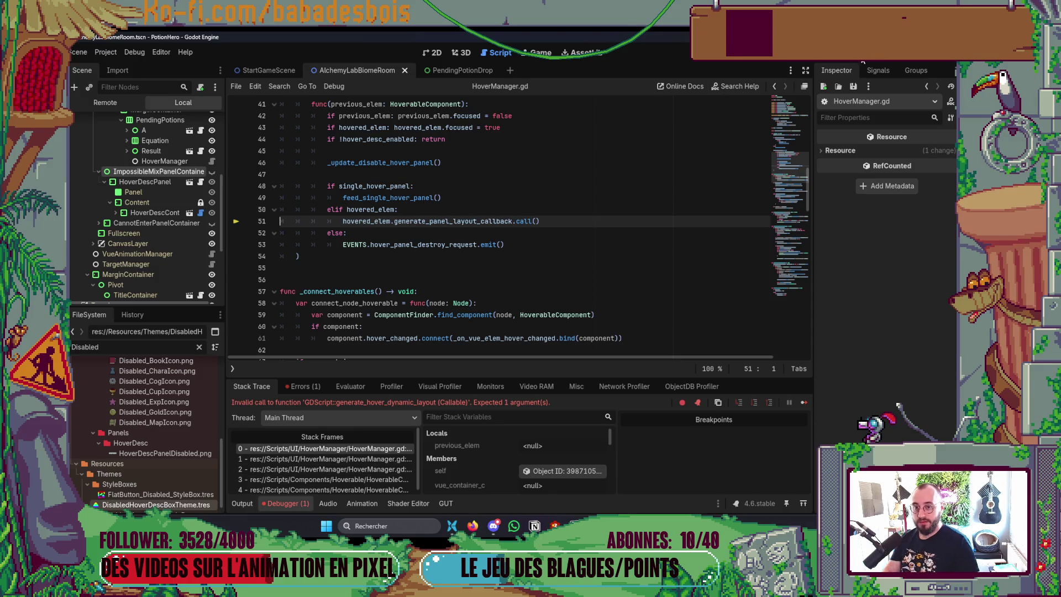
- Open AlchemyRoom.gd via the file finder at the HoverPanelManager reference on line 91
{"action": "key", "text": "alt+Tab"}
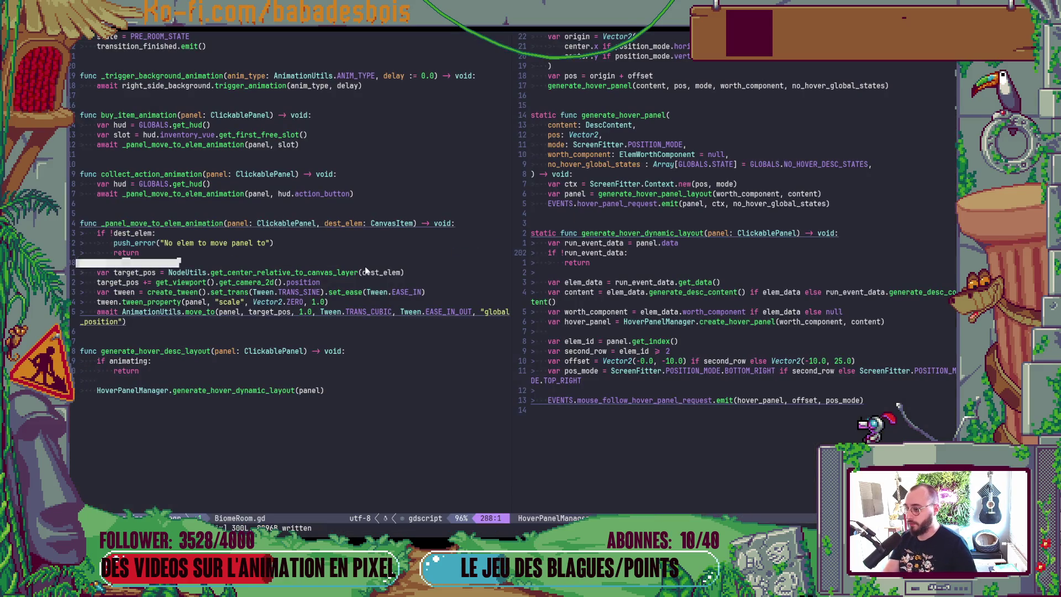
{"action": "key", "text": "space"}
{"action": "key", "text": "f"}
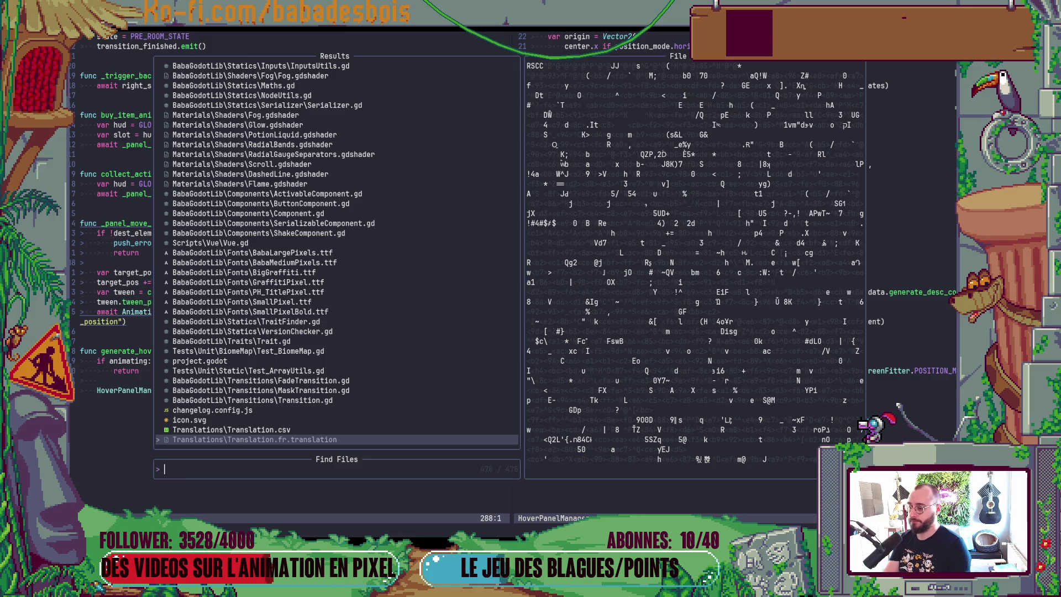
{"action": "type", "text": "Hover"}
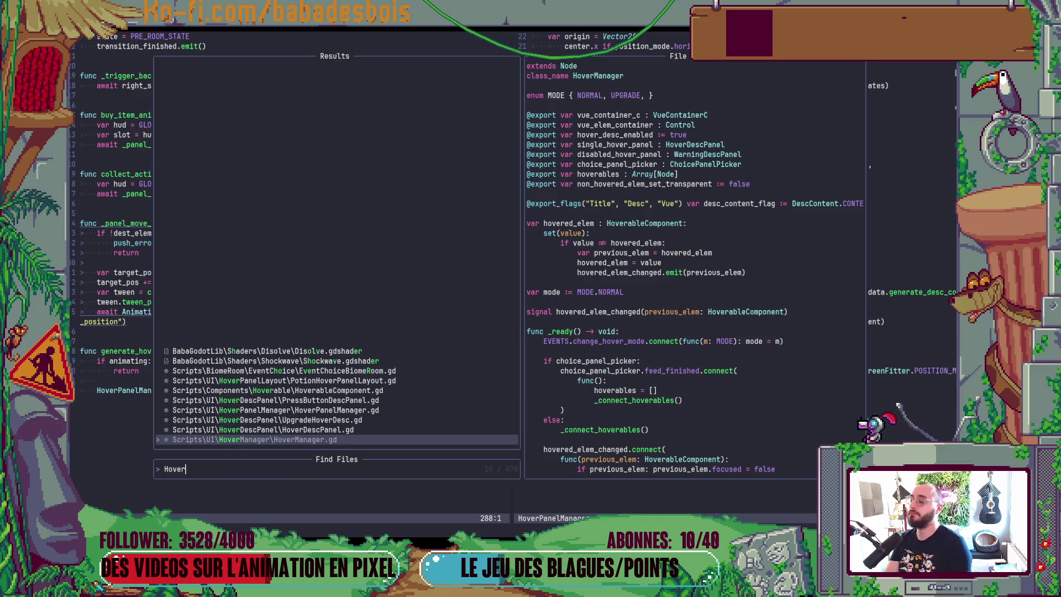
{"action": "key", "text": "BackSpace"}
{"action": "key", "text": "BackSpace"}
{"action": "key", "text": "BackSpace"}
{"action": "type", "text": "Alc"}
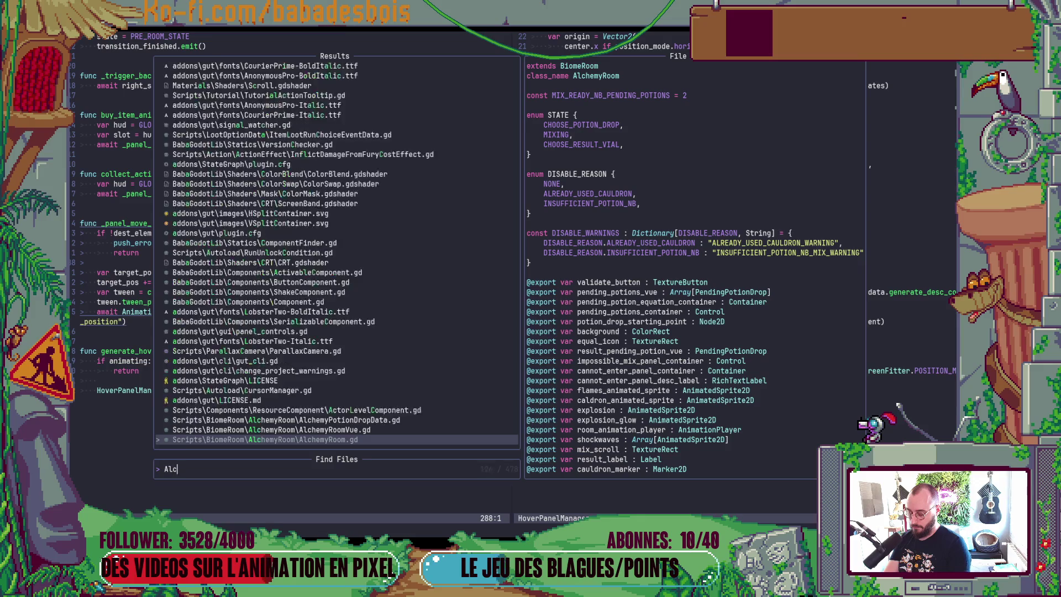
{"action": "type", "text": "hemy"}
{"action": "key", "text": "Return"}
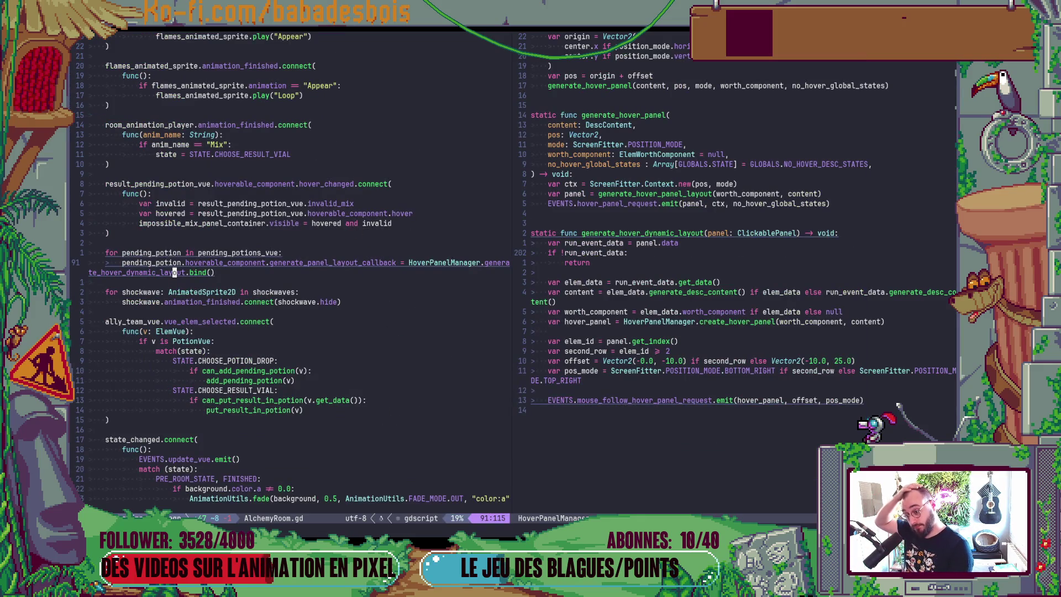
{"action": "left_click", "coordinate": [410, 262]}
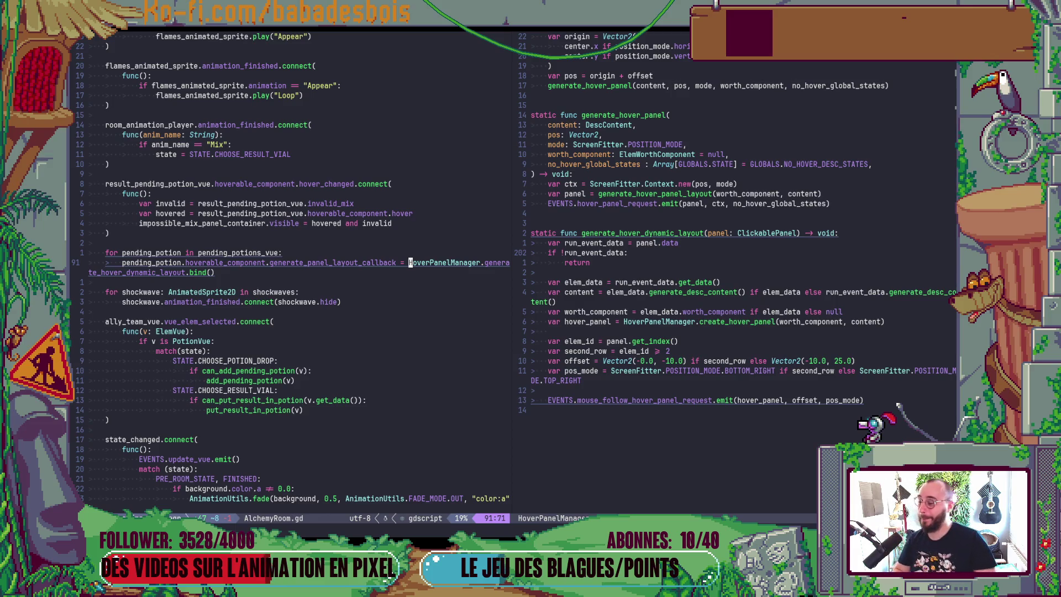
- Delete the pending_potion for-loop on lines 90–92 and relaunch the game with F5
{"action": "key", "text": "k"}
{"action": "key", "text": "shift+v"}
{"action": "key", "text": "j"}
{"action": "key", "text": "j"}
{"action": "key", "text": "d"}
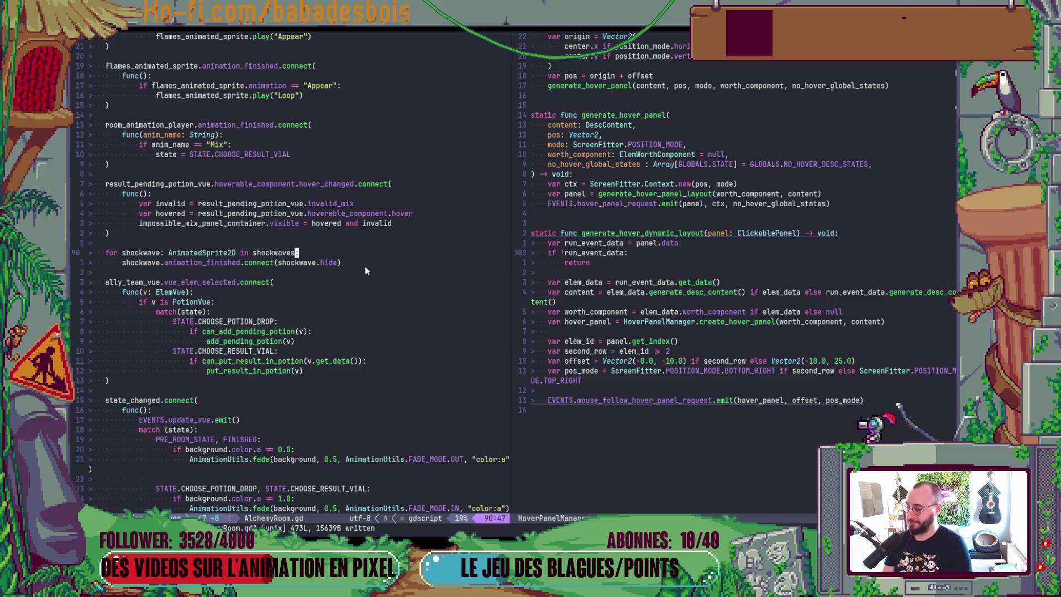
{"action": "key", "text": "alt+Tab"}
{"action": "key", "text": "F5"}
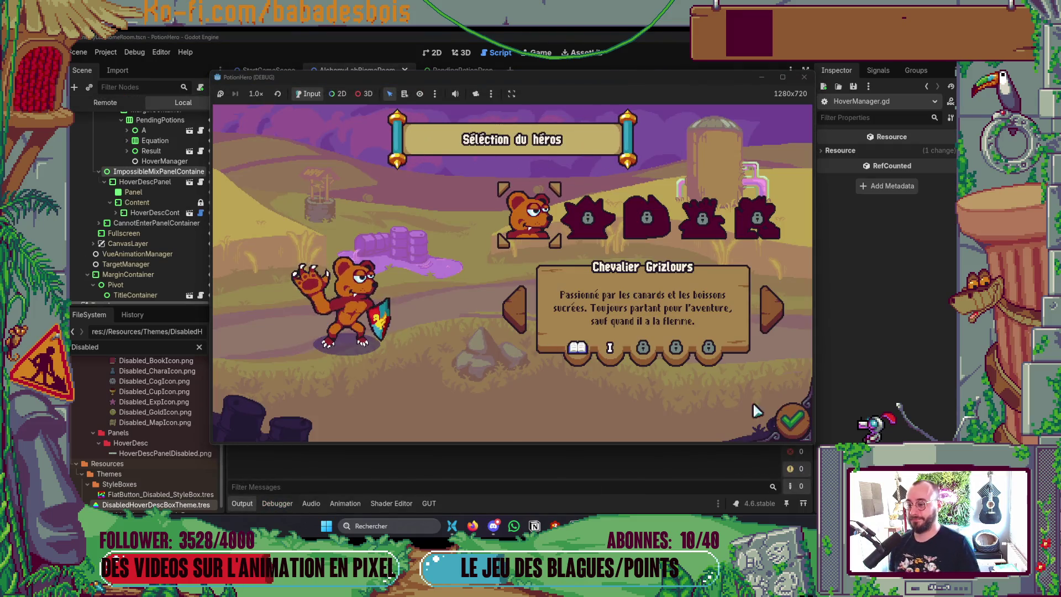
- Confirm Chevalier Grizlours and the adventure, skip the tutorial, and open the cauldron mix
{"action": "left_click", "coordinate": [791, 425]}
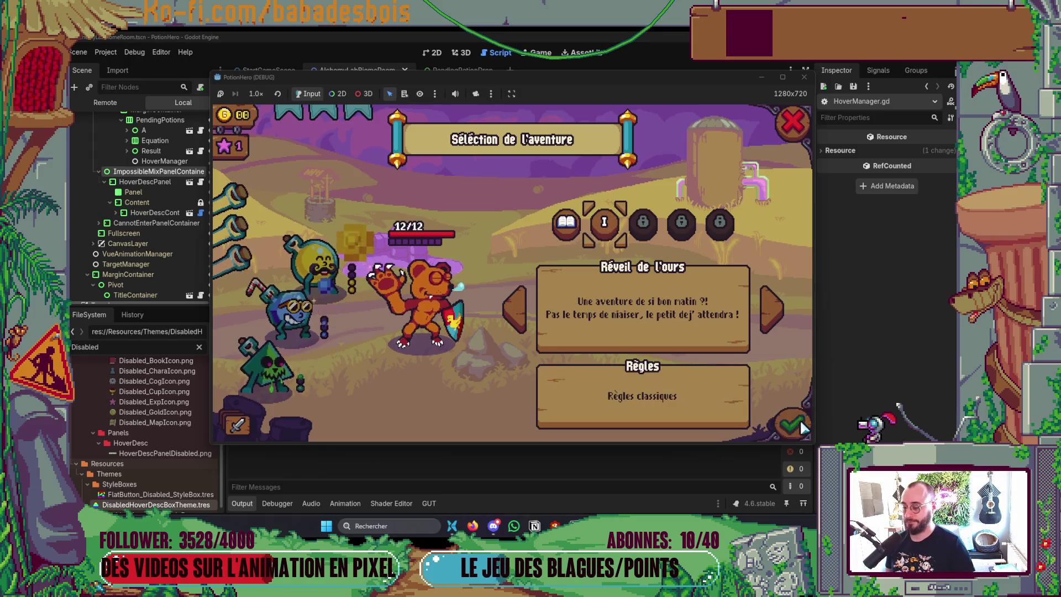
{"action": "left_click", "coordinate": [800, 424]}
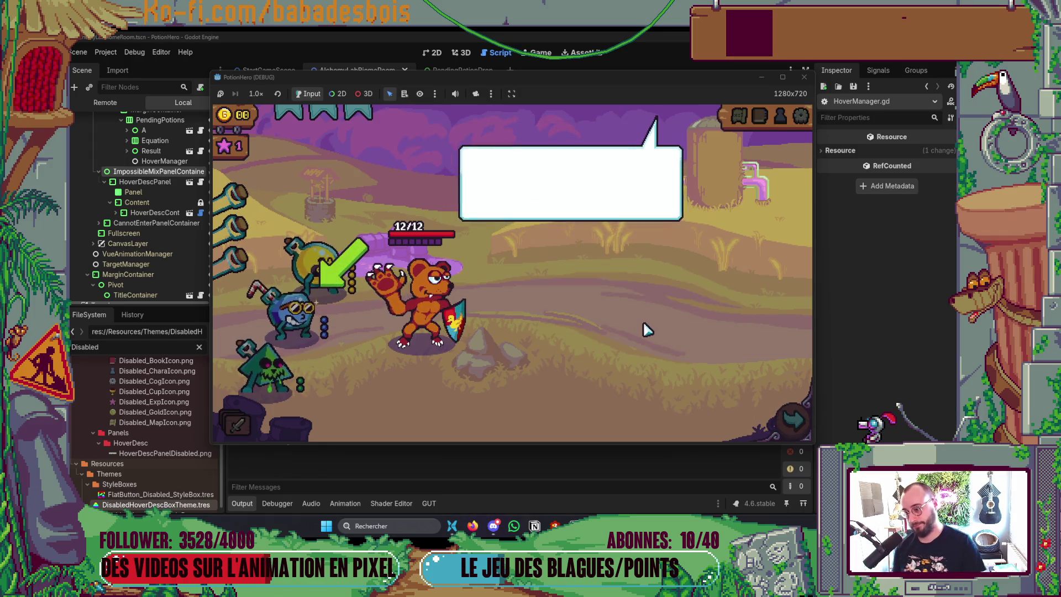
{"action": "left_click", "coordinate": [791, 421]}
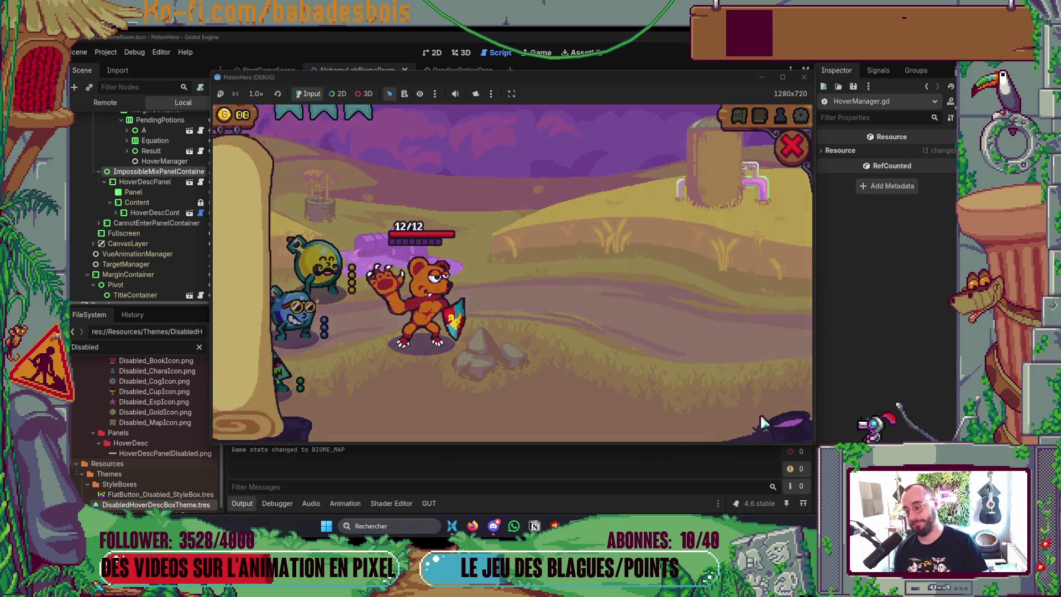
{"action": "left_click", "coordinate": [325, 305]}
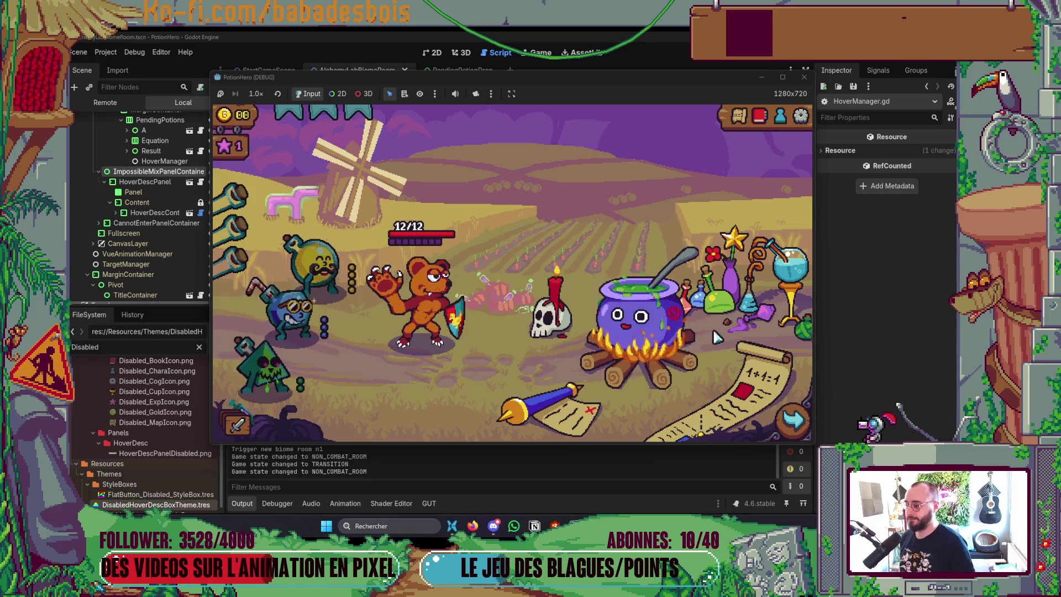
{"action": "left_click", "coordinate": [641, 316]}
- Add, remove and re-add the yellow and blue lichettes, checking their hover descriptions
{"action": "left_click", "coordinate": [319, 266]}
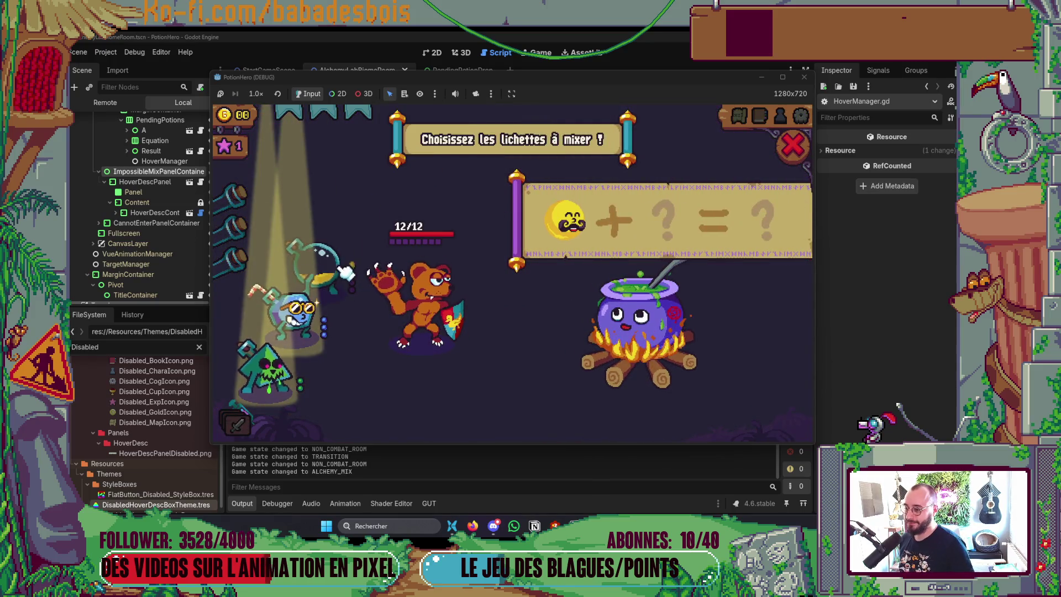
{"action": "left_click", "coordinate": [319, 326]}
{"action": "left_click", "coordinate": [667, 217]}
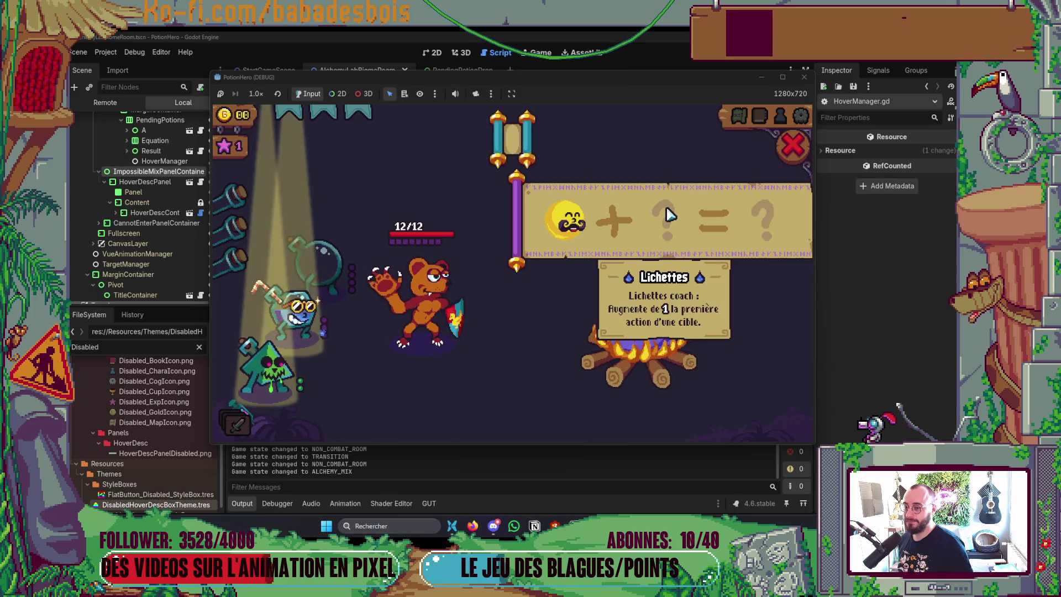
{"action": "left_click", "coordinate": [567, 242]}
{"action": "left_click", "coordinate": [313, 265]}
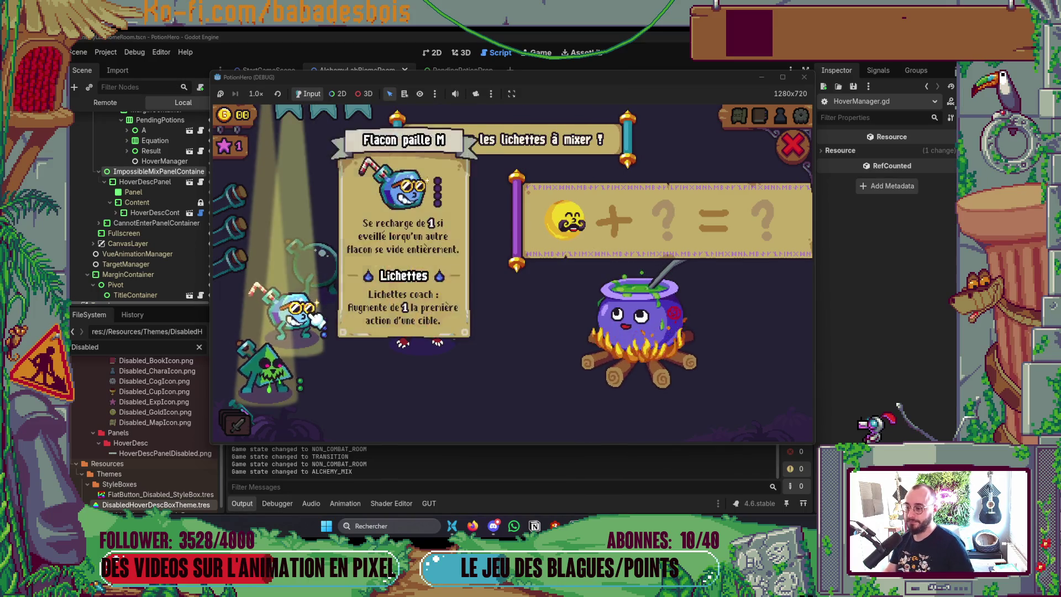
{"action": "left_click", "coordinate": [306, 318]}
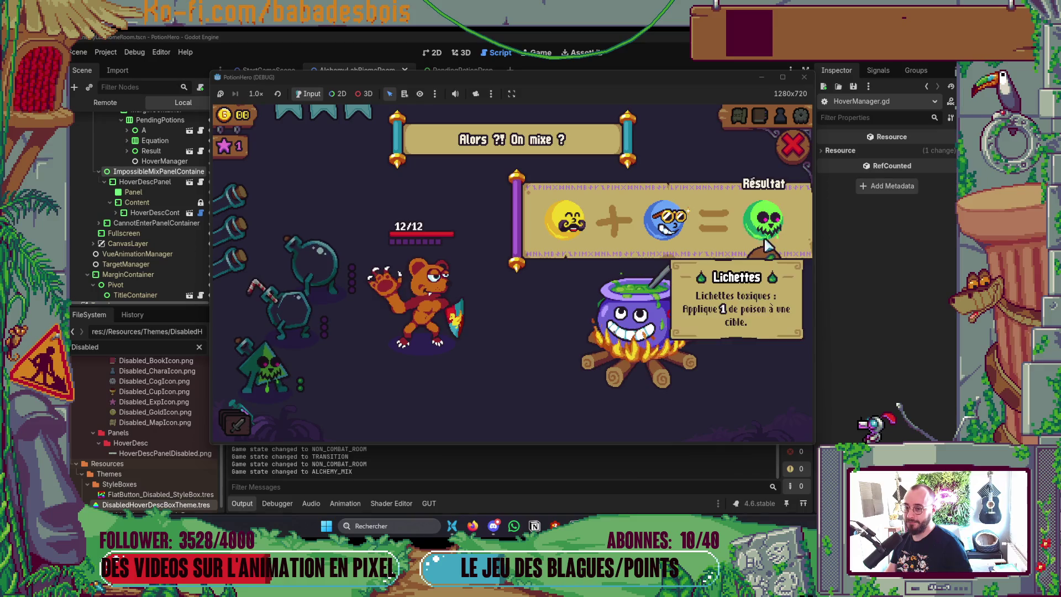
{"action": "left_click", "coordinate": [800, 146]}
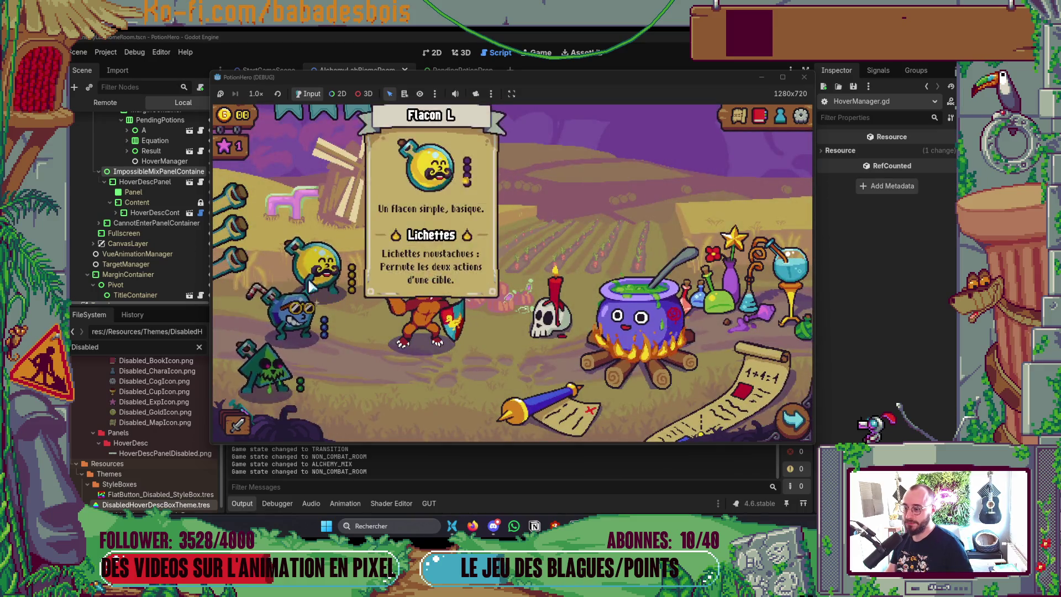
{"action": "left_click", "coordinate": [638, 347]}
{"action": "left_click", "coordinate": [312, 266]}
{"action": "left_click", "coordinate": [307, 317]}
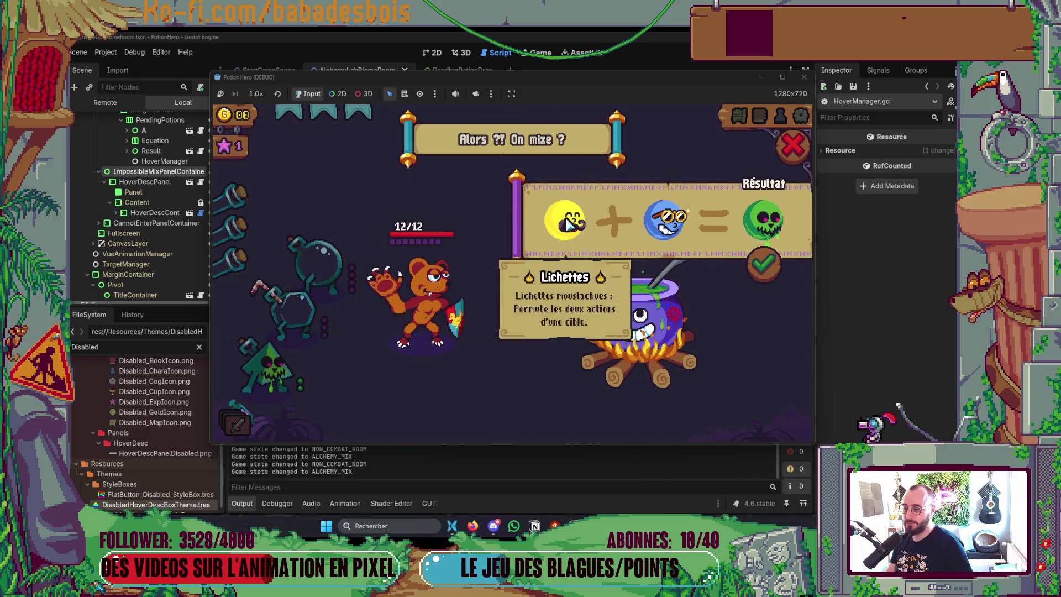
- Close the mix panel and game window, returning to the Godot editor
{"action": "left_click", "coordinate": [793, 145]}
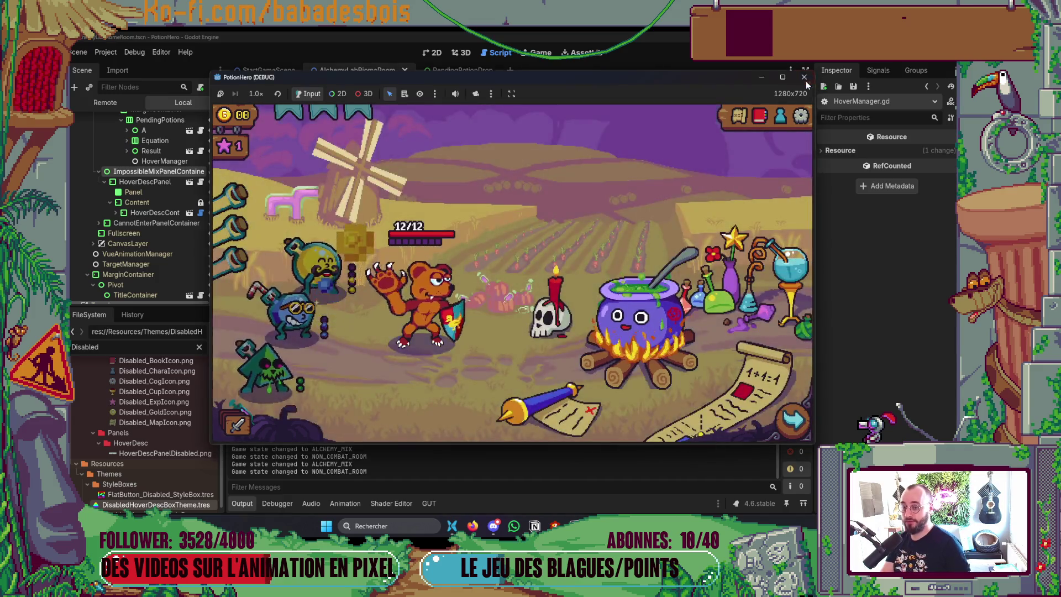
{"action": "left_click", "coordinate": [804, 77]}
{"action": "key", "text": "alt+Tab"}
{"action": "left_click", "coordinate": [214, 216]}
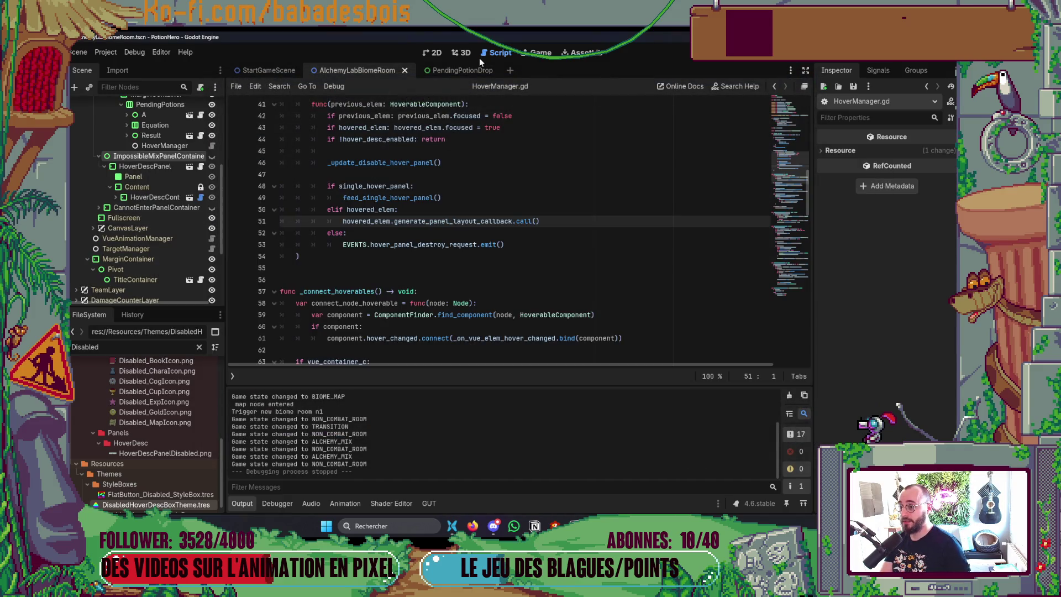
- Zoom into the alchemy lab's recipe banner in the 2D view, then open the PendingPotionDrop scene
{"action": "left_click", "coordinate": [436, 53]}
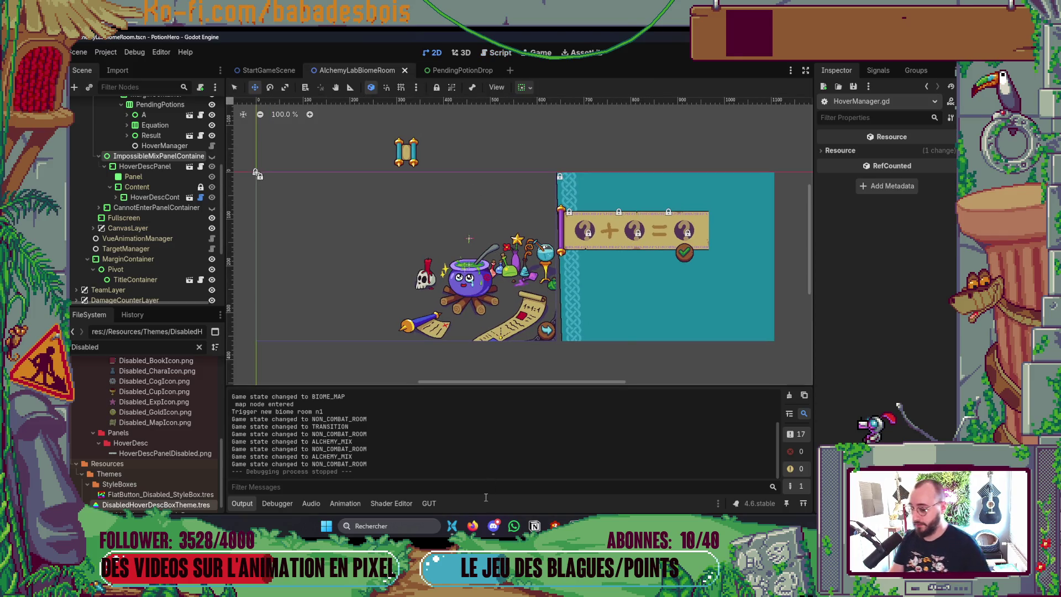
{"action": "left_click", "coordinate": [242, 502]}
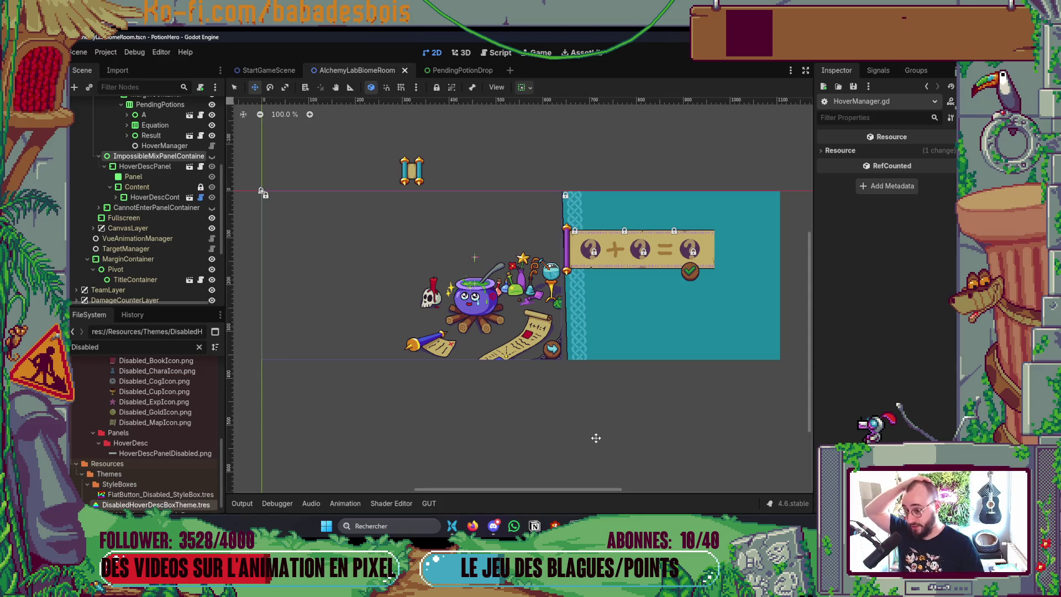
{"action": "scroll", "coordinate": [614, 254], "scroll_direction": "up", "scroll_amount": 6}
{"action": "left_click", "coordinate": [234, 87]}
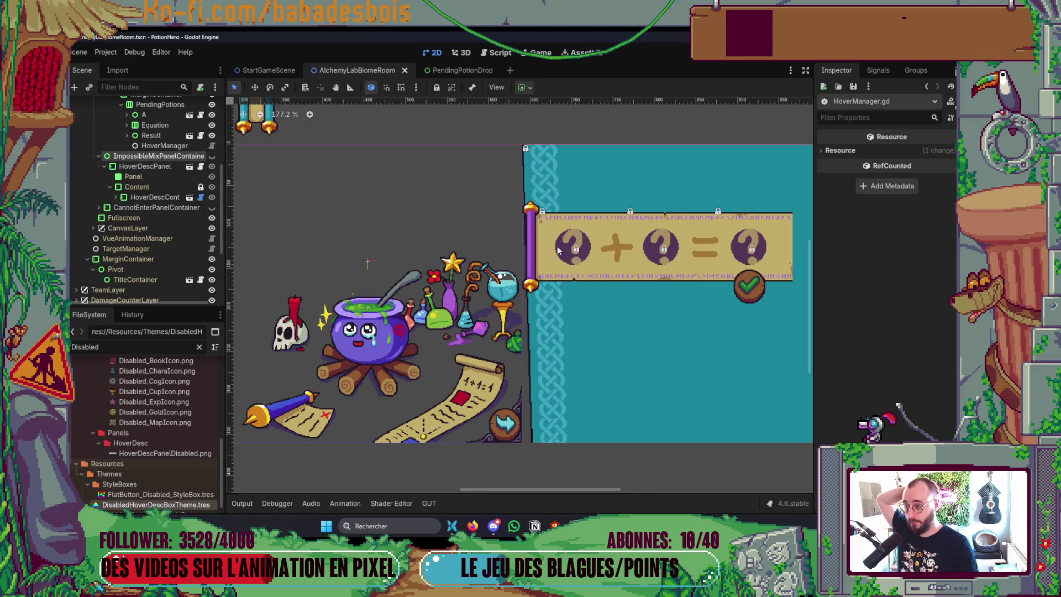
{"action": "left_click", "coordinate": [459, 69]}
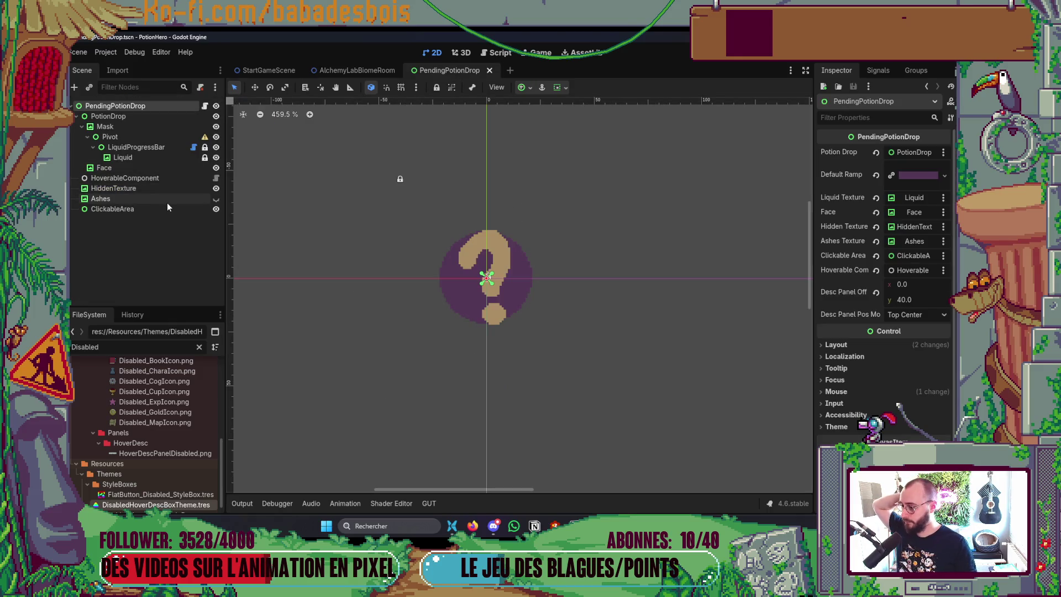
- Confirm the Face node's Mouse Filter is set to Ignore in the Inspector
{"action": "left_click", "coordinate": [137, 168]}
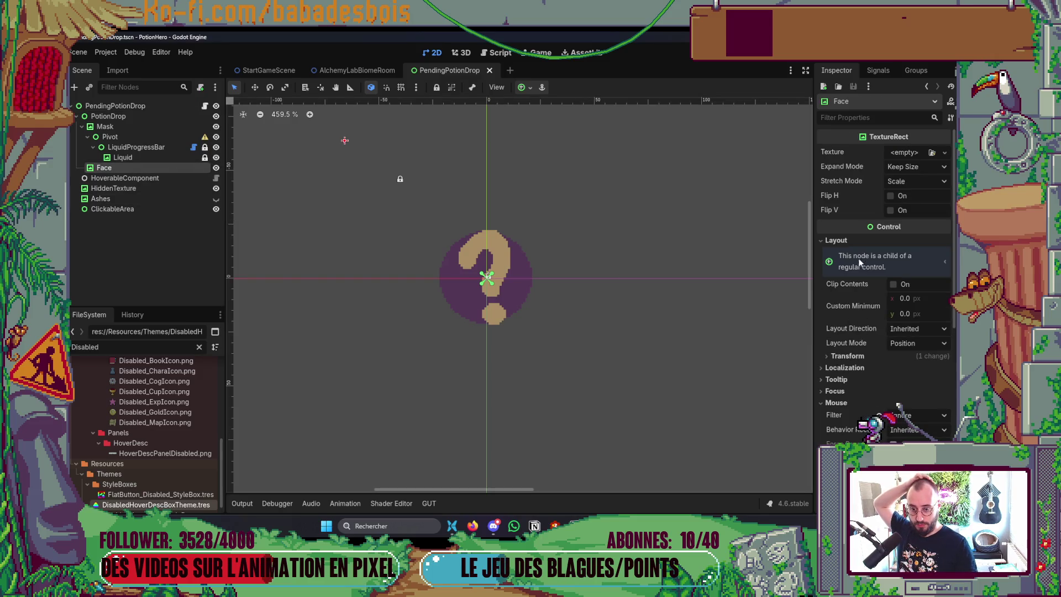
{"action": "left_click", "coordinate": [843, 241]}
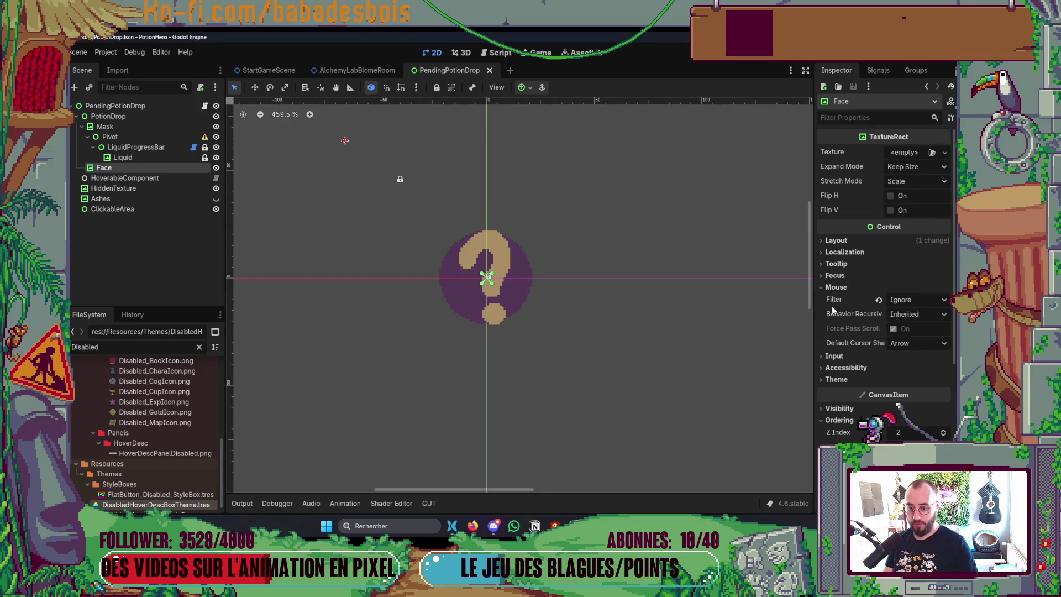
{"action": "left_click", "coordinate": [835, 287]}
- Return to the AlchemyLabBiomeRoom scene in Godot and zoom out to 100%
{"action": "key", "text": "alt+Tab"}
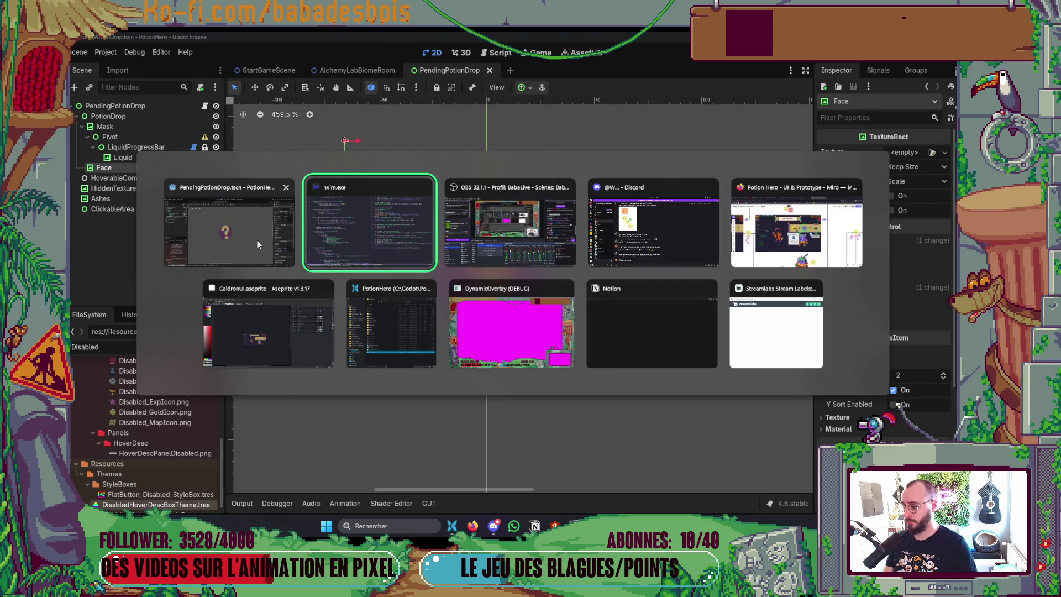
{"action": "left_click", "coordinate": [257, 245]}
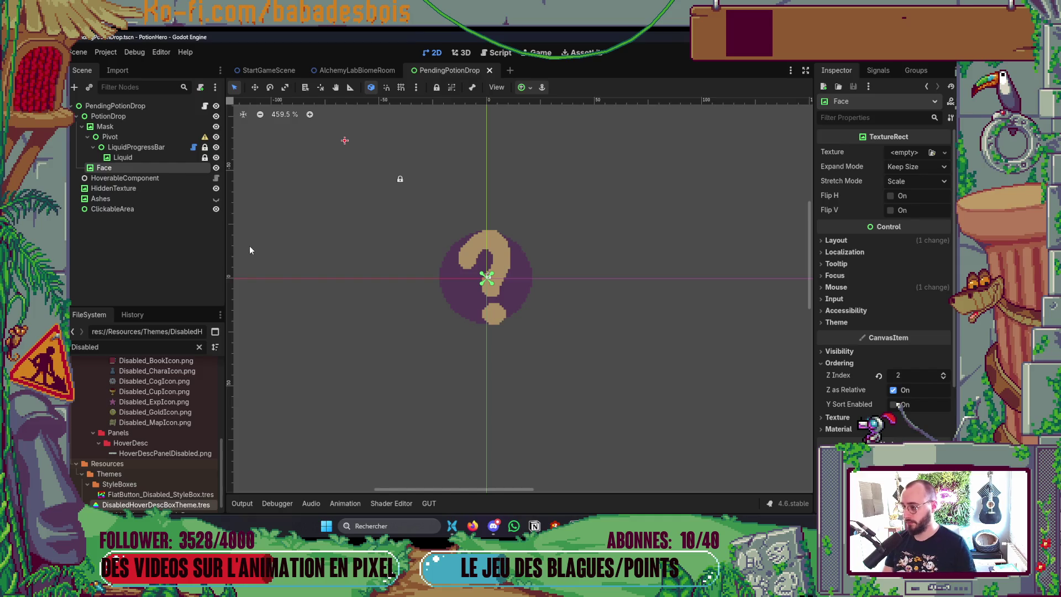
{"action": "key", "text": "alt+Tab"}
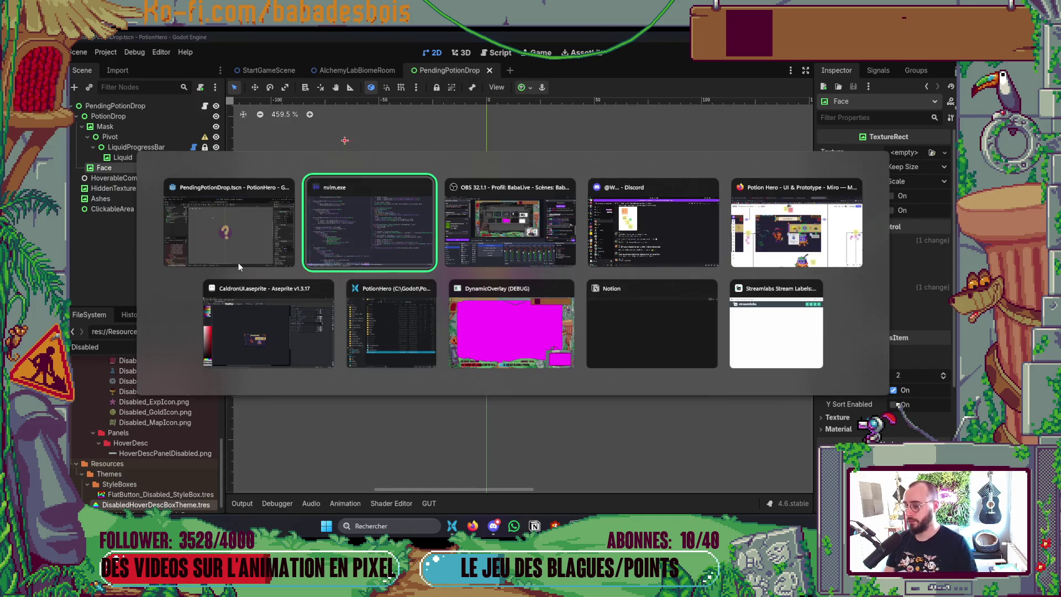
{"action": "key", "text": "alt+Tab"}
{"action": "key", "text": "Tab"}
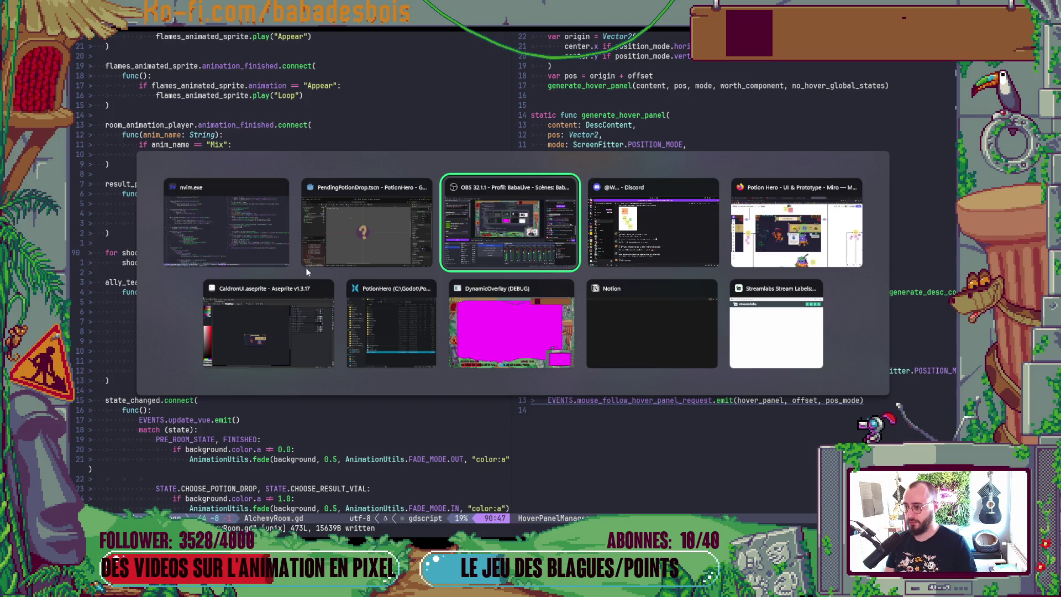
{"action": "left_click", "coordinate": [359, 217]}
{"action": "left_click", "coordinate": [357, 71]}
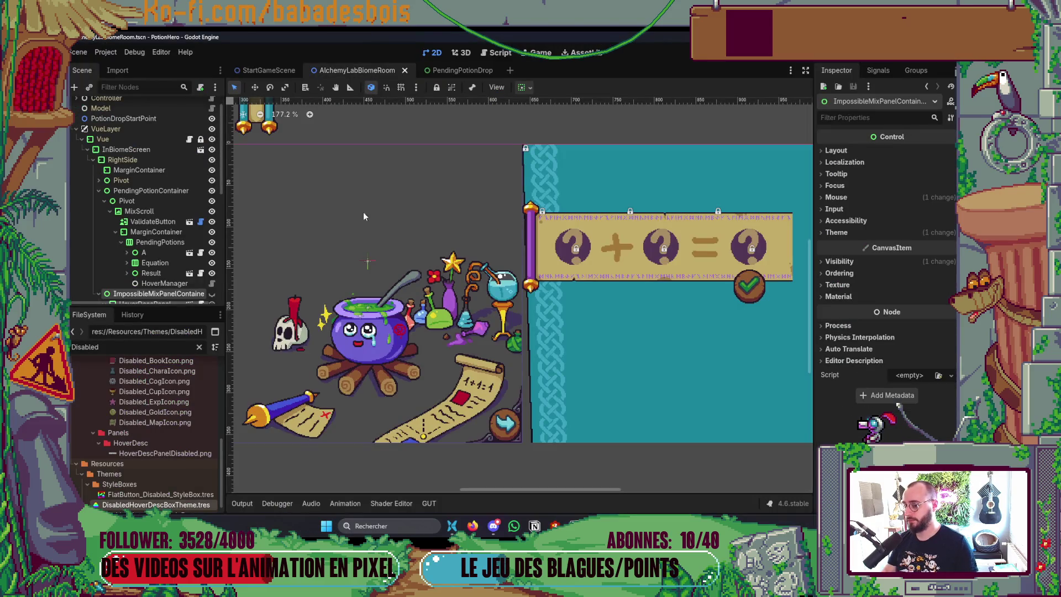
{"action": "scroll", "coordinate": [402, 220], "scroll_direction": "down", "scroll_amount": 3}
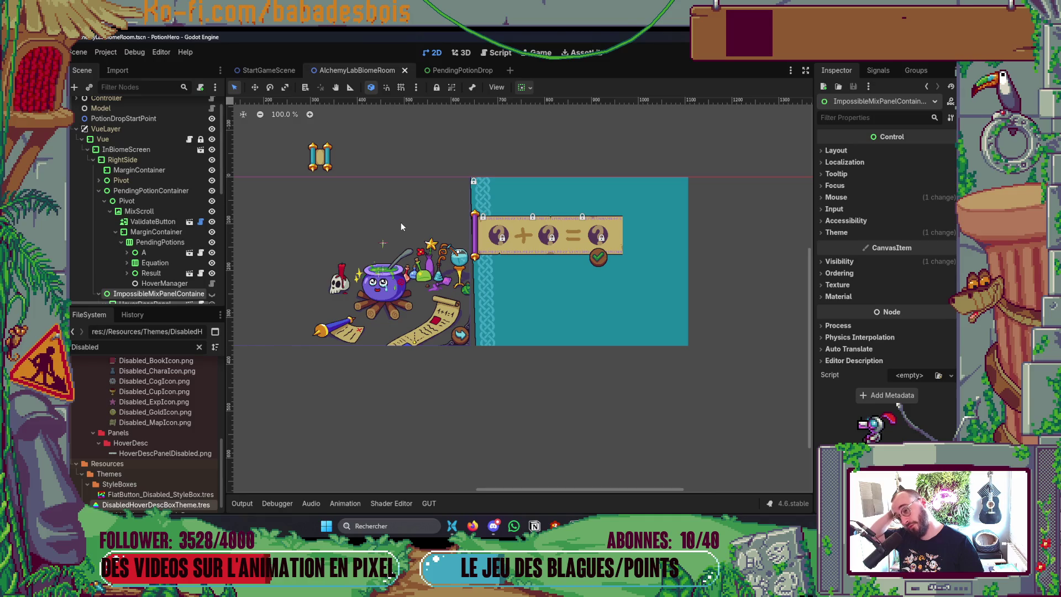
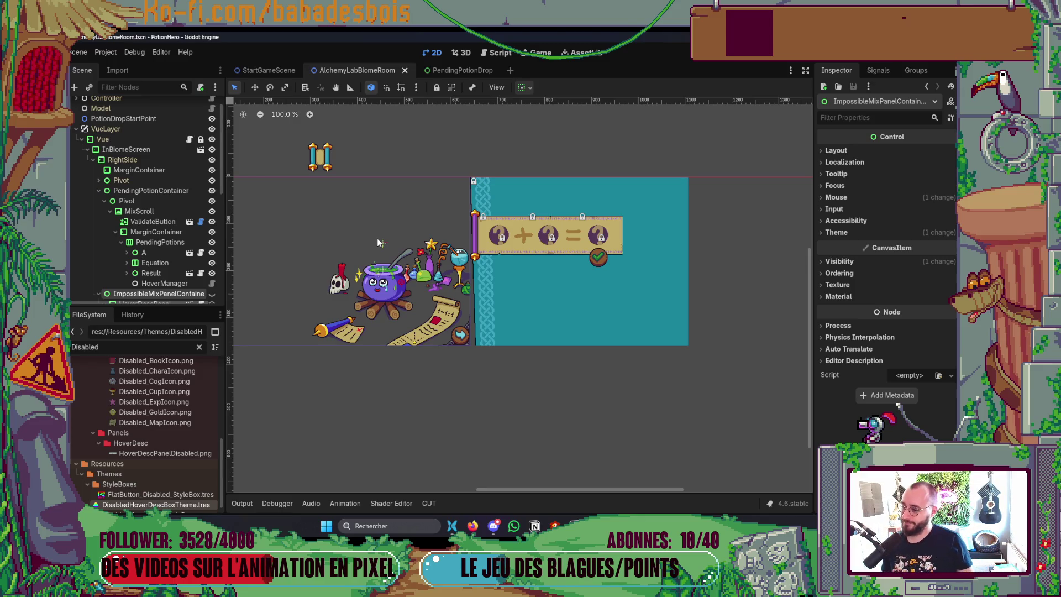
- Recenter the alchemy room view, glance at the code editor, then run the project with F5
{"action": "left_click_drag", "start_coordinate": [575, 387], "coordinate": [676, 409]}
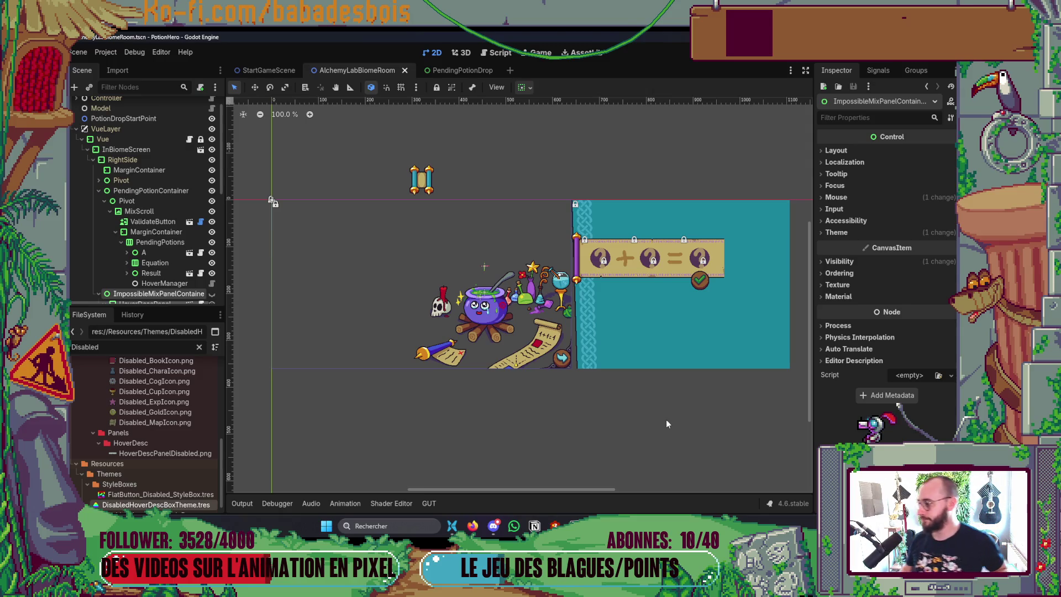
{"action": "key", "text": "alt+Tab"}
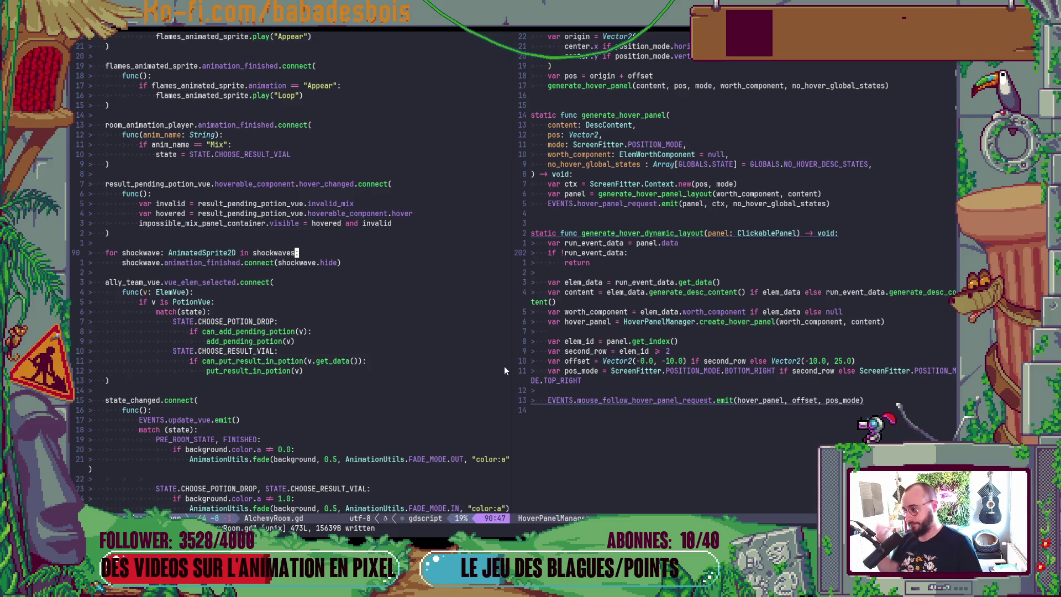
{"action": "key", "text": "alt+Tab"}
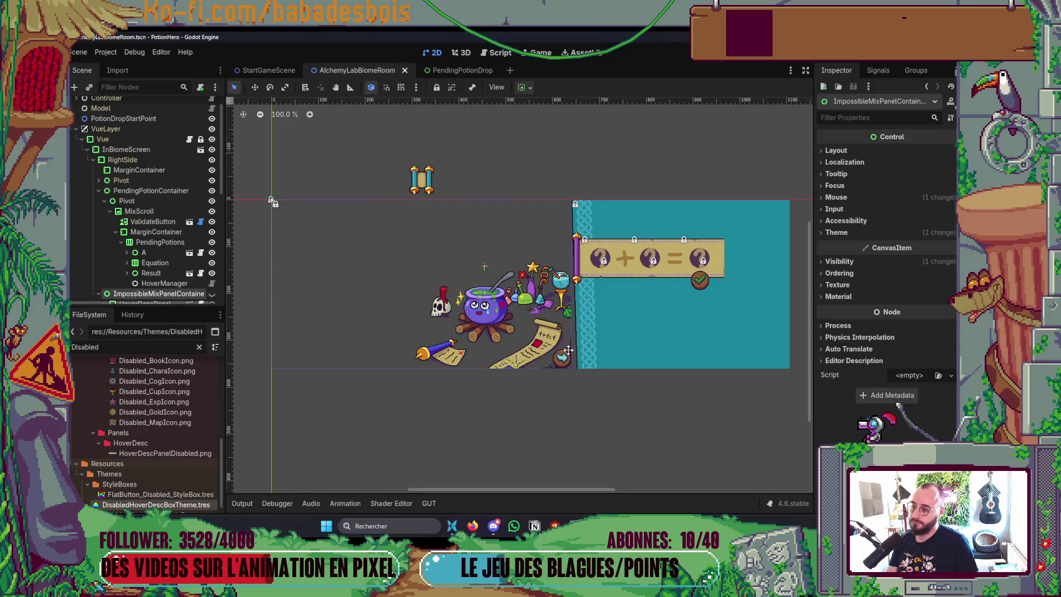
{"action": "key", "text": "F5"}
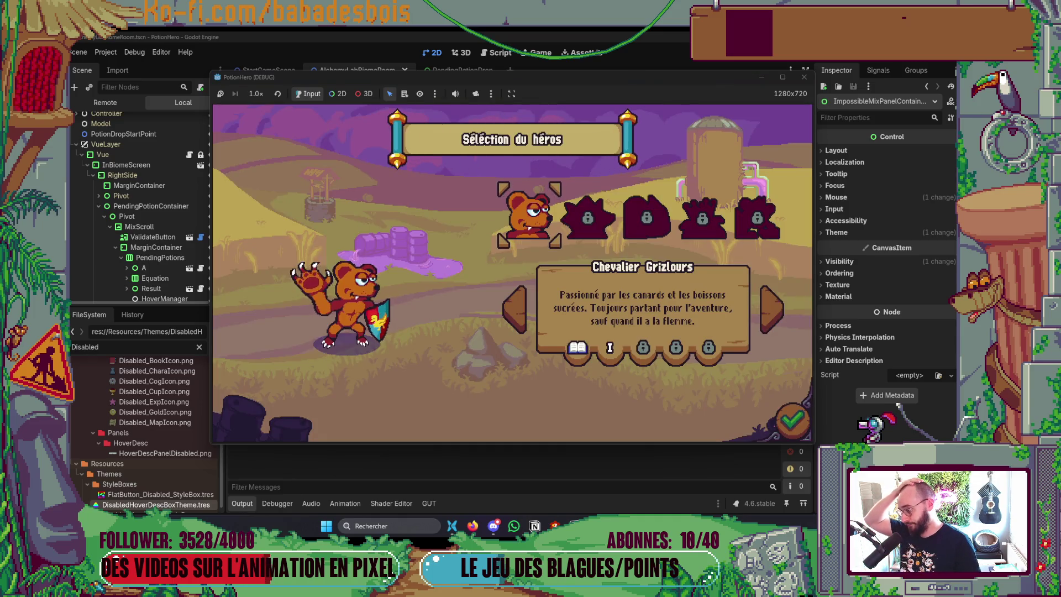
- Confirm hero and adventure, skip the tutorial, enter the next room and open the cauldron mix
{"action": "left_click", "coordinate": [794, 420]}
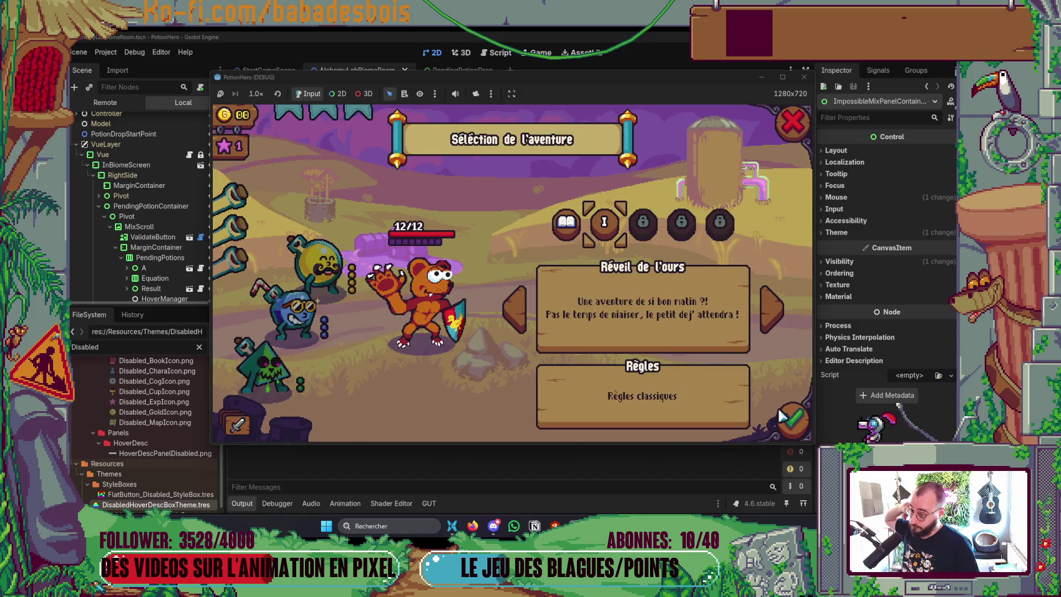
{"action": "left_click", "coordinate": [806, 432]}
{"action": "left_click", "coordinate": [592, 384]}
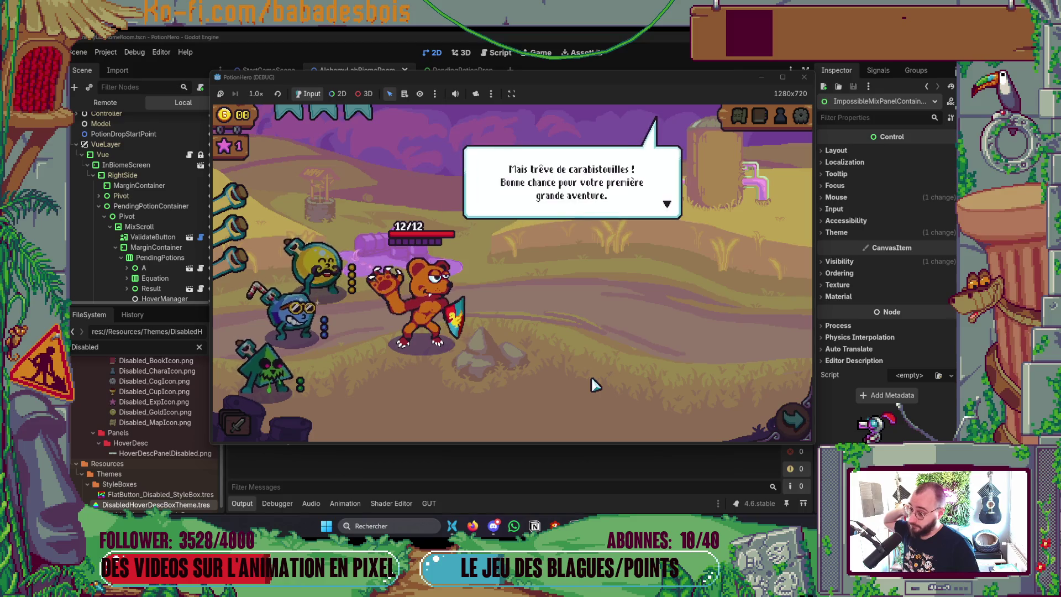
{"action": "left_click", "coordinate": [594, 385]}
{"action": "left_click", "coordinate": [324, 301]}
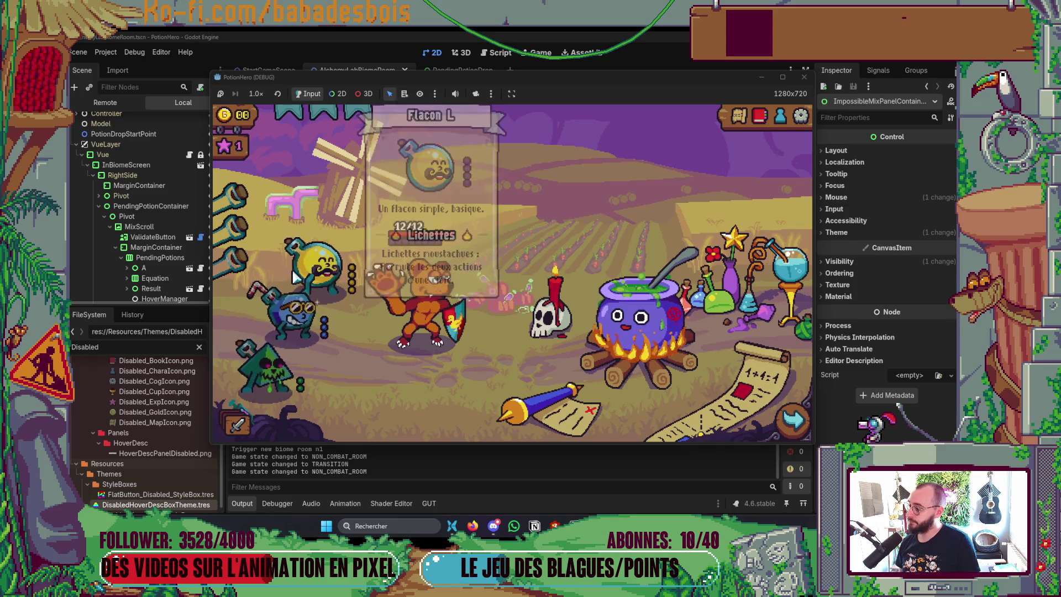
{"action": "left_click", "coordinate": [596, 319]}
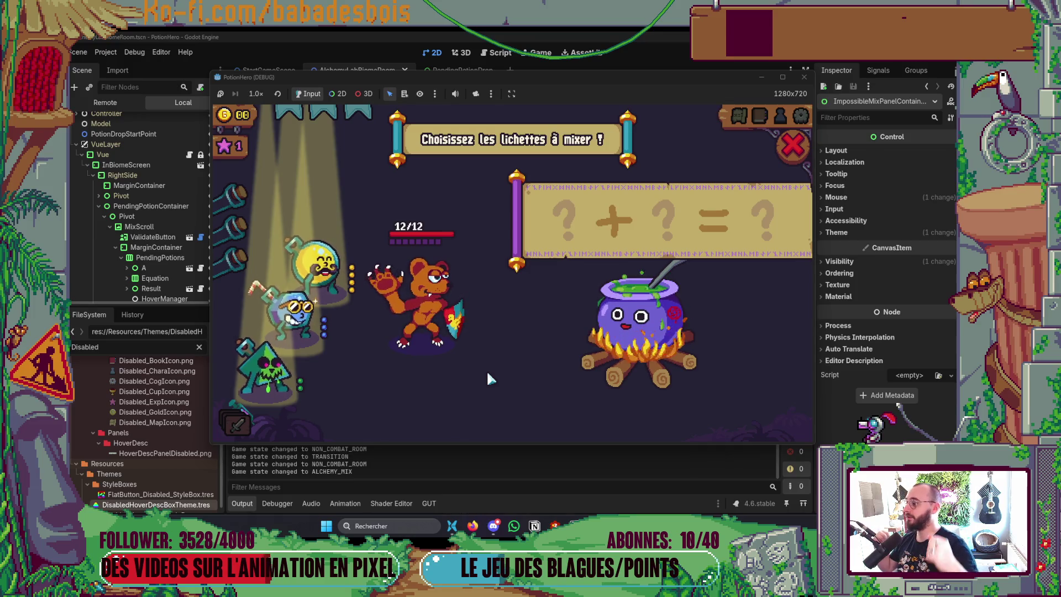
- Put yellow and green potions in the mix, swapping out blue, to trigger the impossible result
{"action": "left_click", "coordinate": [320, 265]}
{"action": "left_click", "coordinate": [295, 309]}
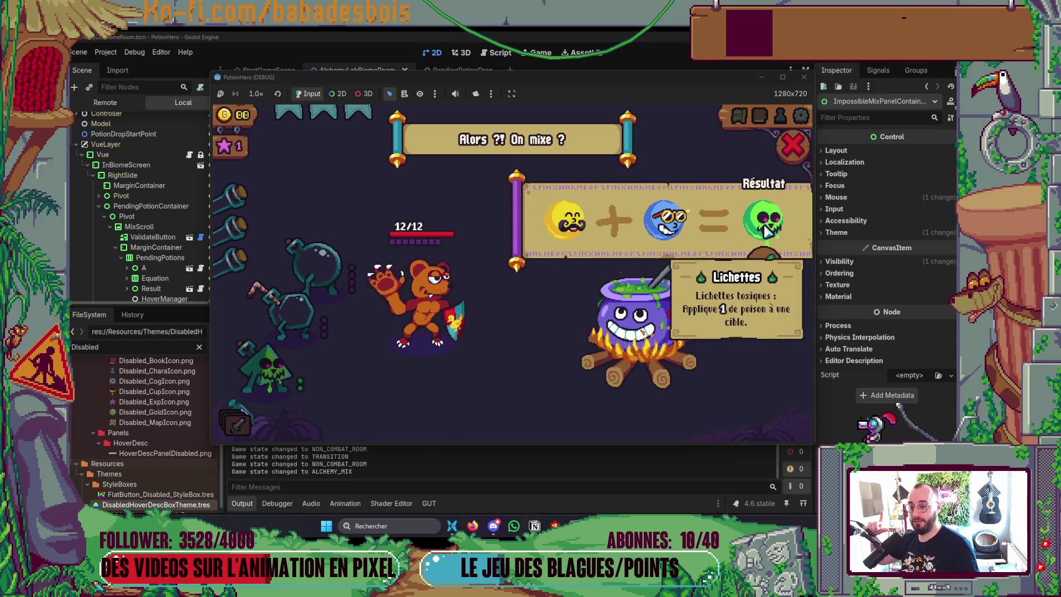
{"action": "left_click", "coordinate": [665, 220]}
{"action": "left_click", "coordinate": [249, 349]}
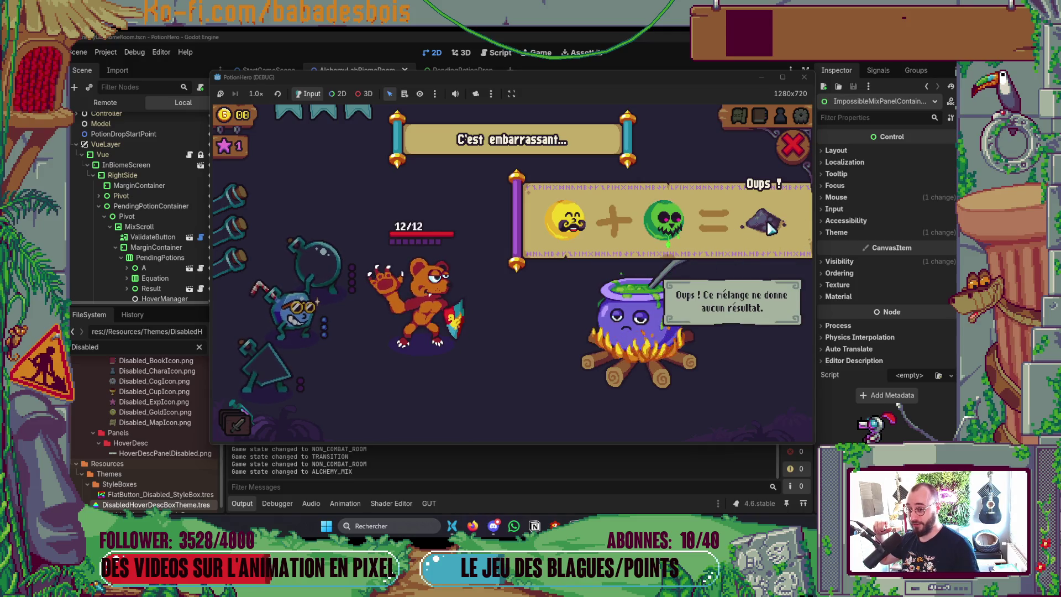
{"action": "mouse_move", "coordinate": [765, 238]}
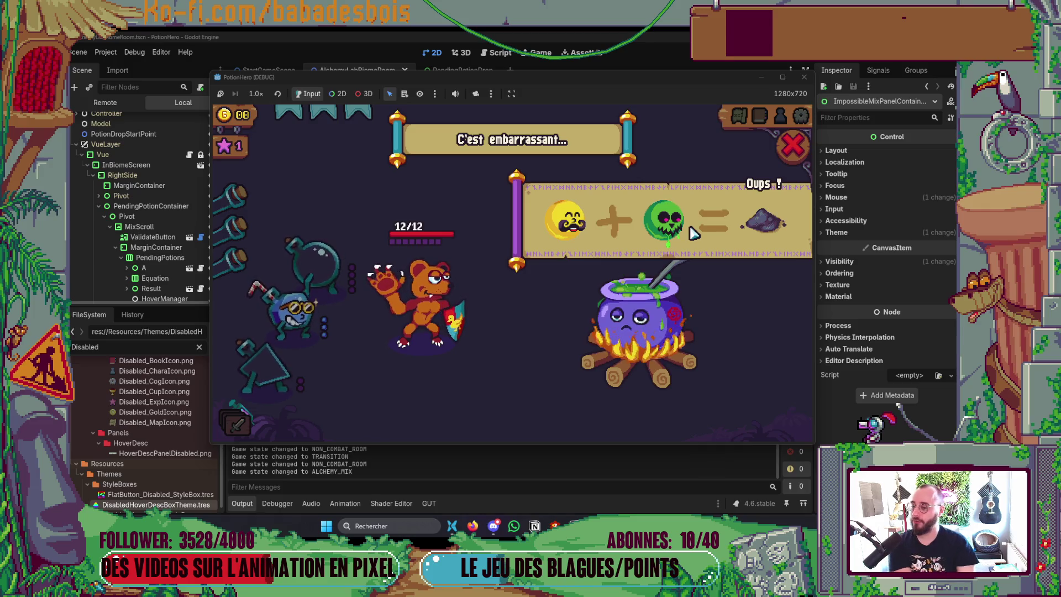
- Check the impossible-mix result popup, then close the failed mix panel
{"action": "mouse_move", "coordinate": [674, 234]}
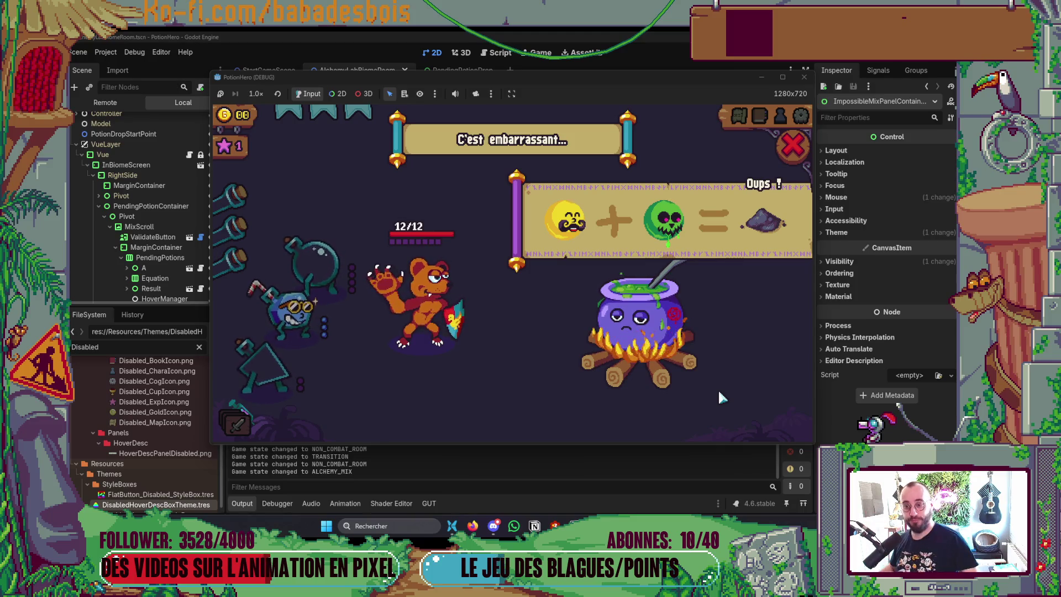
{"action": "left_click", "coordinate": [793, 144]}
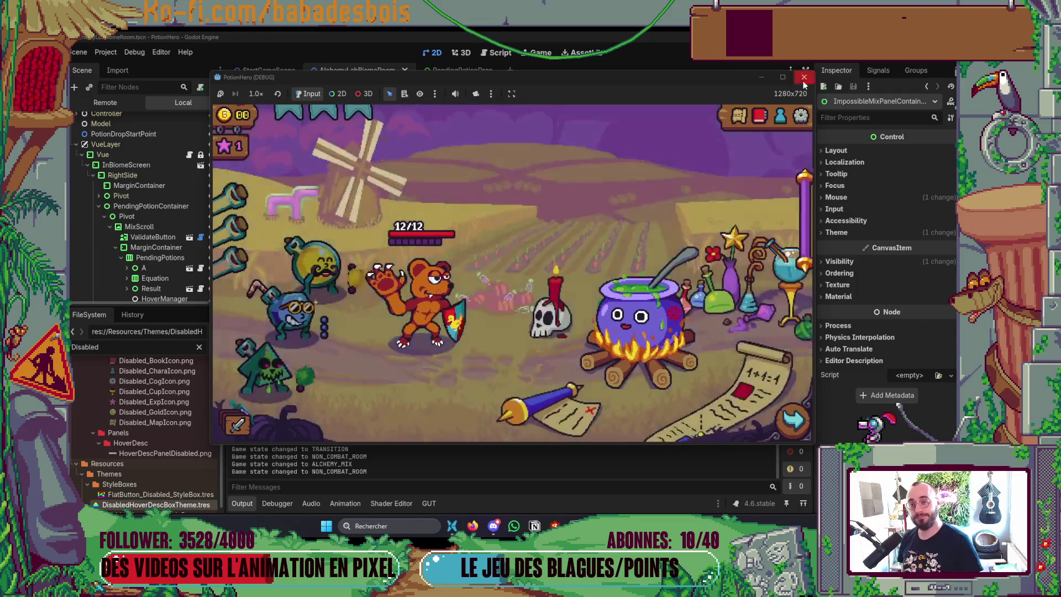
- Stop the debug game, collapse the Output panel and switch over to Neovim
{"action": "left_click", "coordinate": [804, 79]}
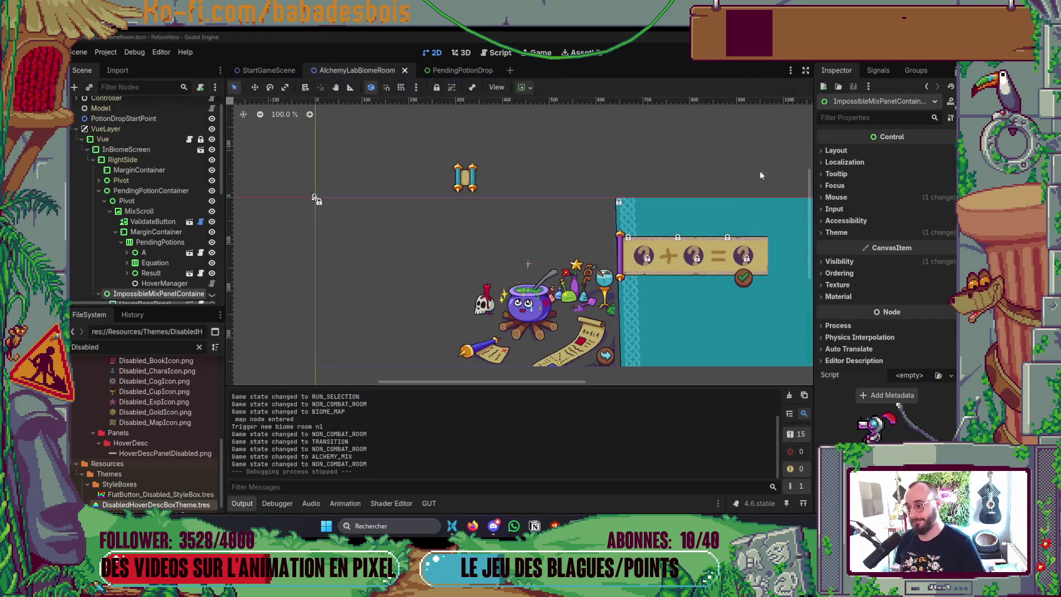
{"action": "left_click", "coordinate": [241, 503]}
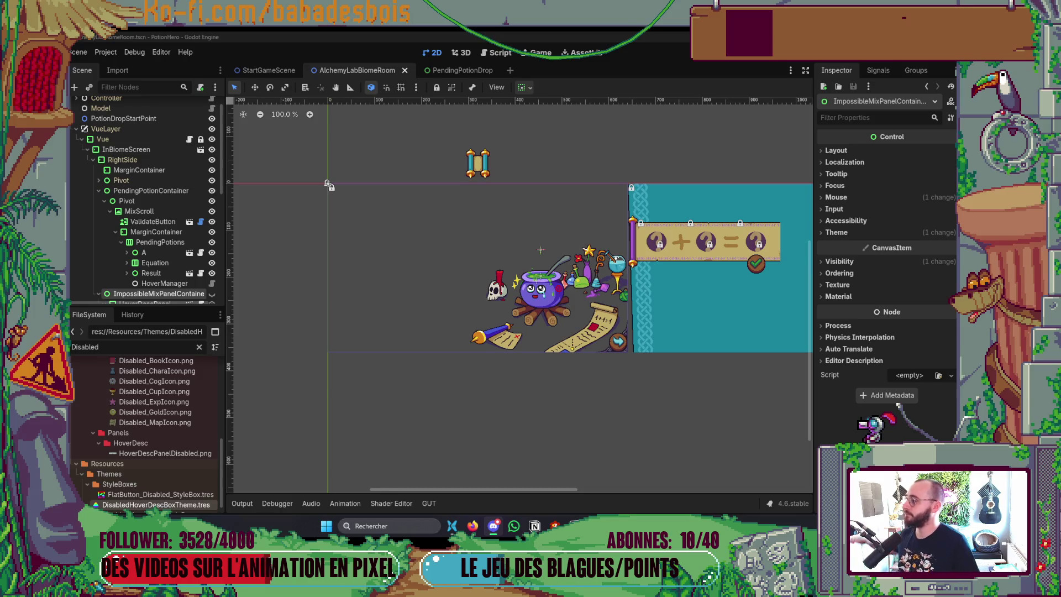
{"action": "left_click_drag", "start_coordinate": [443, 277], "coordinate": [450, 268]}
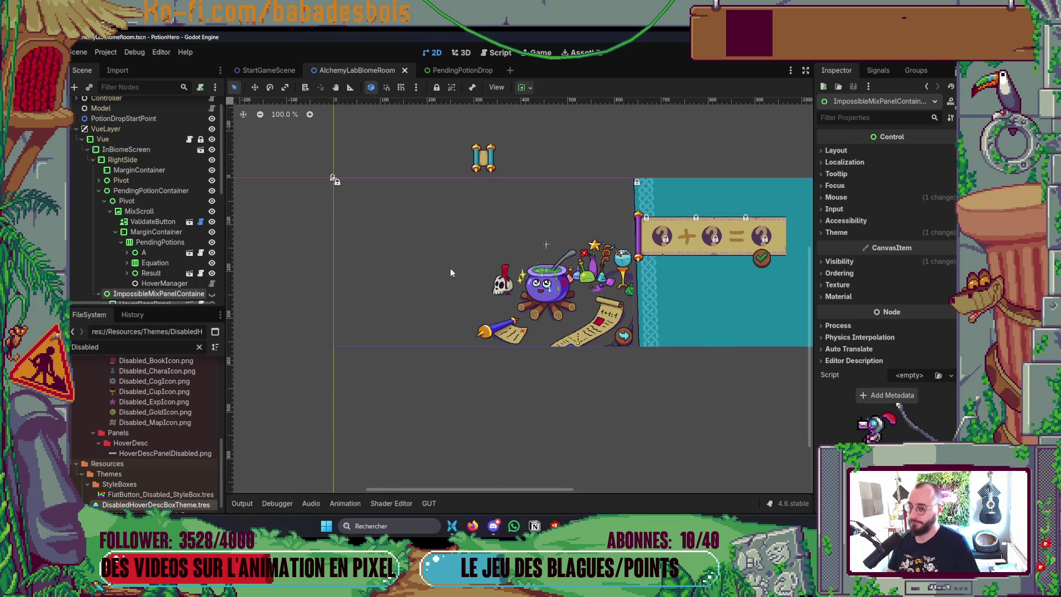
{"action": "key", "text": "alt+Tab"}
{"action": "key", "text": "alt+Tab"}
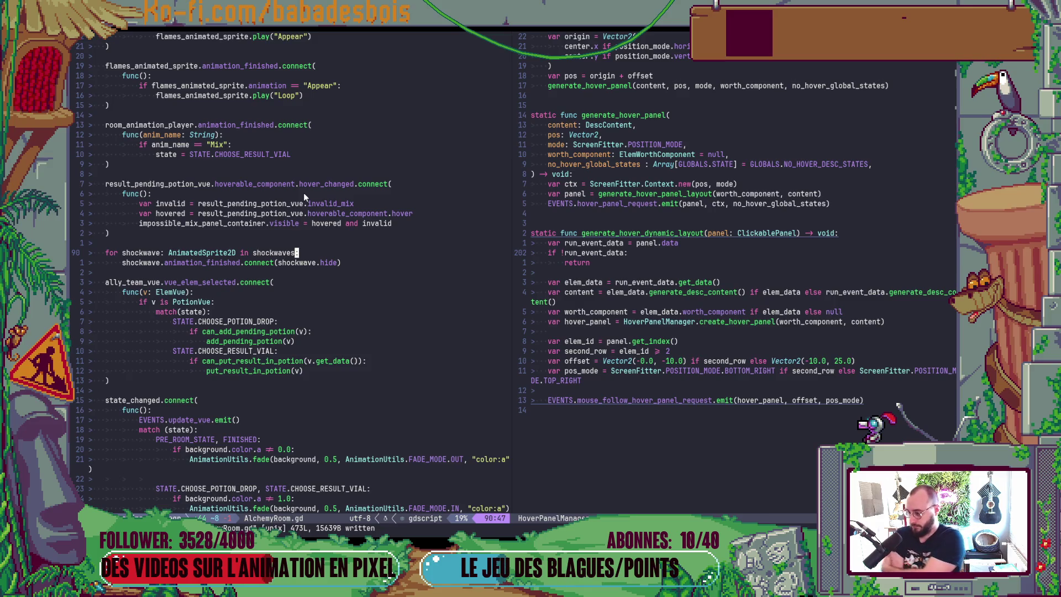
- Switch from Neovim back to the Godot AlchemyLabBiomeRoom editor window
{"action": "key", "text": "alt+Tab"}
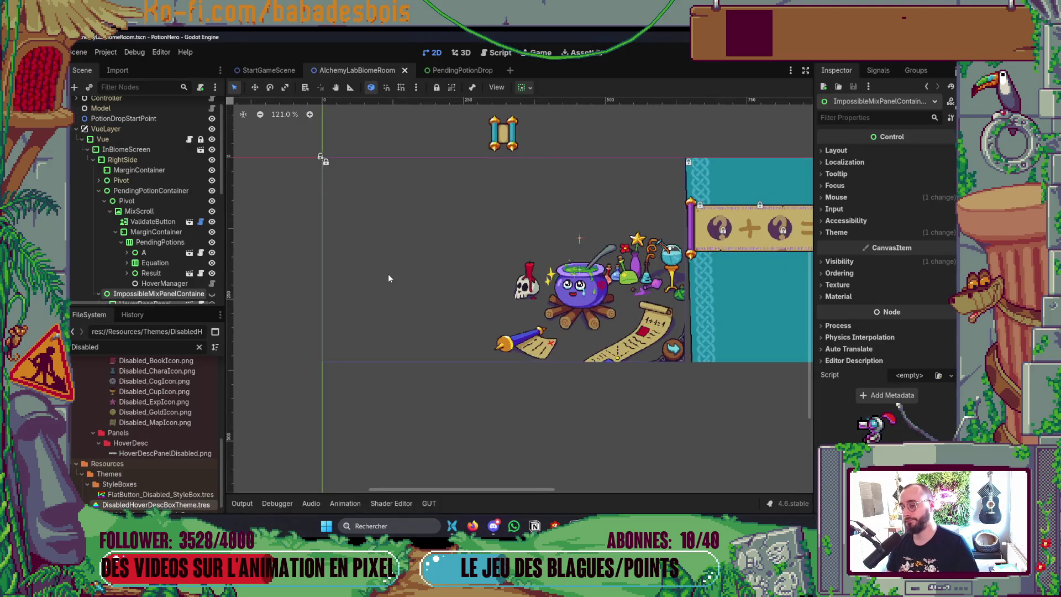
- Tidy the FileSystem dock: clear the Disabled filter and collapse Assets, RunData and LevelUpOptions folders
{"action": "mouse_move", "coordinate": [388, 277]}
{"action": "left_mouse_down"}
{"action": "mouse_move", "coordinate": [372, 359]}
{"action": "mouse_move", "coordinate": [402, 321]}
{"action": "left_mouse_up"}
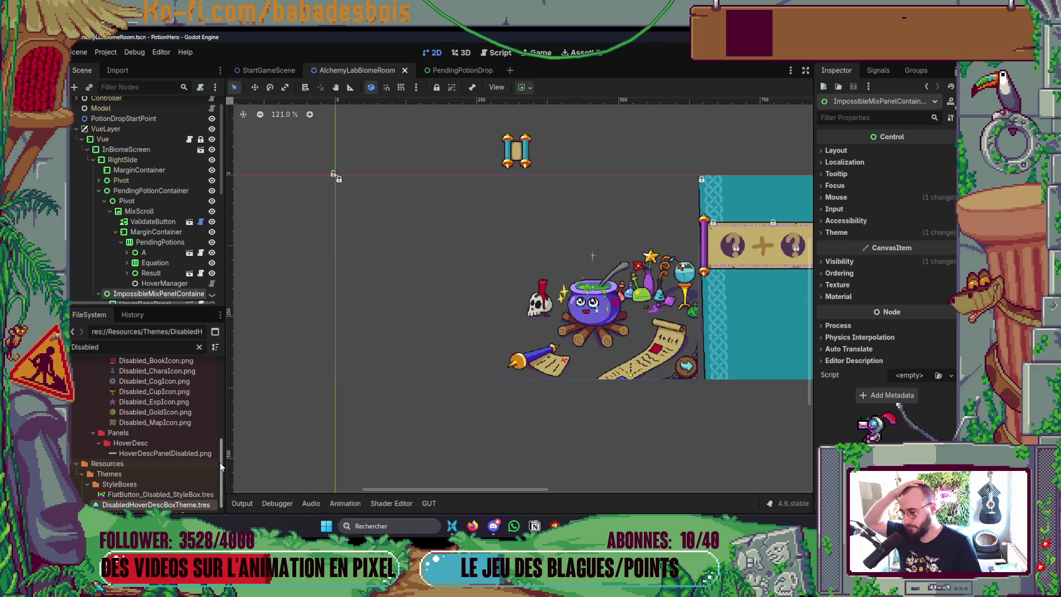
{"action": "left_click_drag", "start_coordinate": [221, 463], "coordinate": [232, 313]}
{"action": "left_click", "coordinate": [81, 386]}
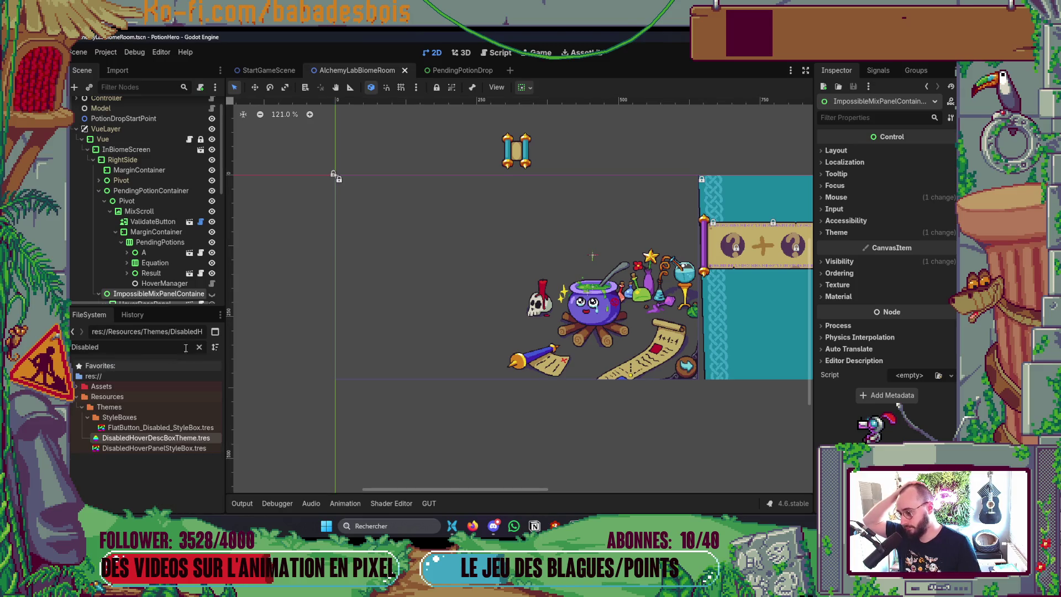
{"action": "left_click", "coordinate": [200, 347]}
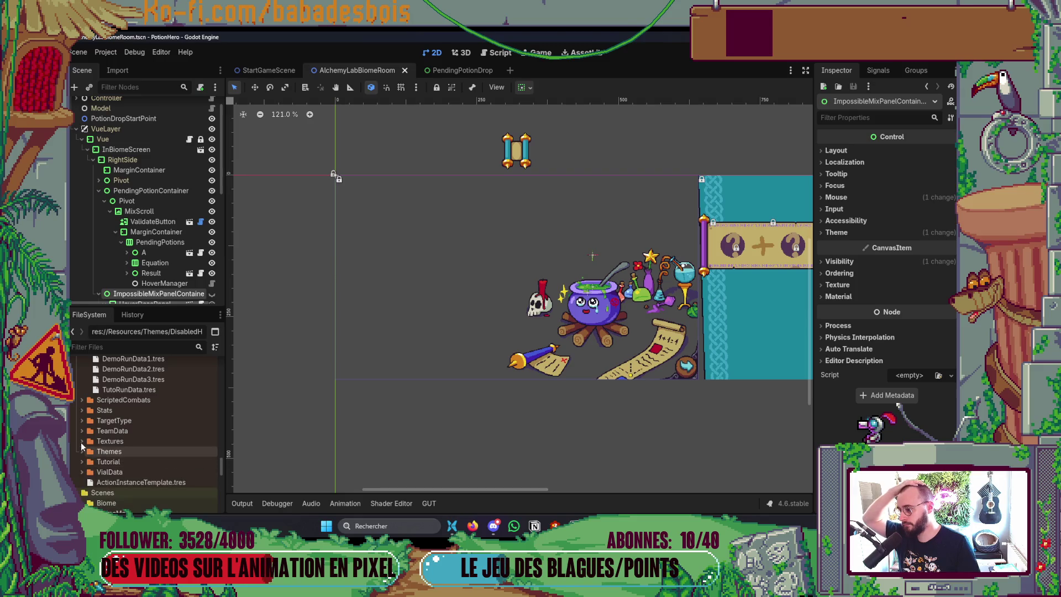
{"action": "scroll", "coordinate": [86, 443], "scroll_direction": "up", "scroll_amount": 3}
{"action": "left_click", "coordinate": [82, 402]}
{"action": "scroll", "coordinate": [82, 436], "scroll_direction": "up", "scroll_amount": 5}
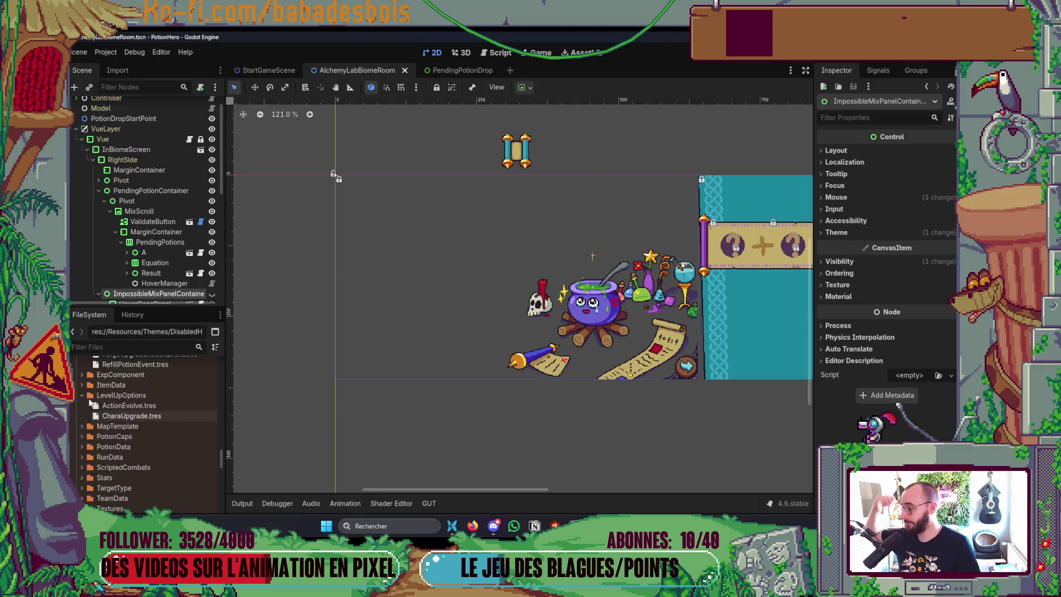
{"action": "left_click", "coordinate": [81, 450]}
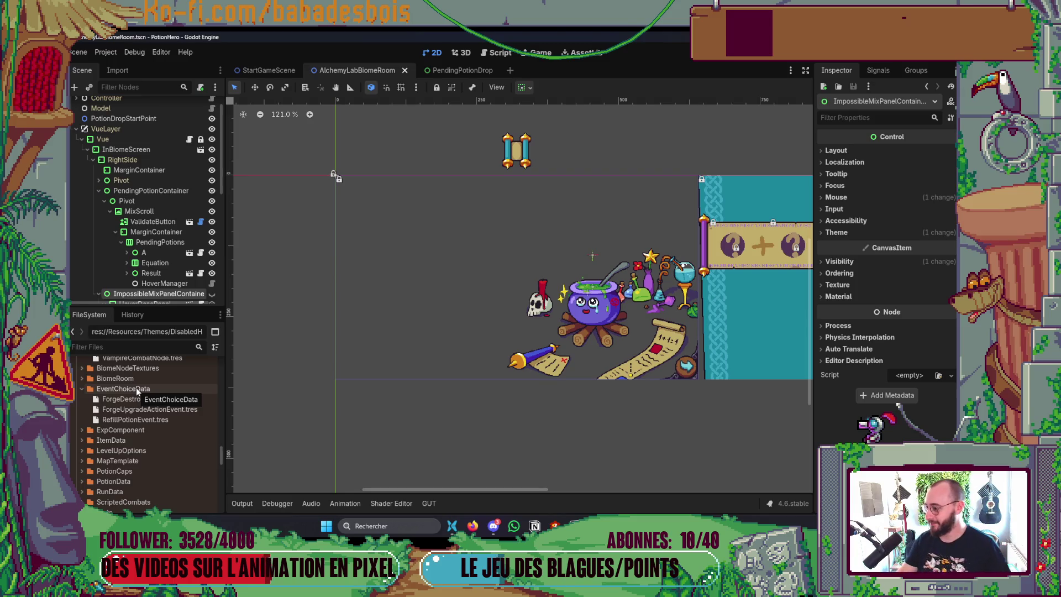
- Check the code in Neovim briefly and return to the Godot editor
{"action": "key", "text": "alt+Tab"}
{"action": "key", "text": "alt+Tab"}
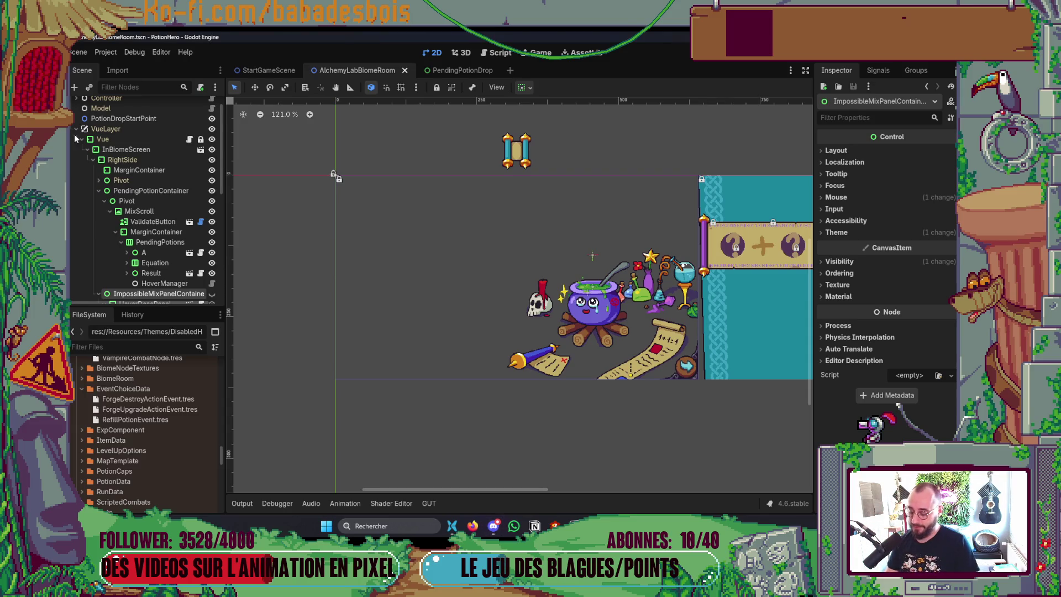
{"action": "key", "text": "alt+Tab"}
{"action": "left_click", "coordinate": [286, 260]}
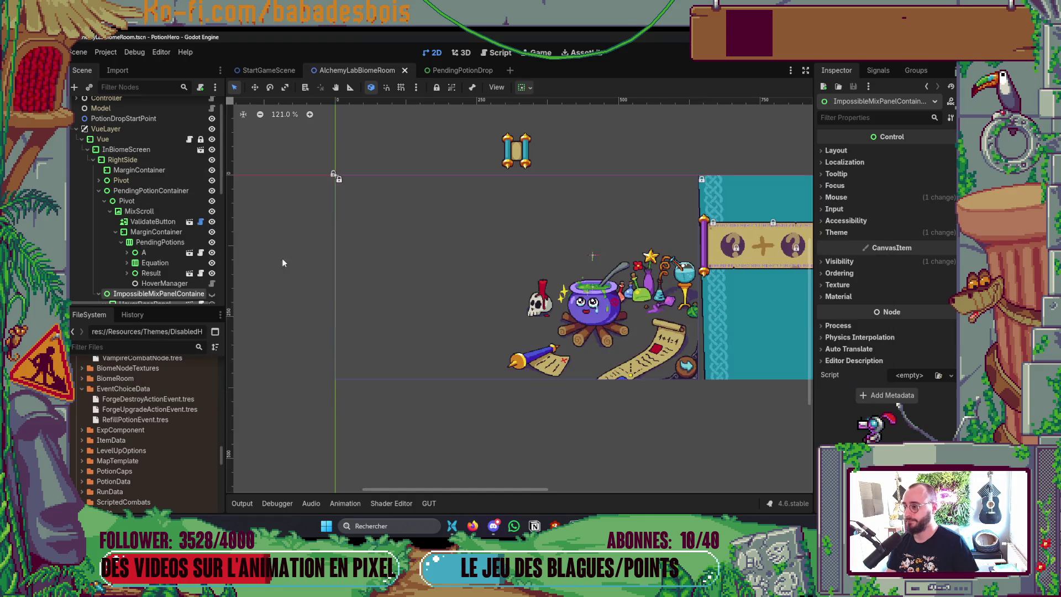
{"action": "scroll", "coordinate": [180, 221], "scroll_direction": "down", "scroll_amount": 3}
{"action": "scroll", "coordinate": [179, 221], "scroll_direction": "up", "scroll_amount": 3}
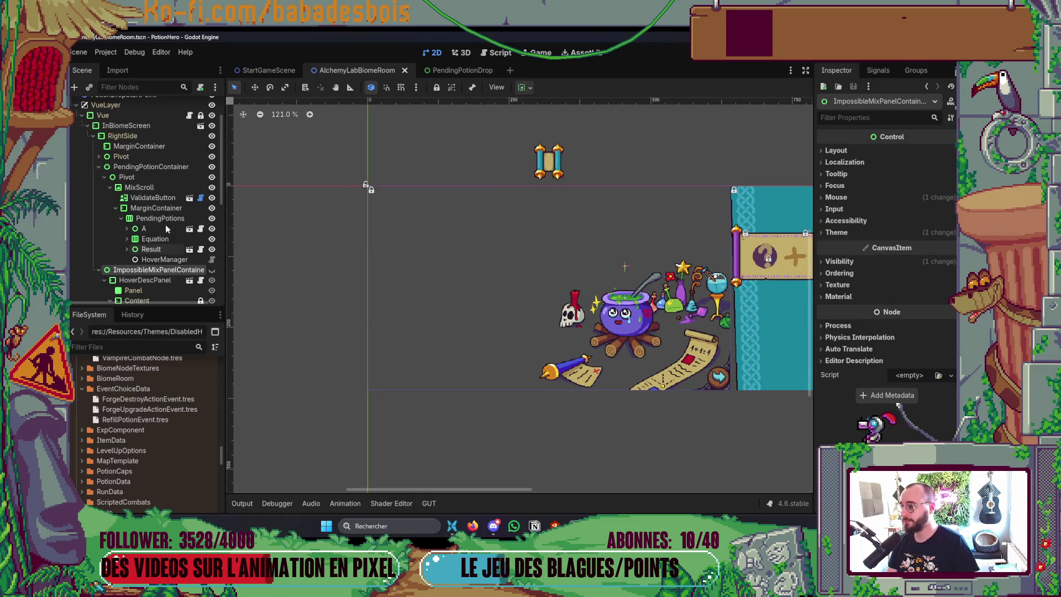
- Inspect PendingPotionDrop's HoverableComponent, then the AlchemyLabBiomeRoom HoverManager node
{"action": "left_click", "coordinate": [188, 227]}
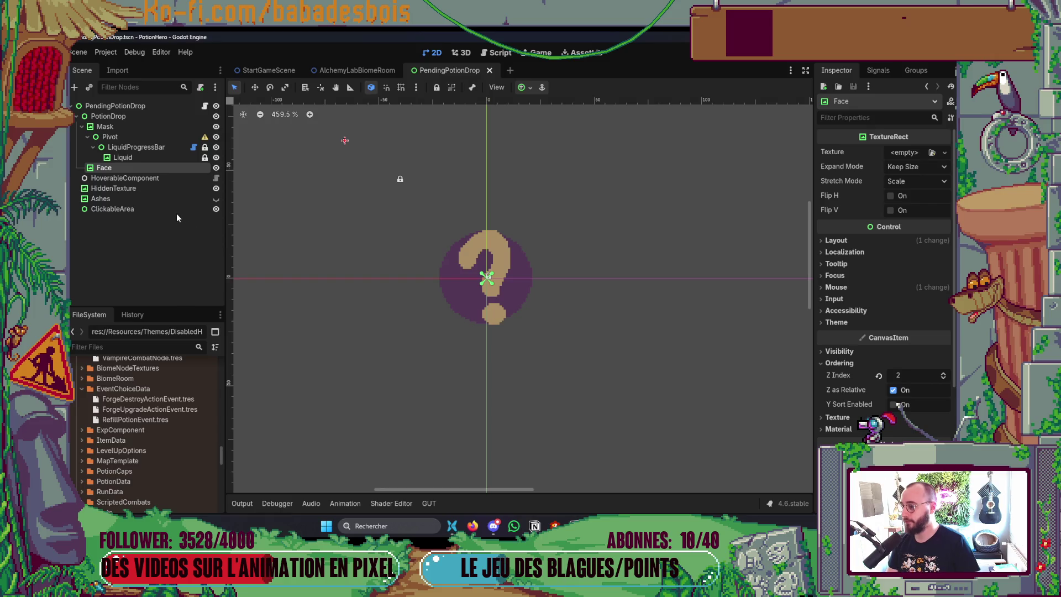
{"action": "left_click", "coordinate": [178, 178]}
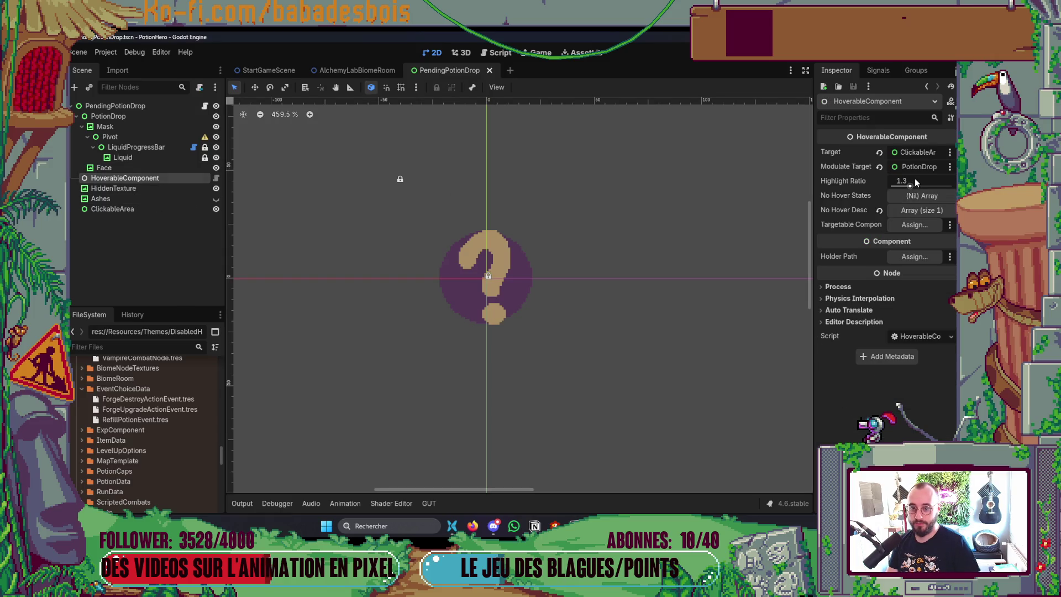
{"action": "left_click", "coordinate": [354, 67]}
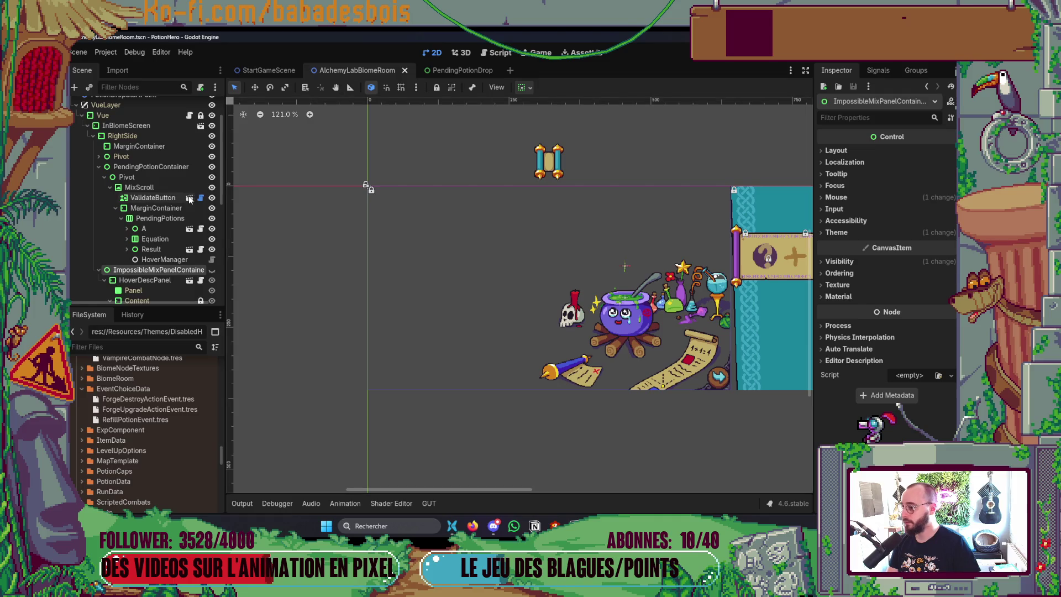
{"action": "left_click", "coordinate": [164, 259]}
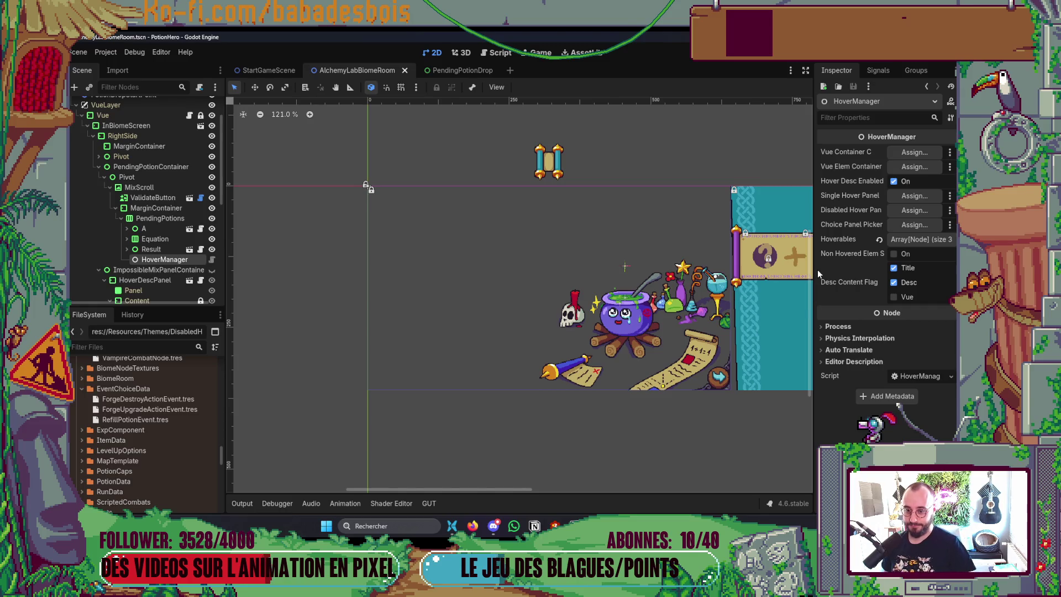
- Resize the Inspector wider so HoverManager's property names show in full
{"action": "mouse_move", "coordinate": [815, 269]}
{"action": "left_mouse_down"}
{"action": "mouse_move", "coordinate": [762, 271]}
{"action": "mouse_move", "coordinate": [829, 272]}
{"action": "left_mouse_up"}
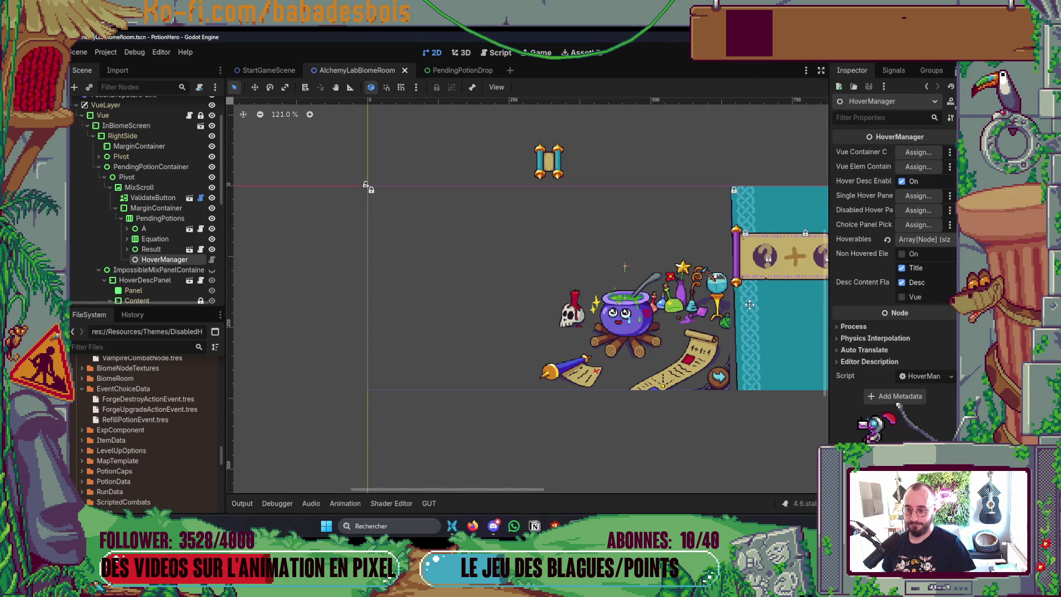
{"action": "left_click_drag", "start_coordinate": [754, 305], "coordinate": [636, 314]}
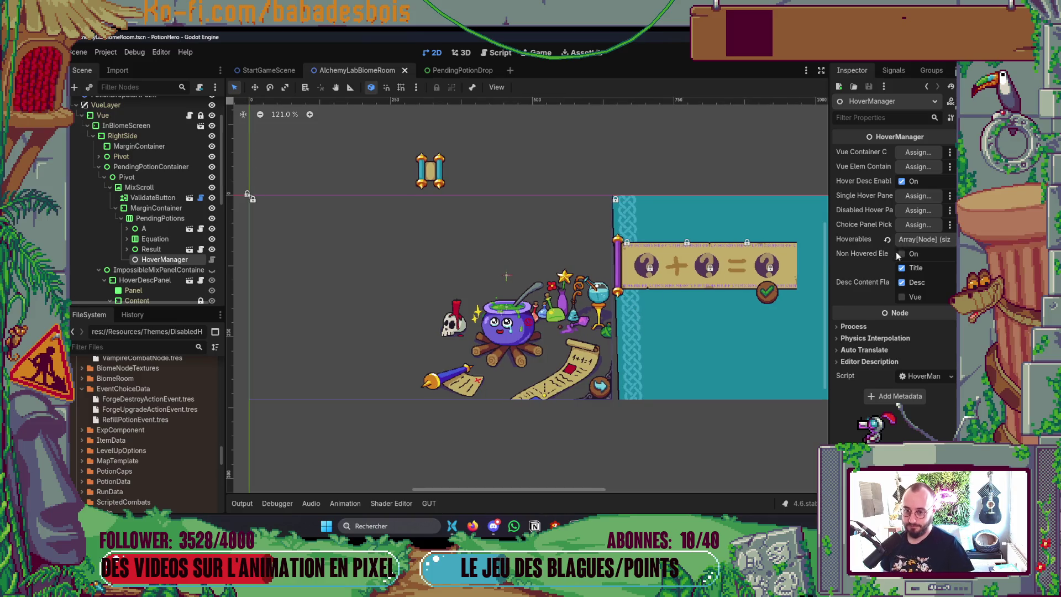
{"action": "left_click_drag", "start_coordinate": [830, 292], "coordinate": [745, 311]}
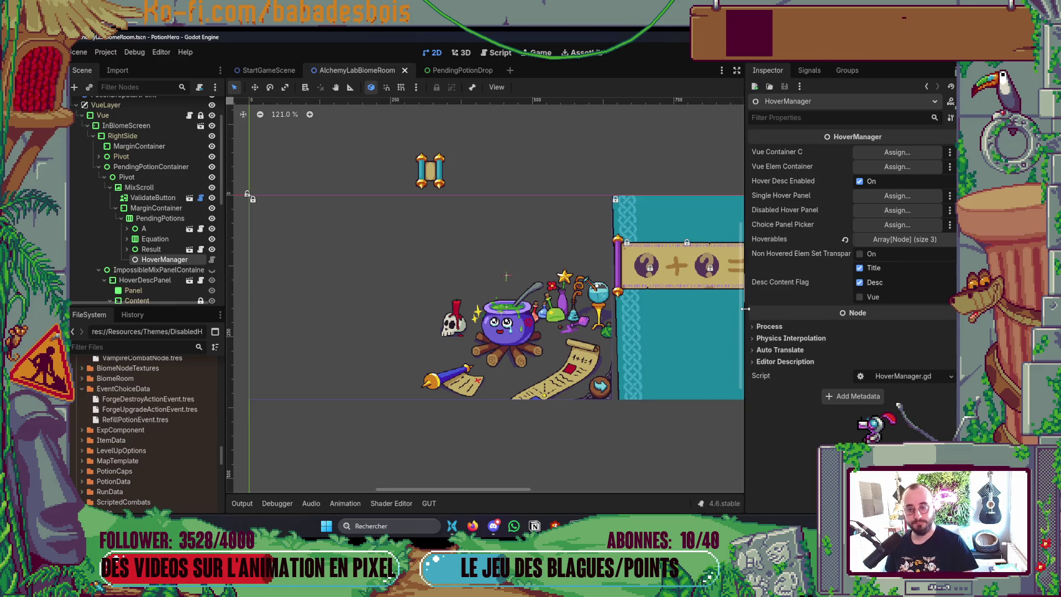
{"action": "left_click_drag", "start_coordinate": [745, 308], "coordinate": [804, 298]}
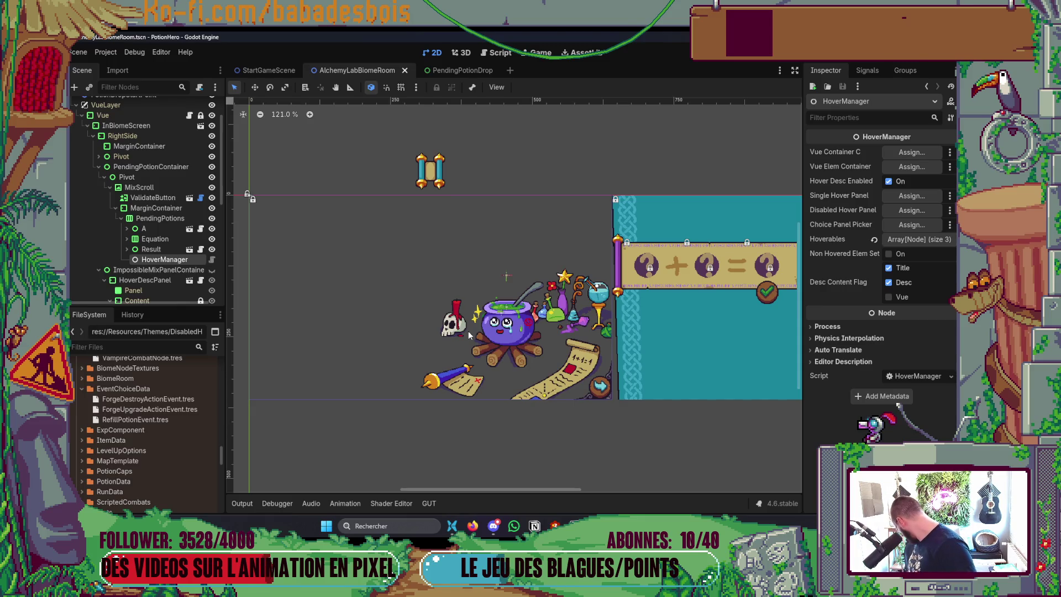
{"action": "key", "text": "alt+Tab"}
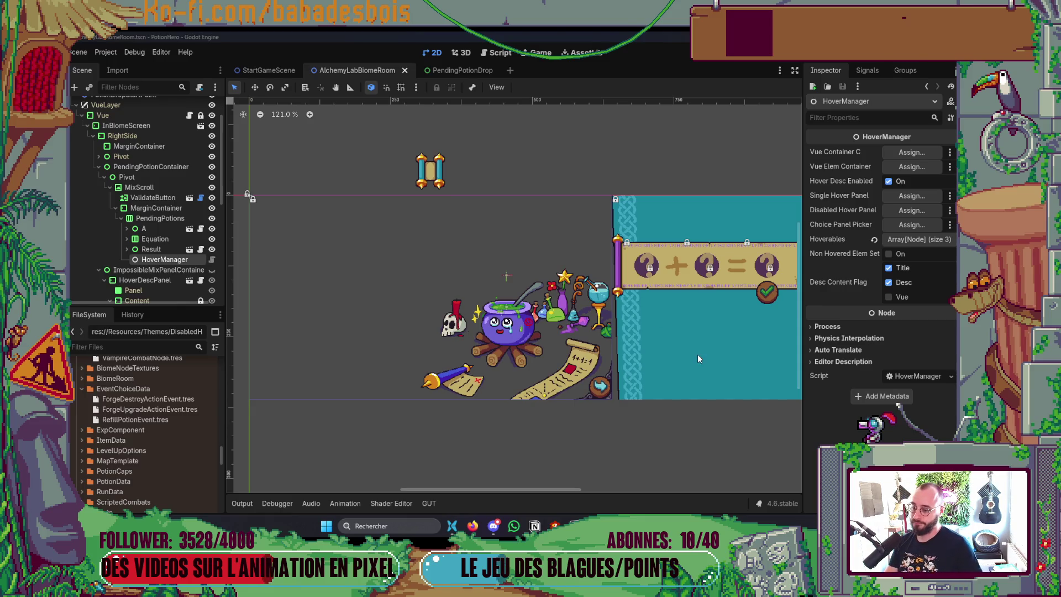
- In AlchemyRoom.gd, show impossible_mix_panel_container only when the result potion is hovered and invalid, then return to Godot
{"action": "key", "text": "alt+Tab"}
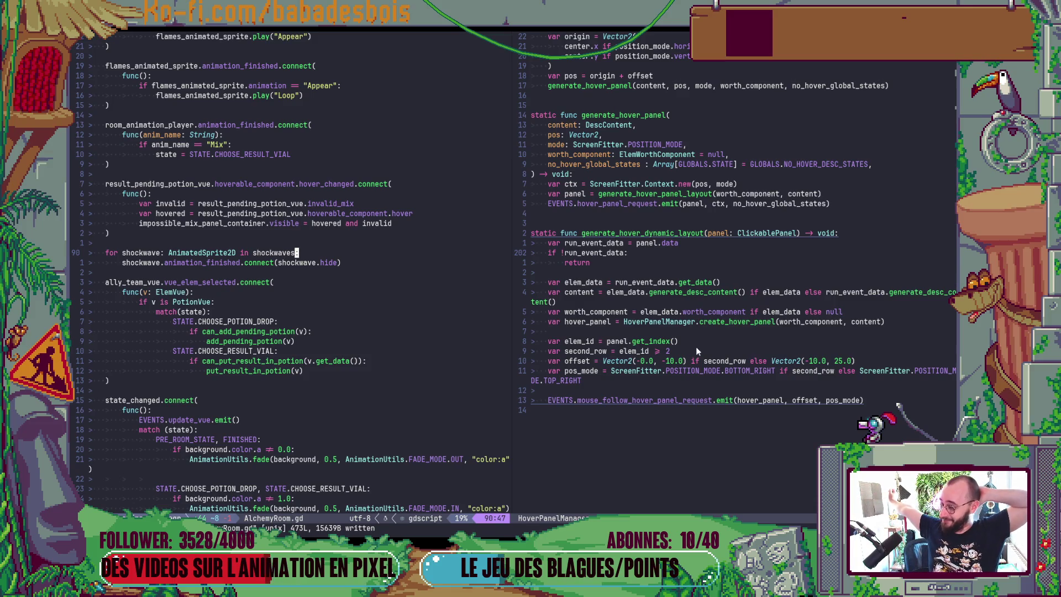
{"action": "key", "text": "alt+Tab"}
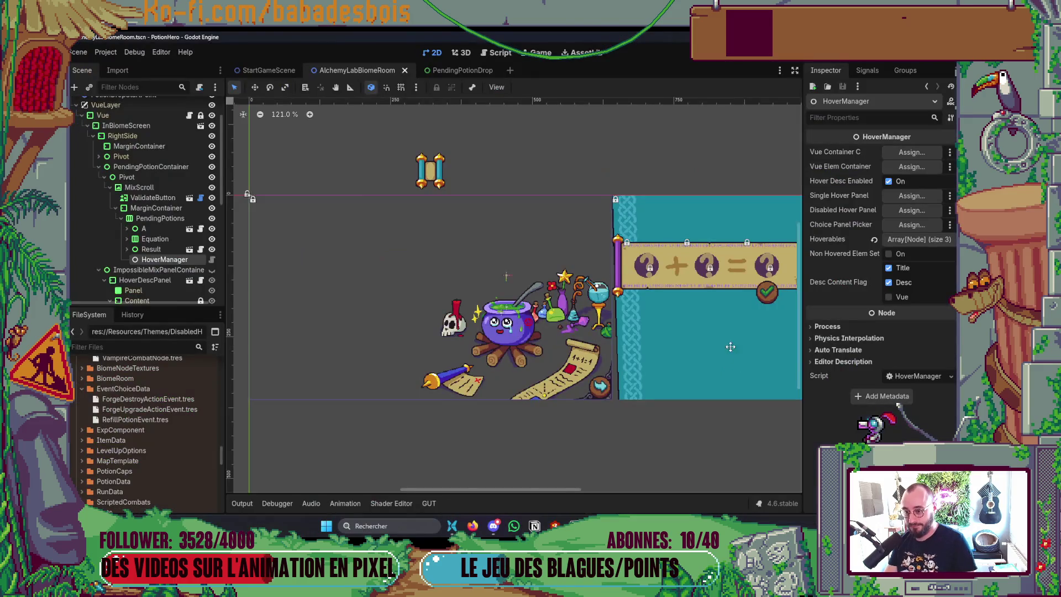
{"action": "left_click_drag", "start_coordinate": [728, 366], "coordinate": [711, 333]}
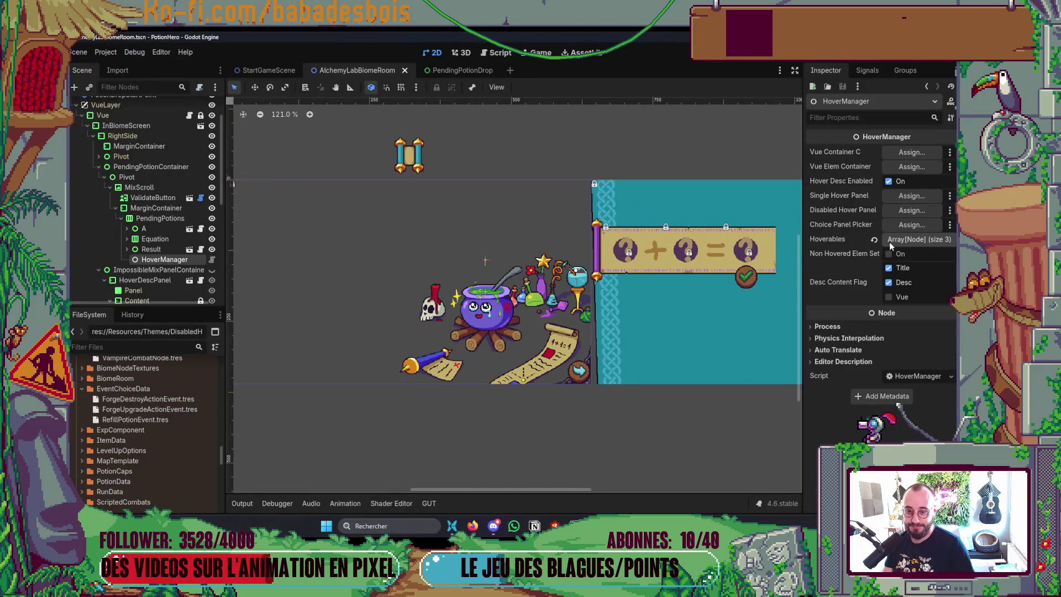
- Frame the equation panel in the room view and relaunch the game with F5
{"action": "left_click_drag", "start_coordinate": [597, 248], "coordinate": [628, 237]}
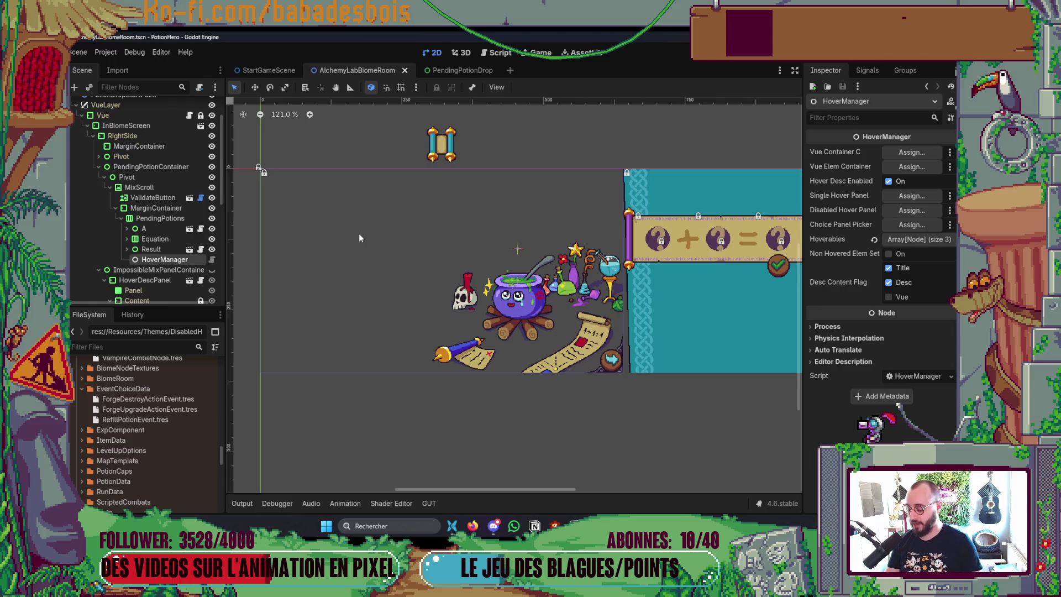
{"action": "key", "text": "F5"}
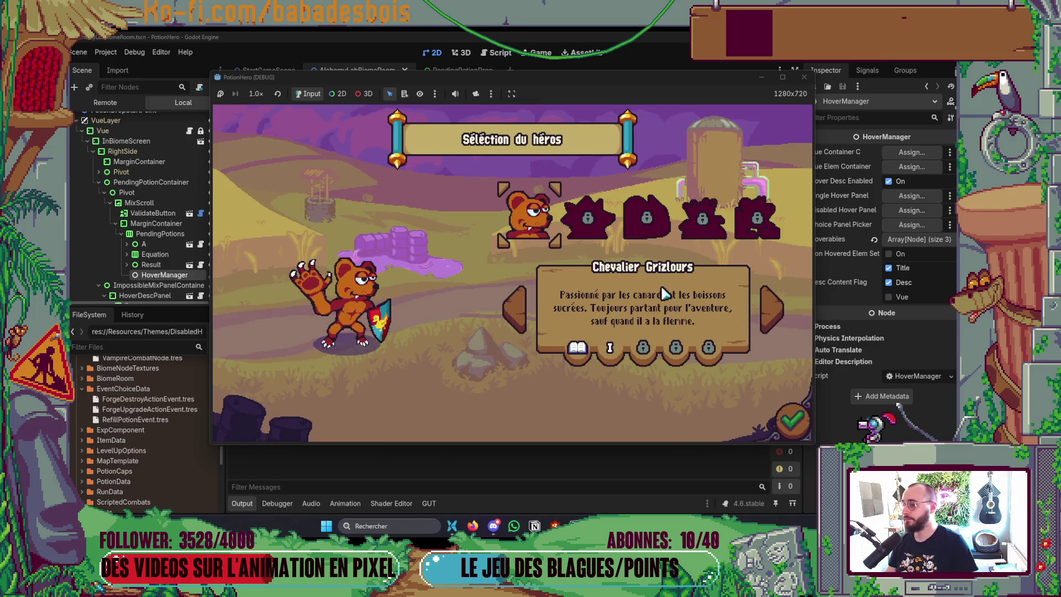
- Confirm the bear hero, start the second adventure, and skip the tutorial dialogue
{"action": "key", "text": "Return"}
{"action": "left_click", "coordinate": [604, 223]}
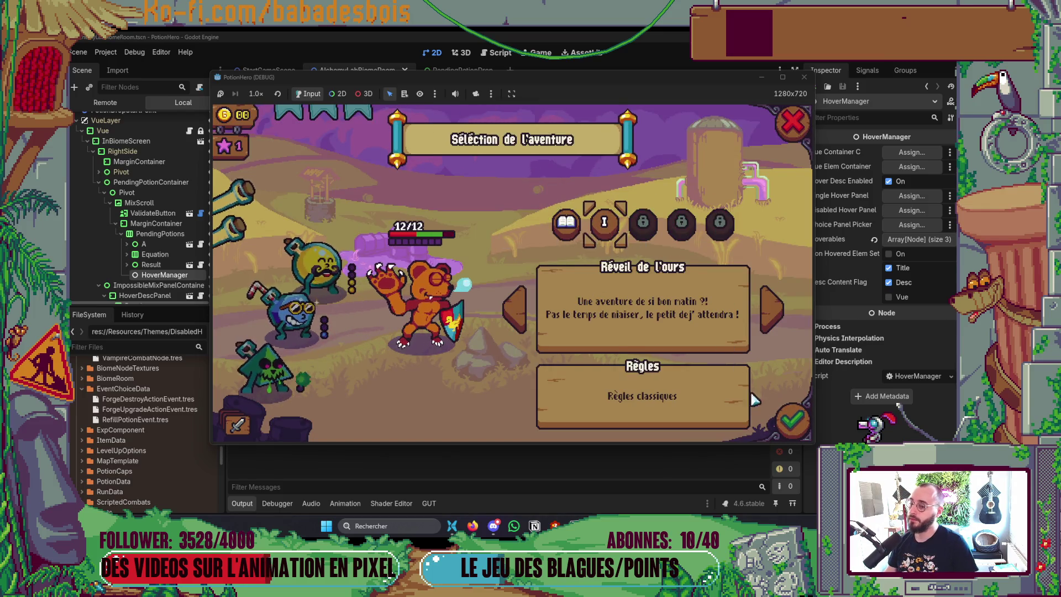
{"action": "left_click", "coordinate": [791, 419]}
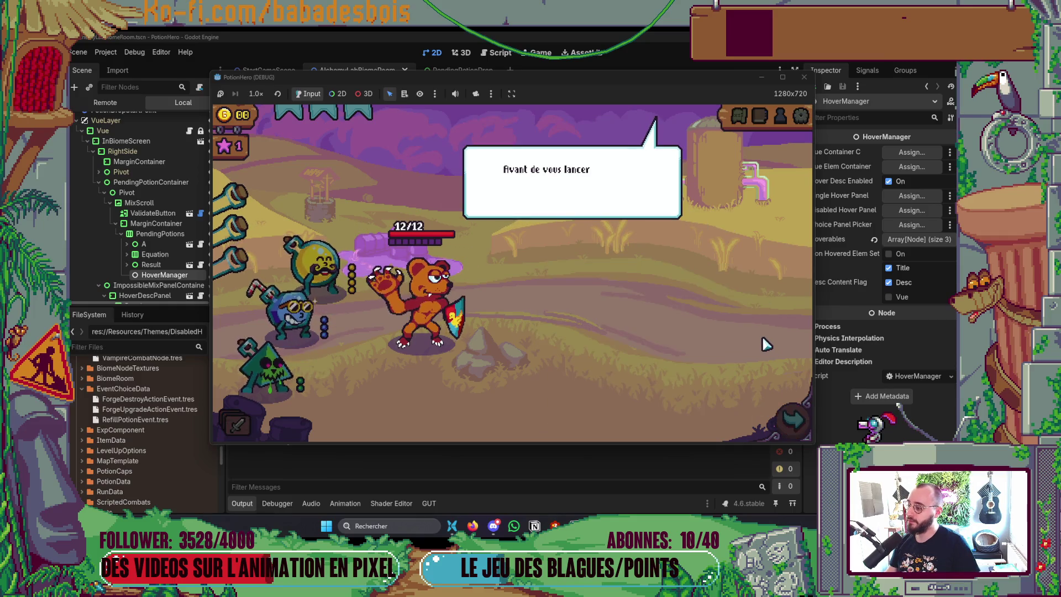
{"action": "left_click", "coordinate": [583, 310]}
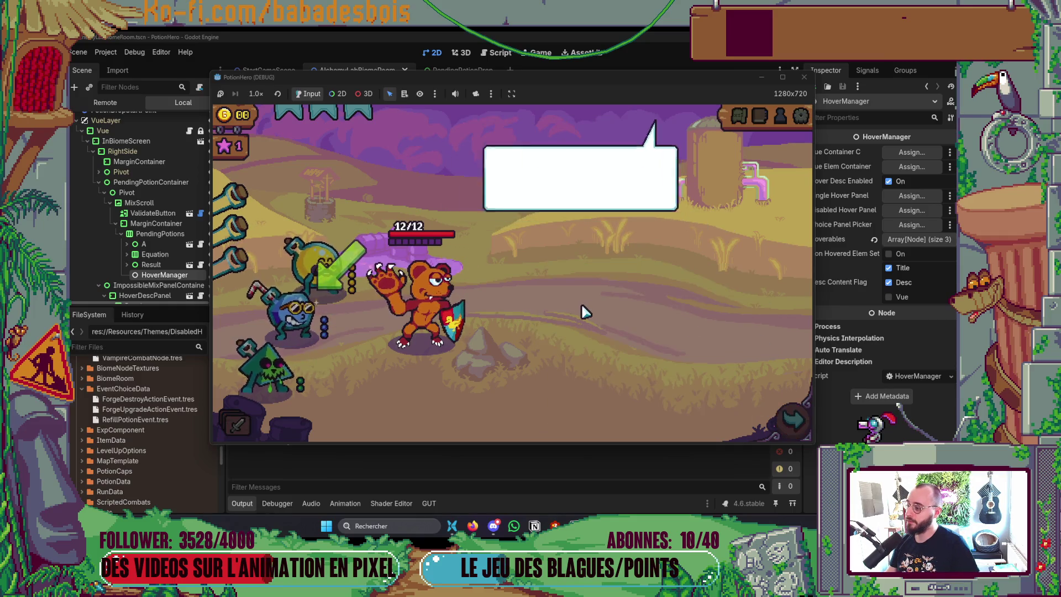
{"action": "left_click", "coordinate": [583, 310]}
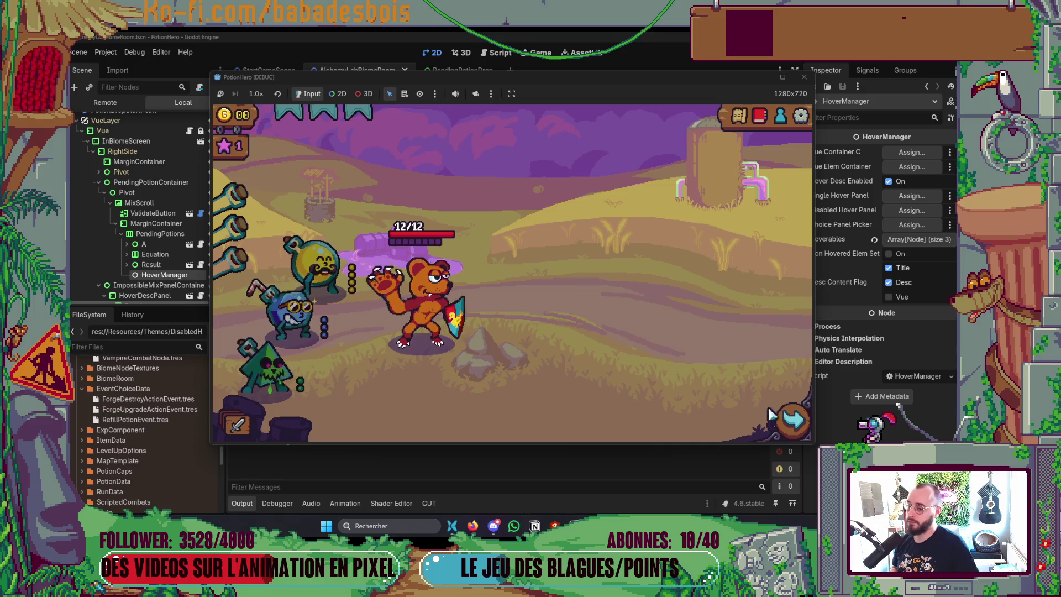
- Leave the battle and travel on the biome map to the Chaudron cauldron room's mixing
{"action": "left_click", "coordinate": [784, 421]}
{"action": "left_click", "coordinate": [310, 313]}
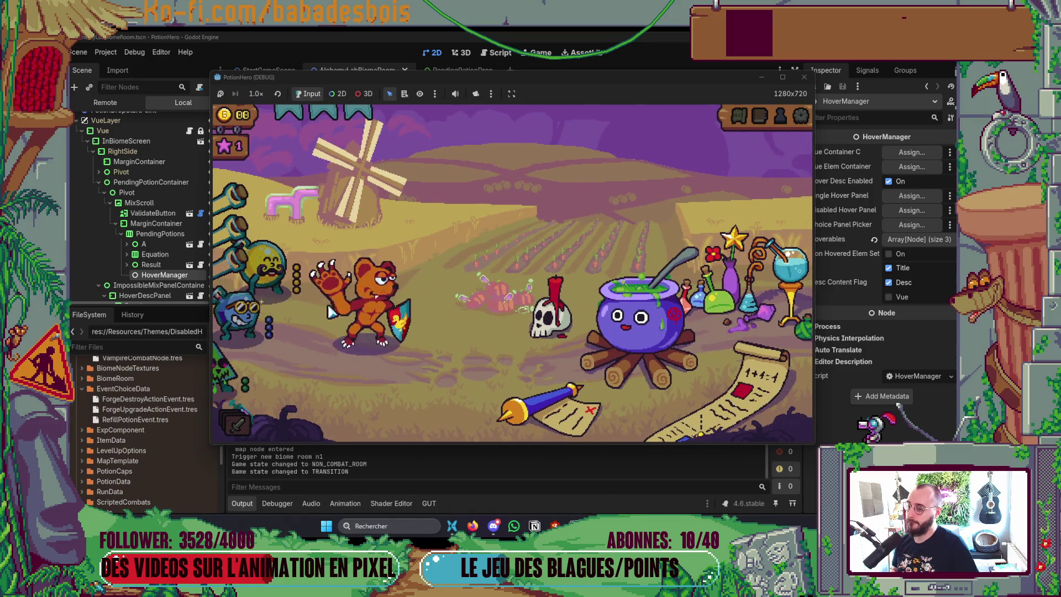
{"action": "left_click", "coordinate": [666, 331]}
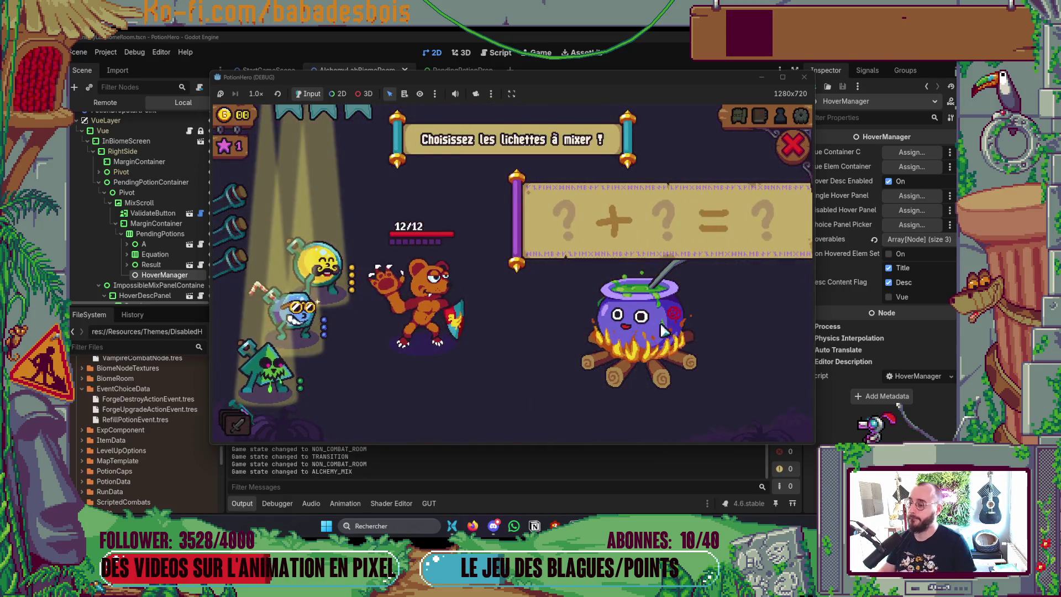
- Add the yellow and blue potions to the cauldron mix
{"action": "left_click", "coordinate": [326, 267]}
{"action": "left_click", "coordinate": [295, 309]}
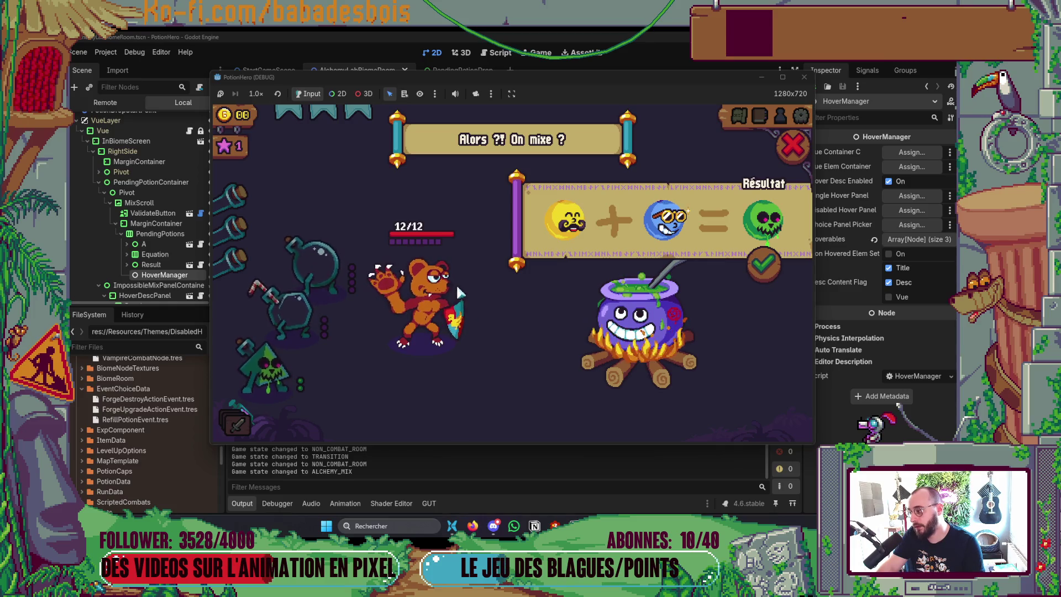